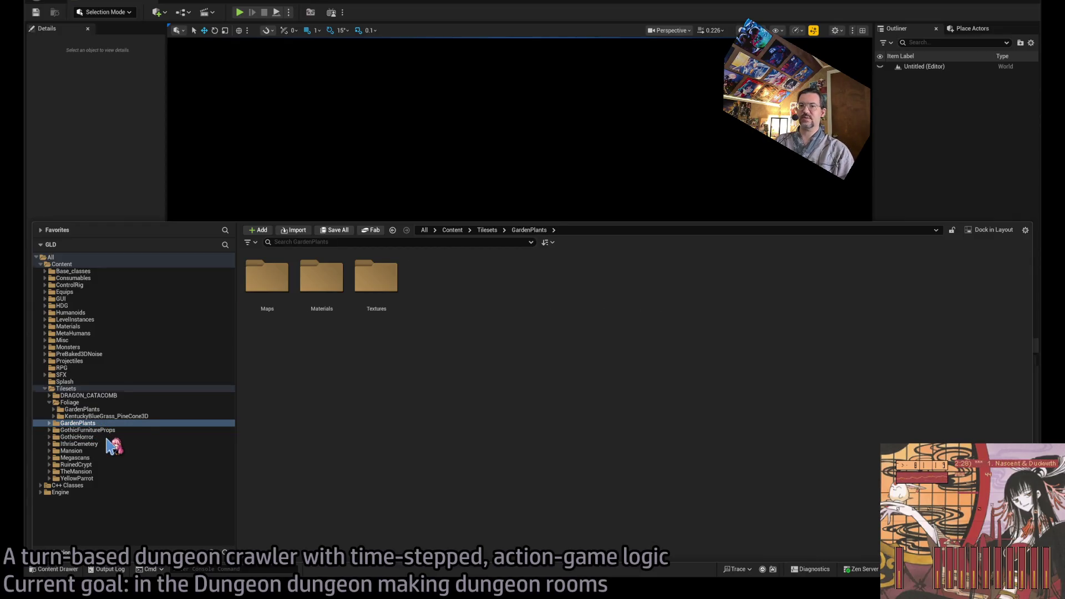
Step: Browse the GardenPlants, Foliage and Tilesets folders, then close the Content Drawer
left_click(105, 410)
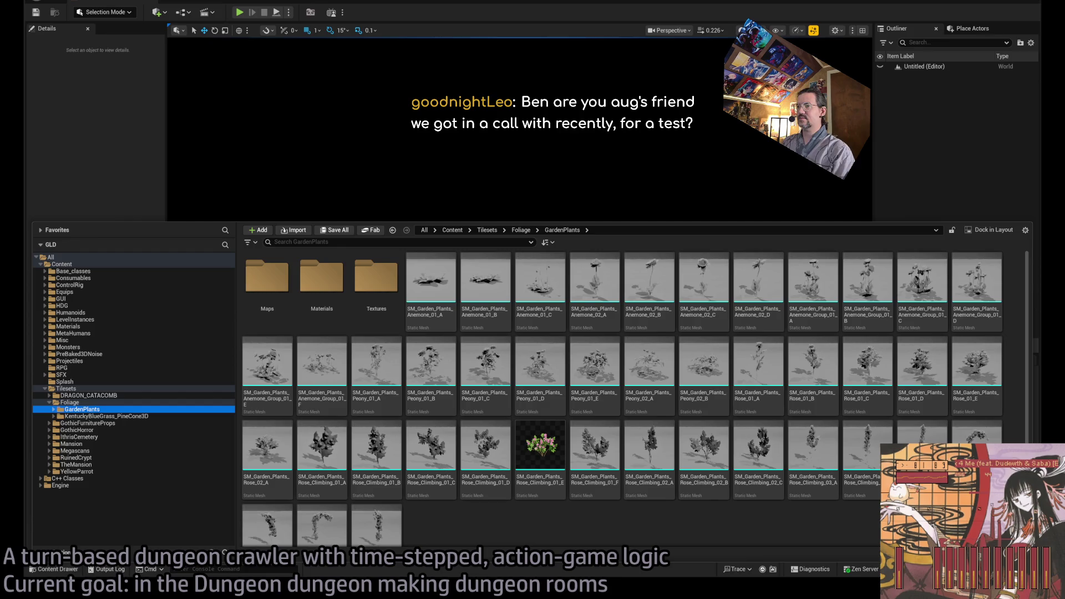
left_click(70, 403)
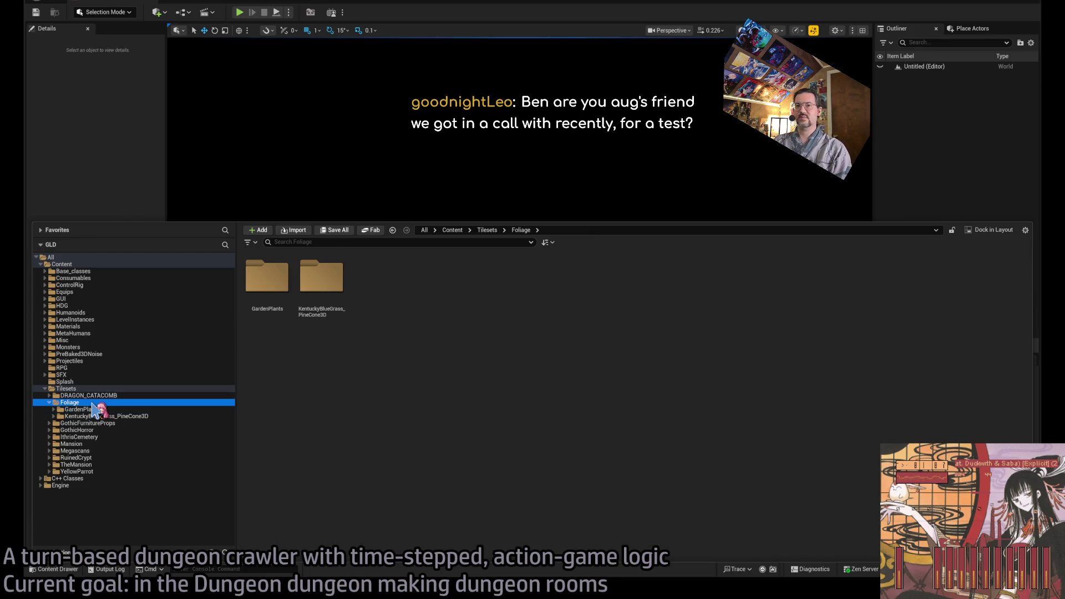
left_click(97, 388)
left_click(97, 402)
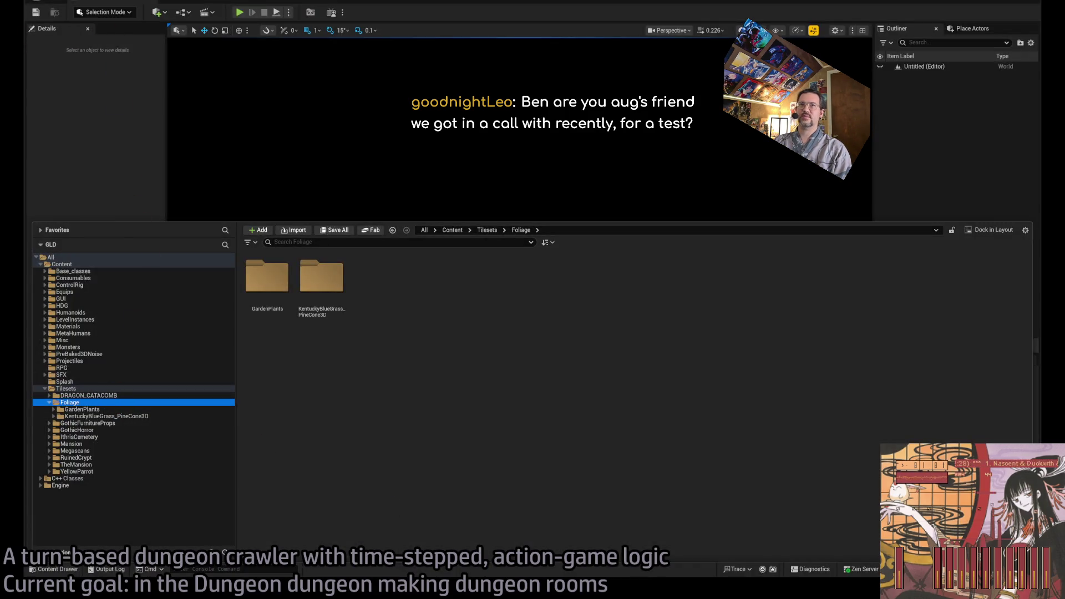
left_click(74, 66)
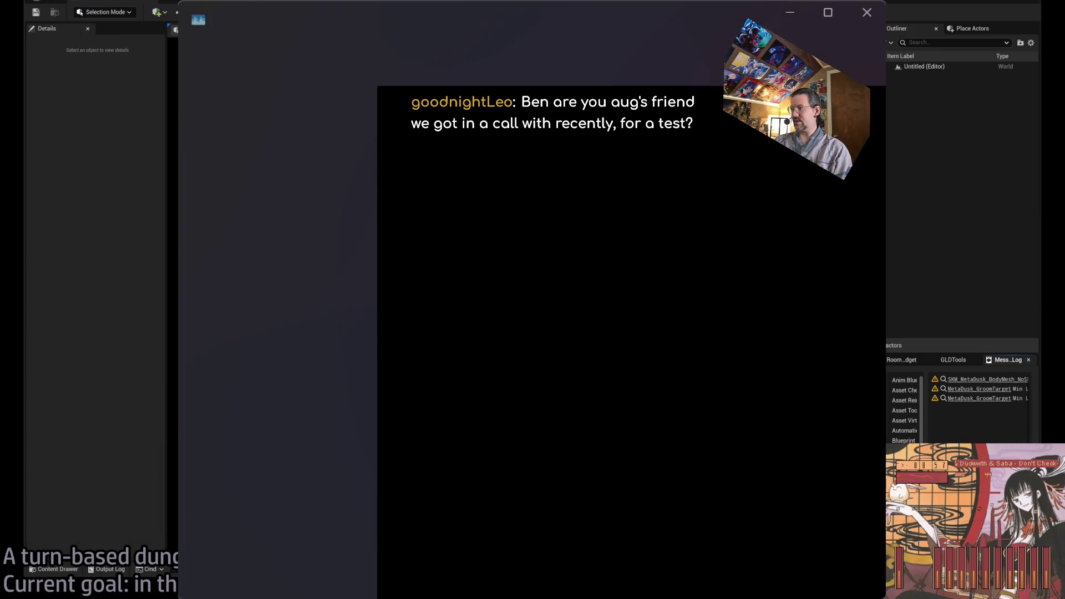
Step: Check CPU load, the memory graph and running processes in Task Manager, then minimize it
key("ctrl+shift+Escape")
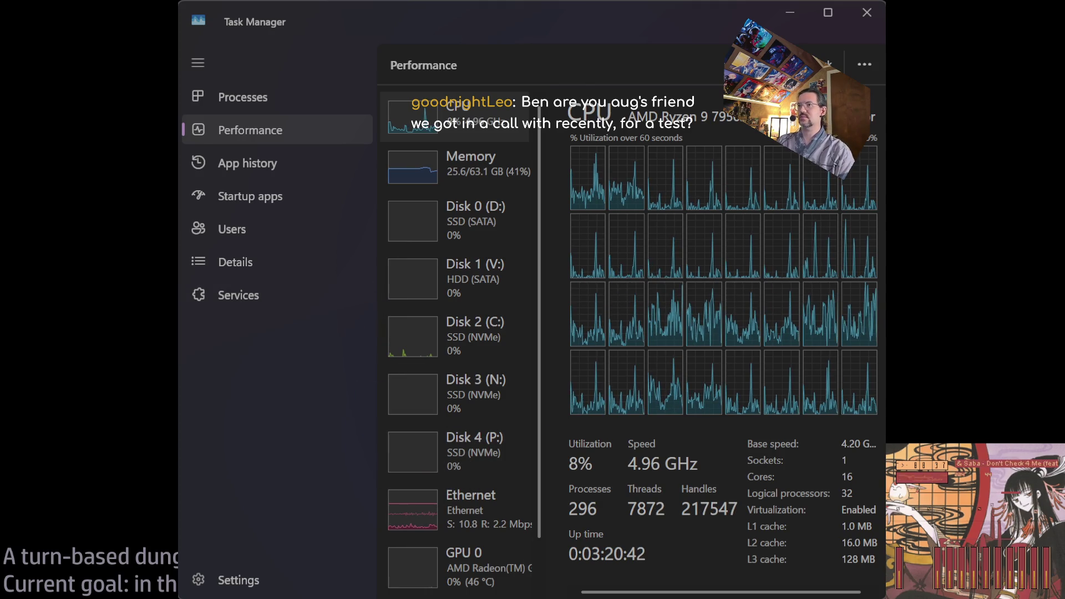
left_click(465, 184)
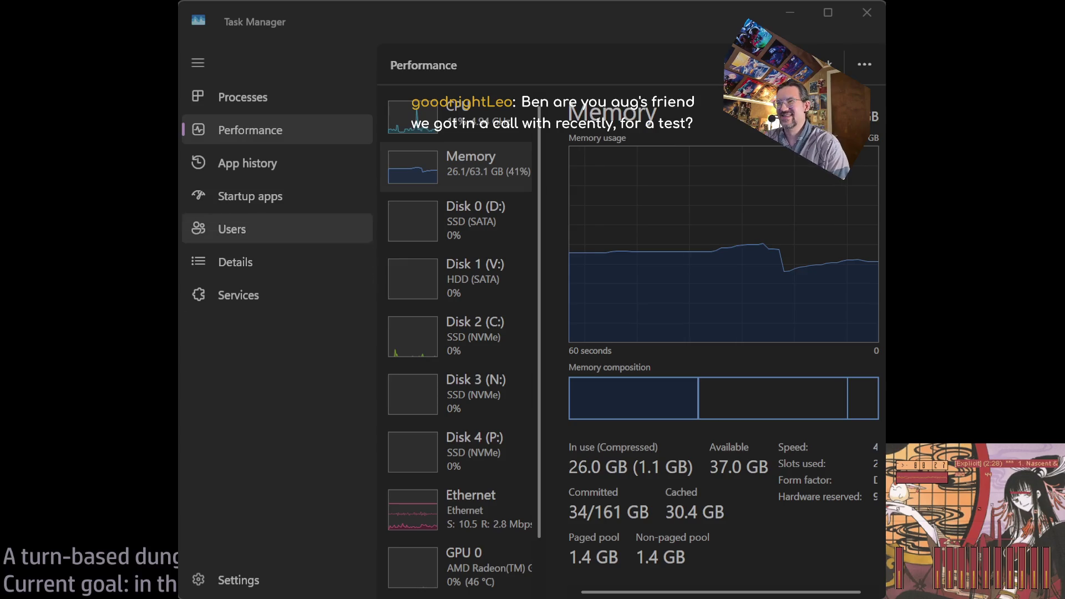
left_click(280, 263)
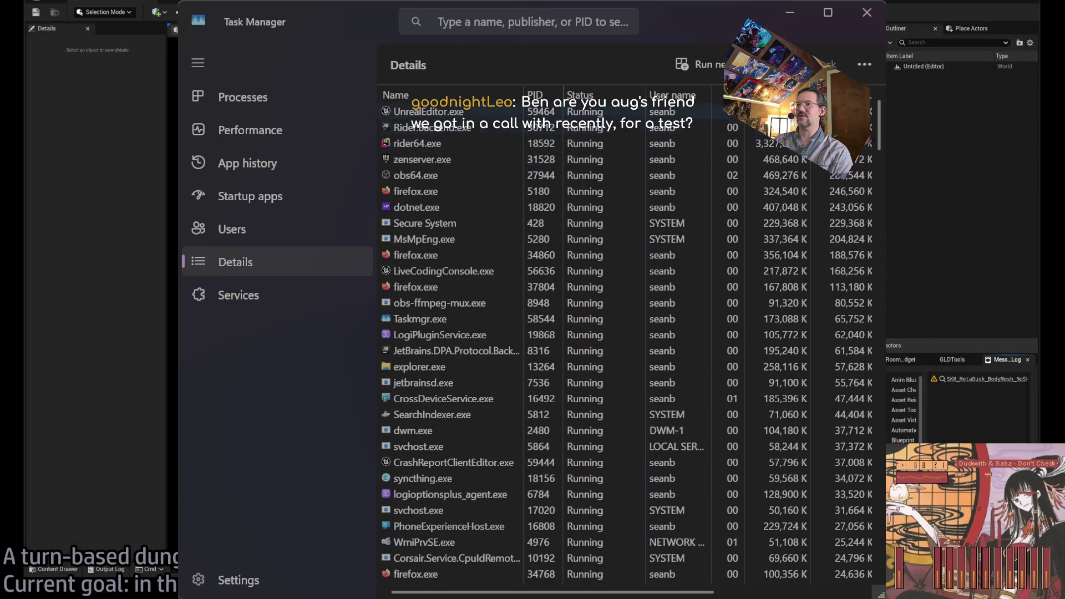
left_click(292, 140)
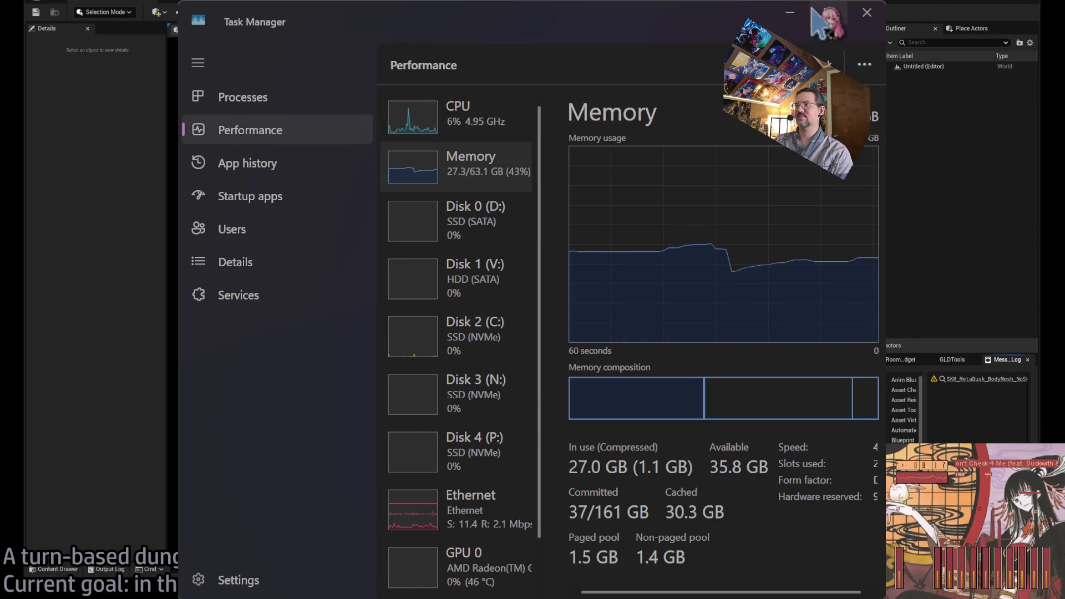
left_click(790, 12)
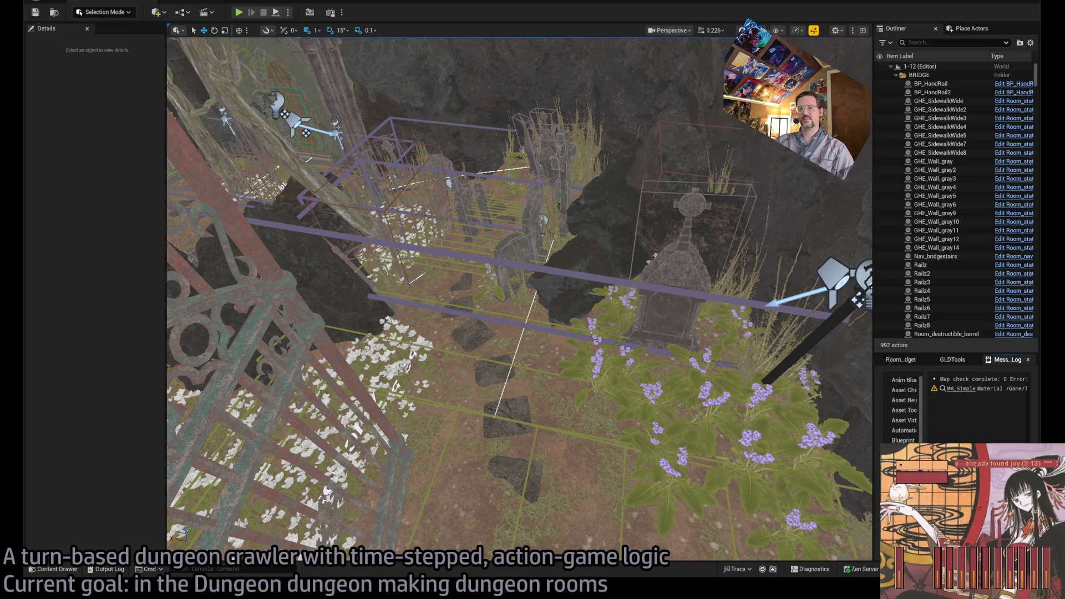
Step: Switch from Unreal Editor to the browser showing the BRB screen playlist
key("alt+Tab")
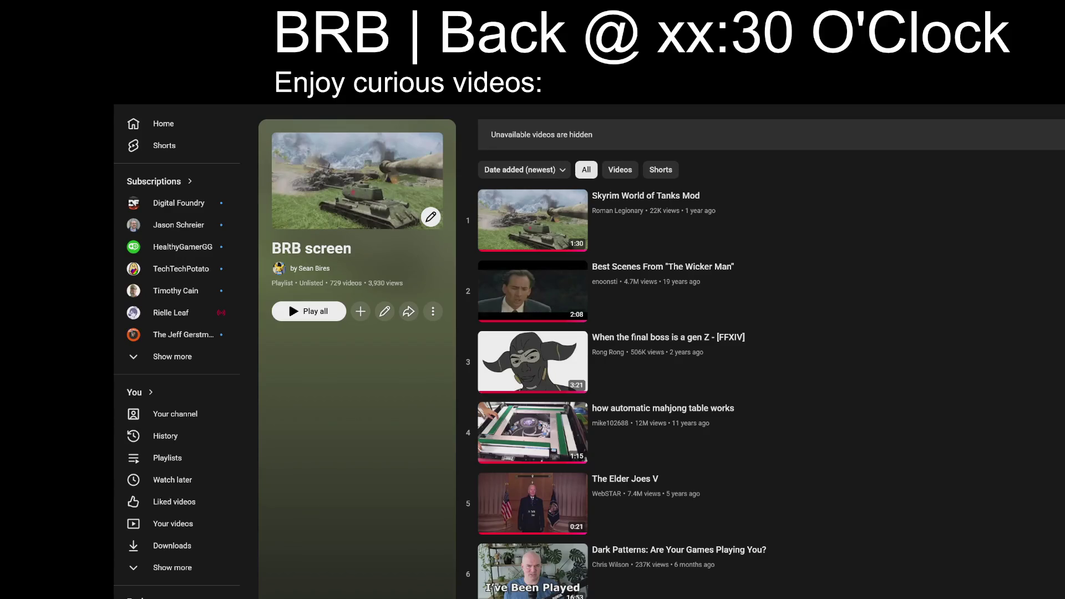
Step: Change the return time to xx:45 and play 'What if the Moon were made entirely of electrons?'
key("Delete")
key("Delete")
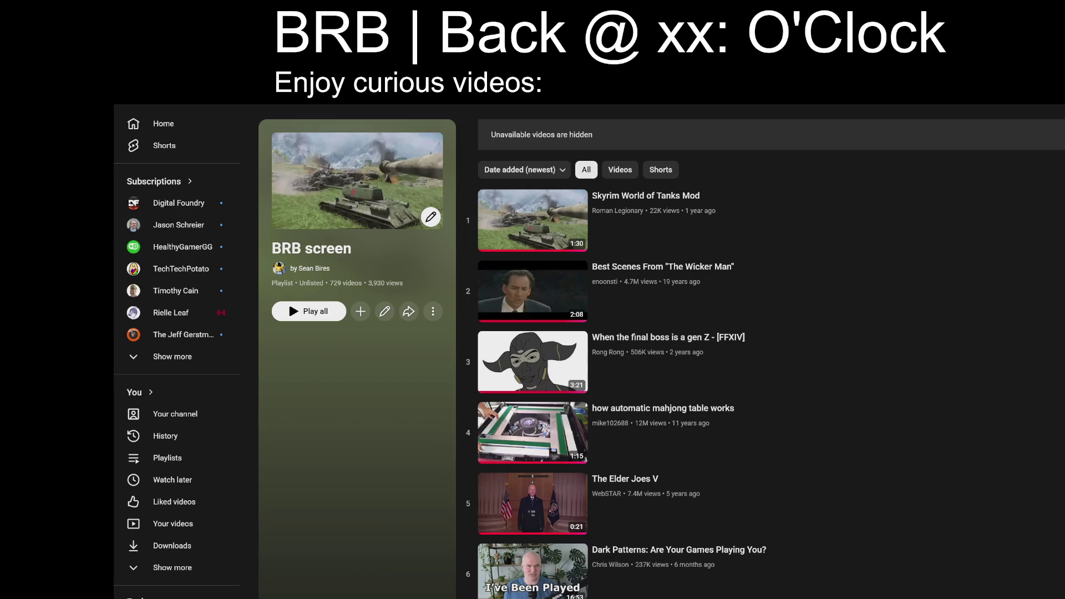
type("45")
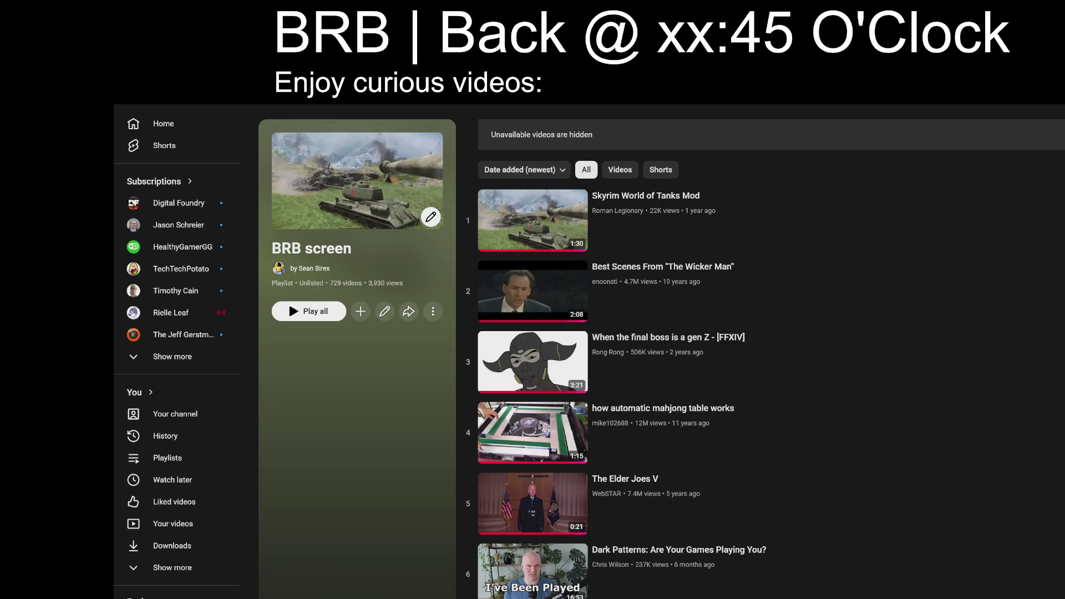
scroll(674, 508, "down", 5)
scroll(674, 507, "down", 20)
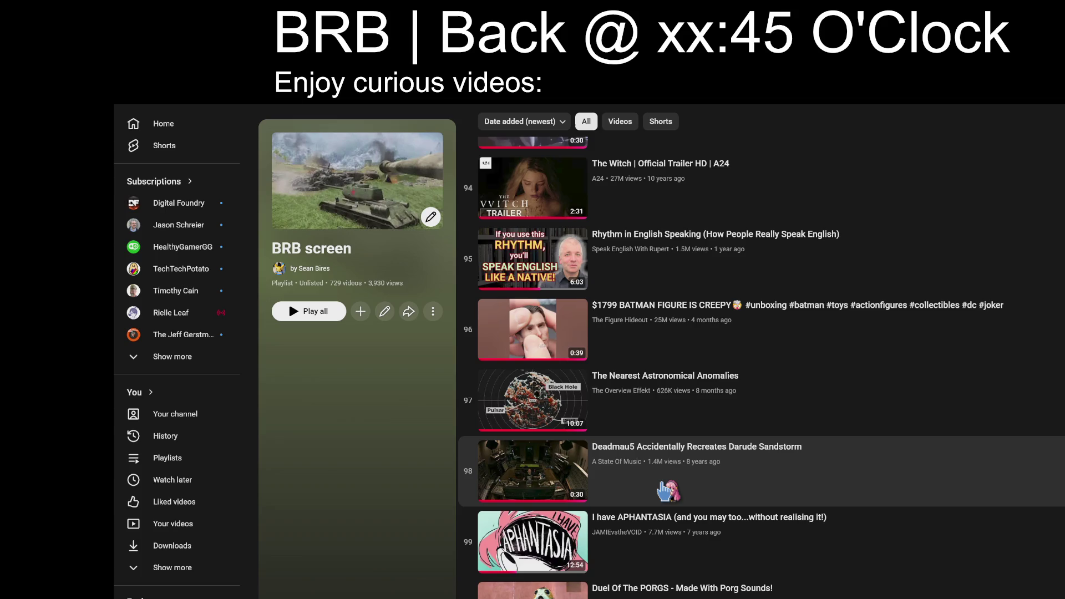
scroll(705, 403, "down", 20)
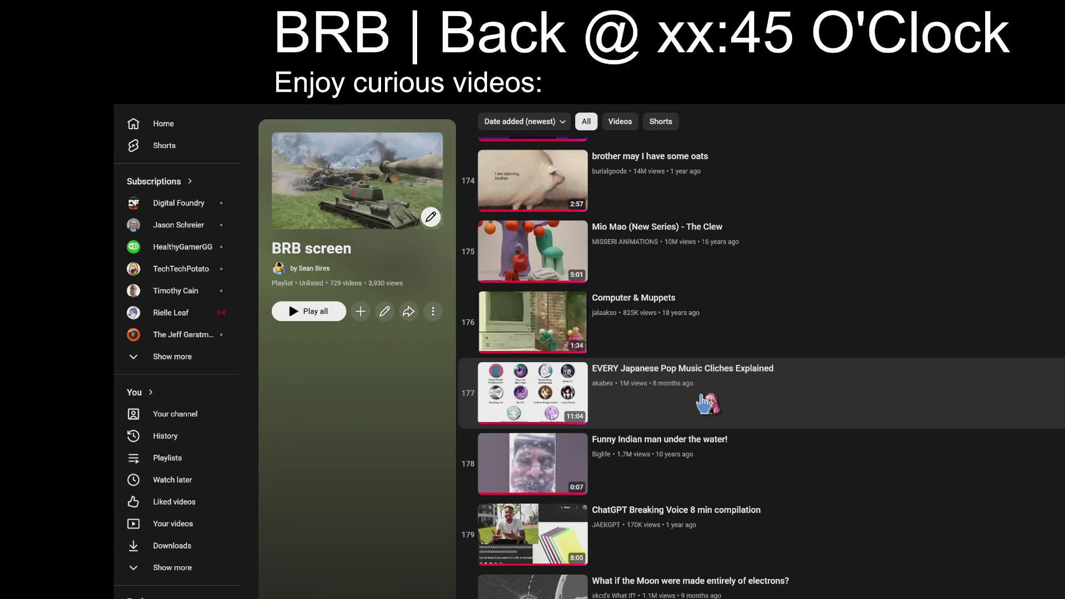
scroll(700, 403, "down", 20)
scroll(700, 394, "up", 12)
scroll(819, 404, "up", 7)
scroll(820, 404, "down", 2)
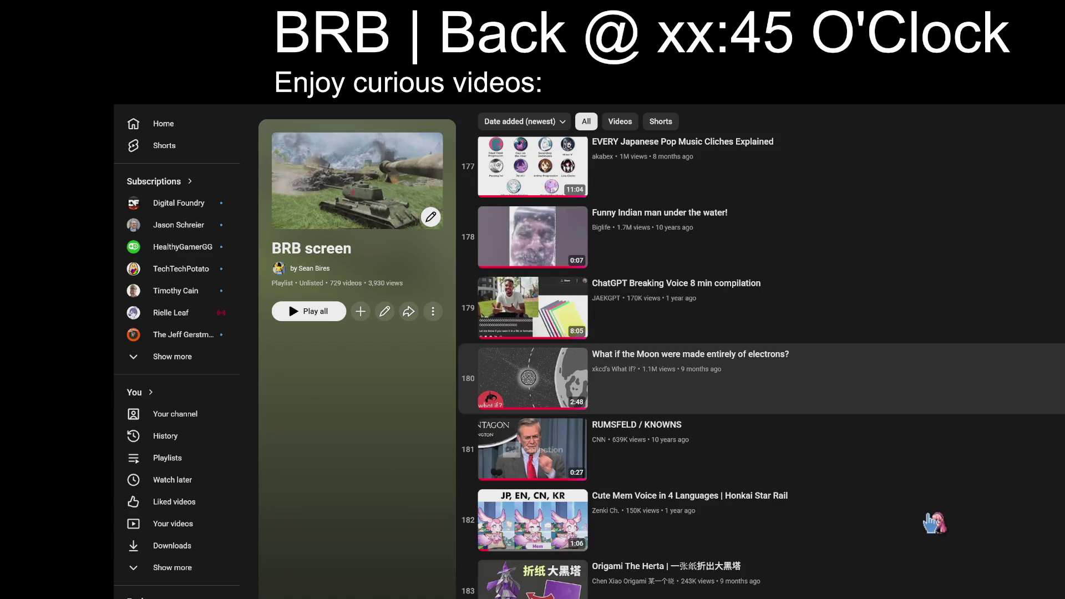
key("Return")
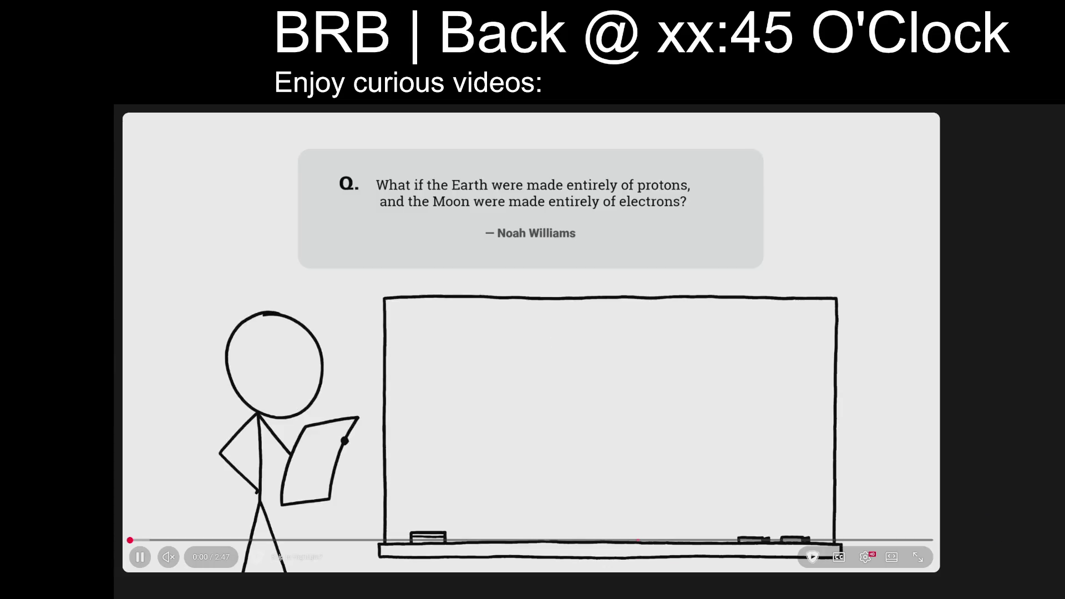
Step: Unmute the video and play it full screen, then exit full screen and return to Unreal Editor
left_click(231, 558)
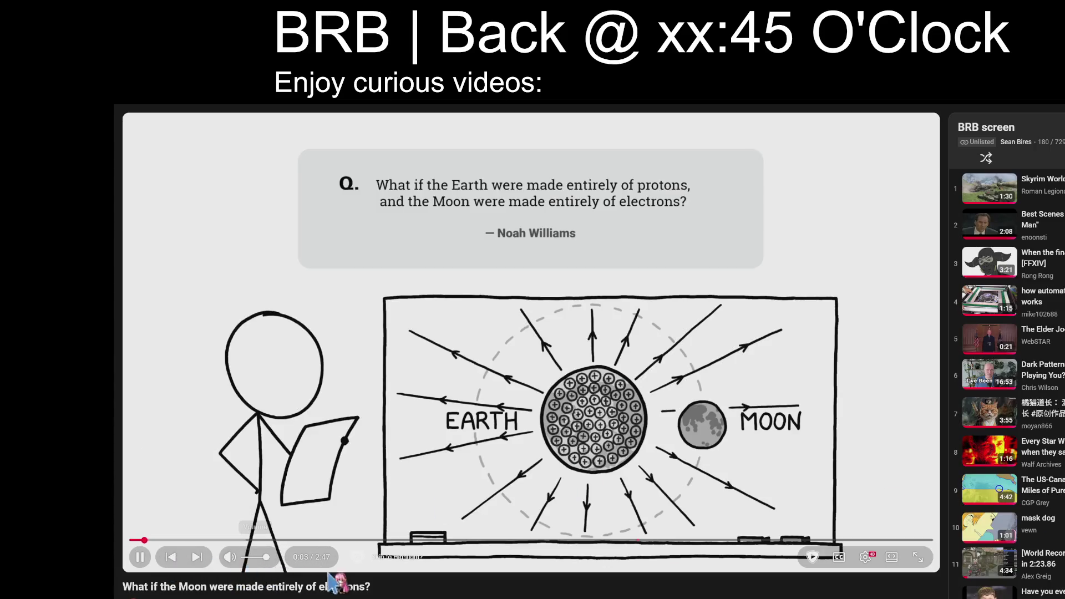
left_click(893, 557)
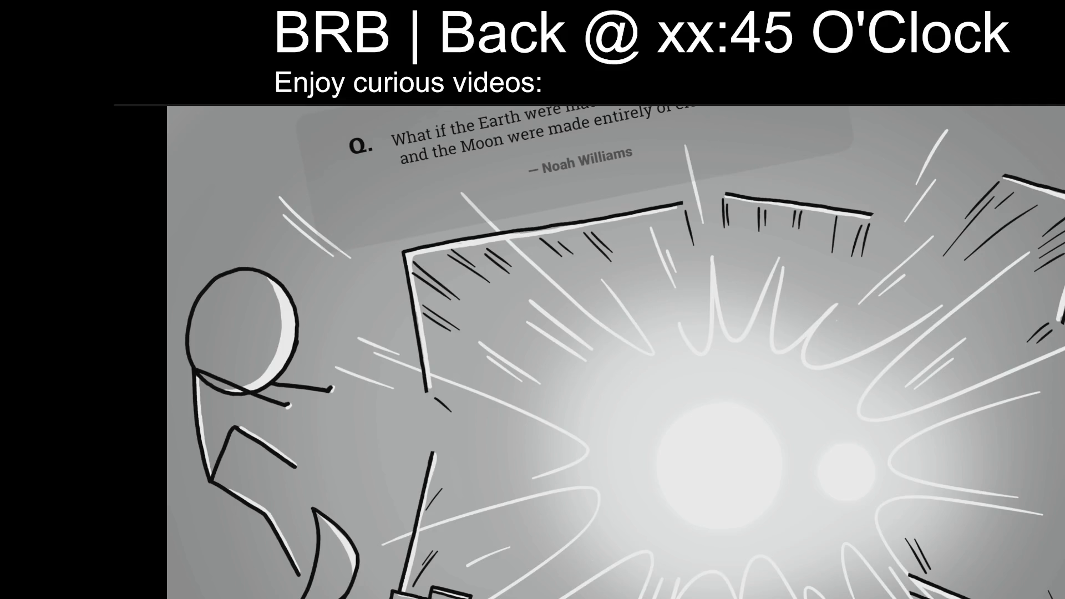
key("F5")
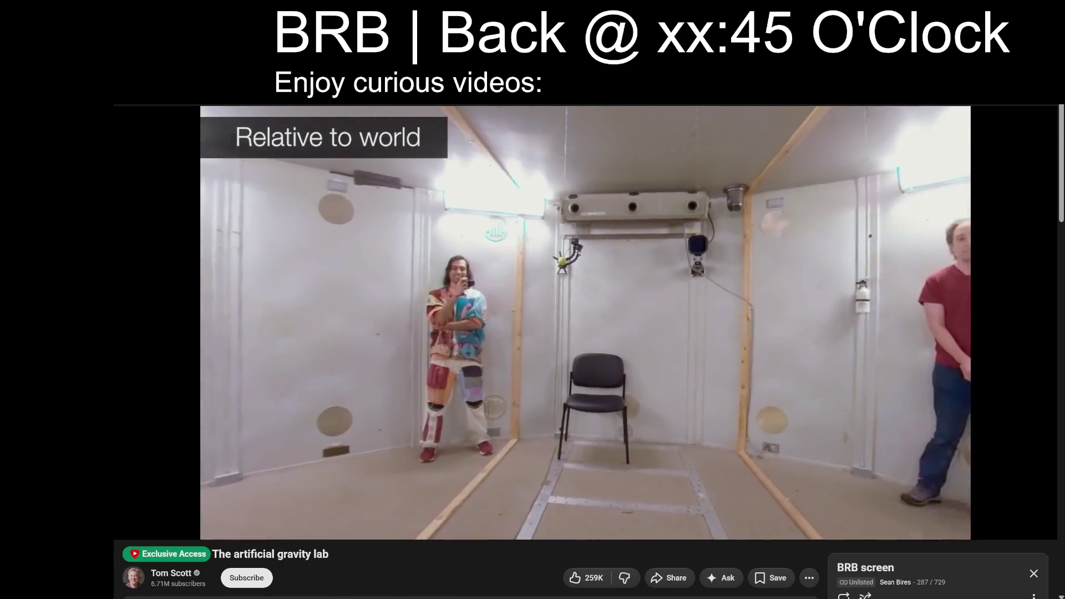
key("alt+Tab")
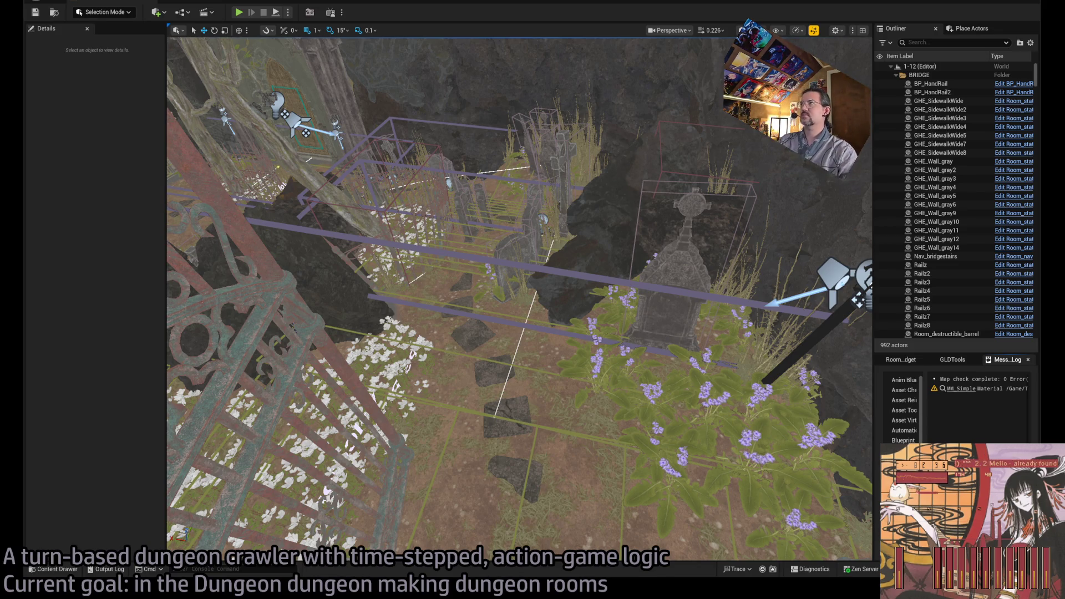
Step: Fly the camera over the graveyard down to the statue's flower bed, then open the Content Drawer
mouse_move(519, 299)
left_mouse_down()
mouse_move(500, 310)
mouse_move(460, 283)
mouse_move(434, 304)
left_mouse_up()
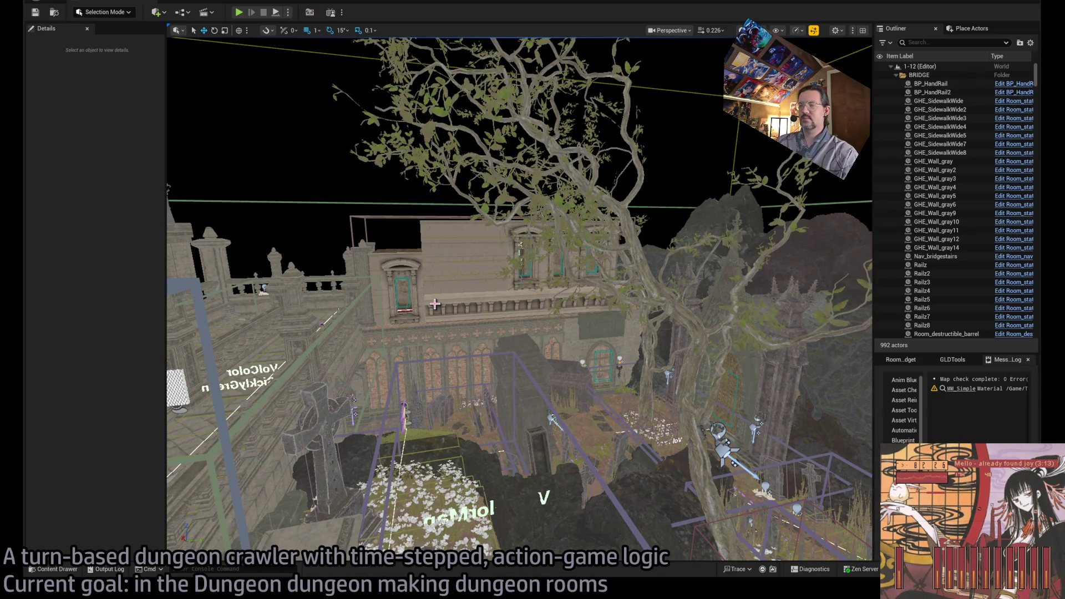
mouse_move(518, 270)
left_mouse_down()
mouse_move(305, 120)
mouse_move(305, 254)
mouse_move(530, 269)
left_mouse_up()
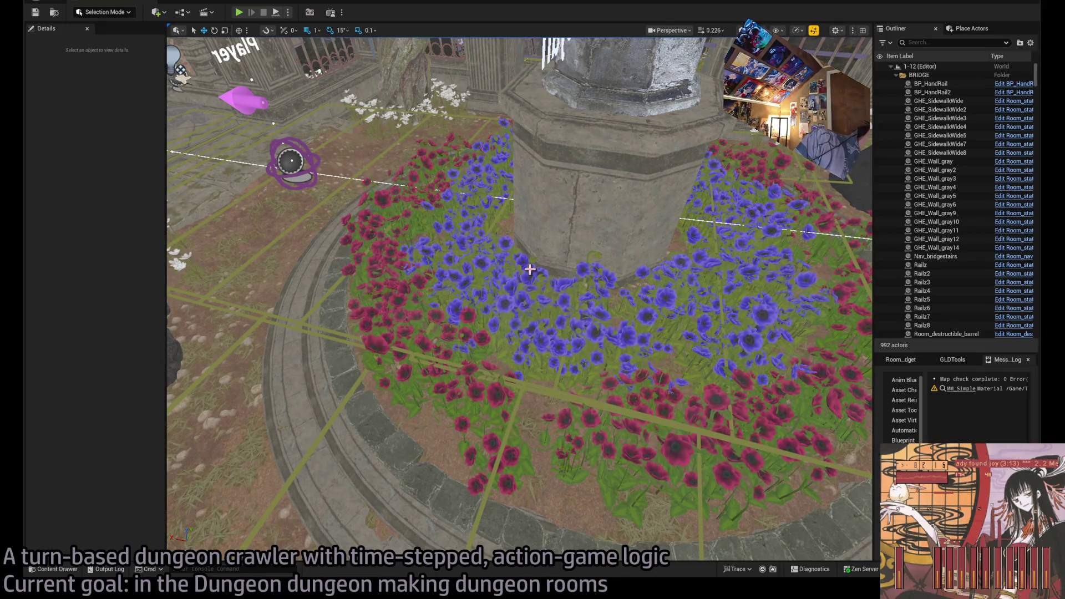
mouse_move(593, 267)
left_mouse_down()
mouse_move(593, 194)
mouse_move(544, 166)
mouse_move(616, 257)
mouse_move(180, 536)
left_mouse_up()
left_click(78, 570)
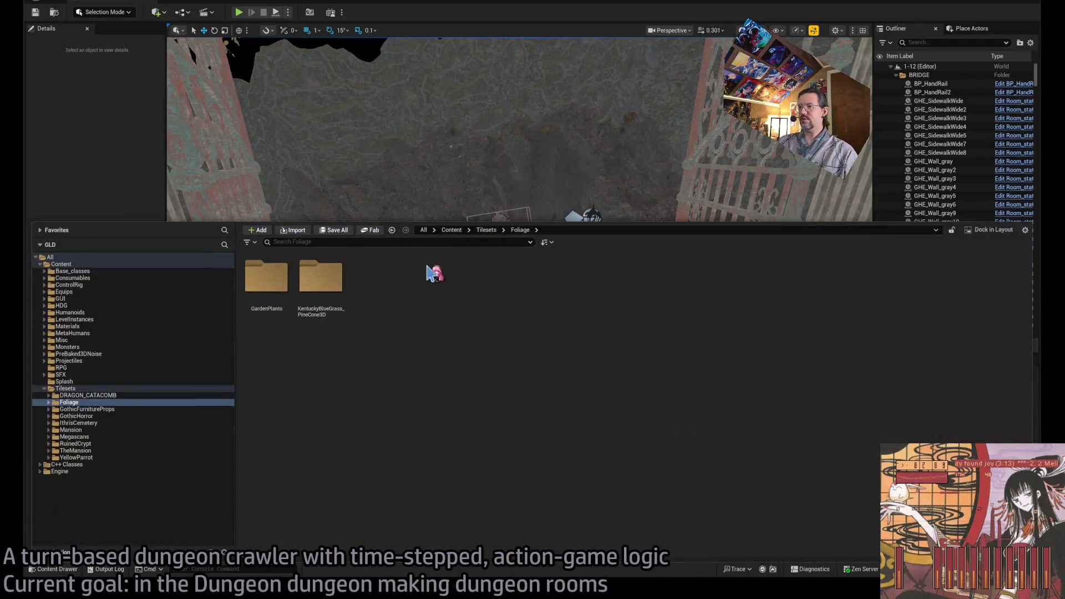
Step: Open the Struggling Slender bluegrass 12 foliage type from FoliageTypeInstances > Slender, then bring Rider forward
double_click(315, 294)
left_click(253, 300)
double_click(254, 301)
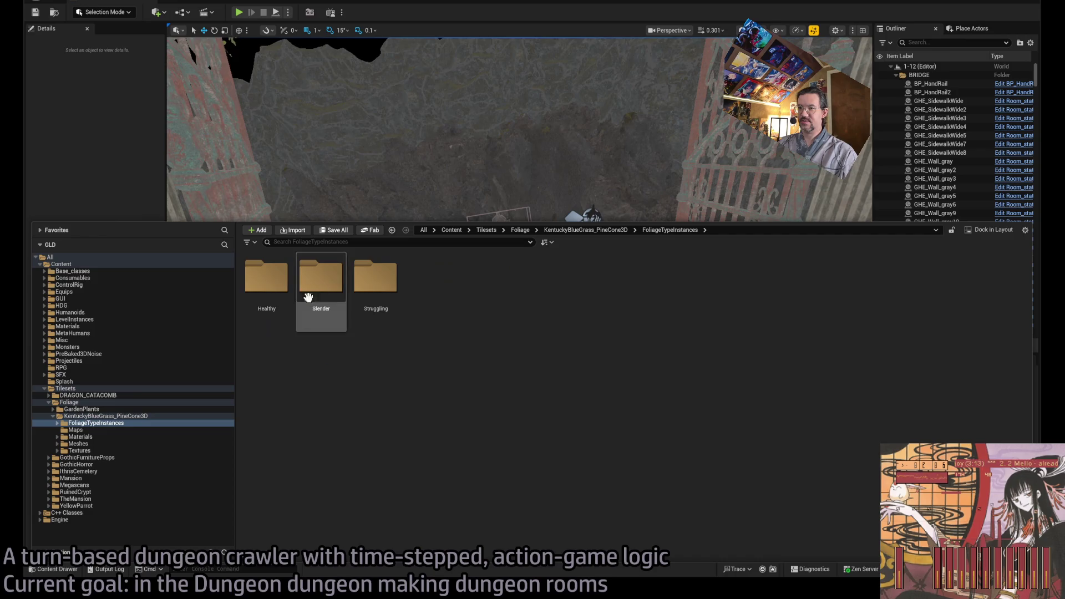
double_click(321, 278)
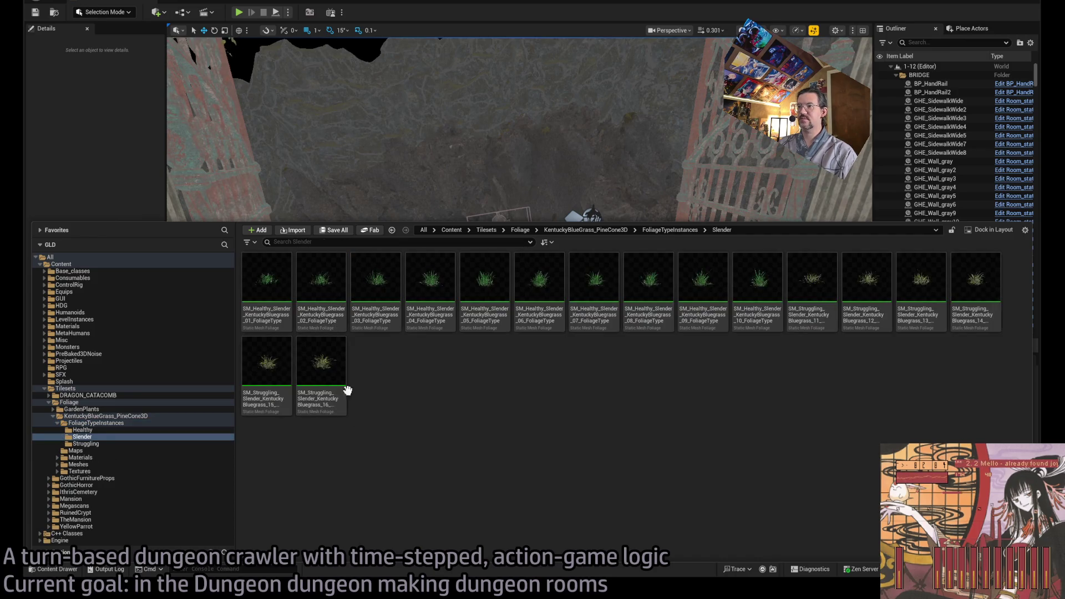
double_click(866, 278)
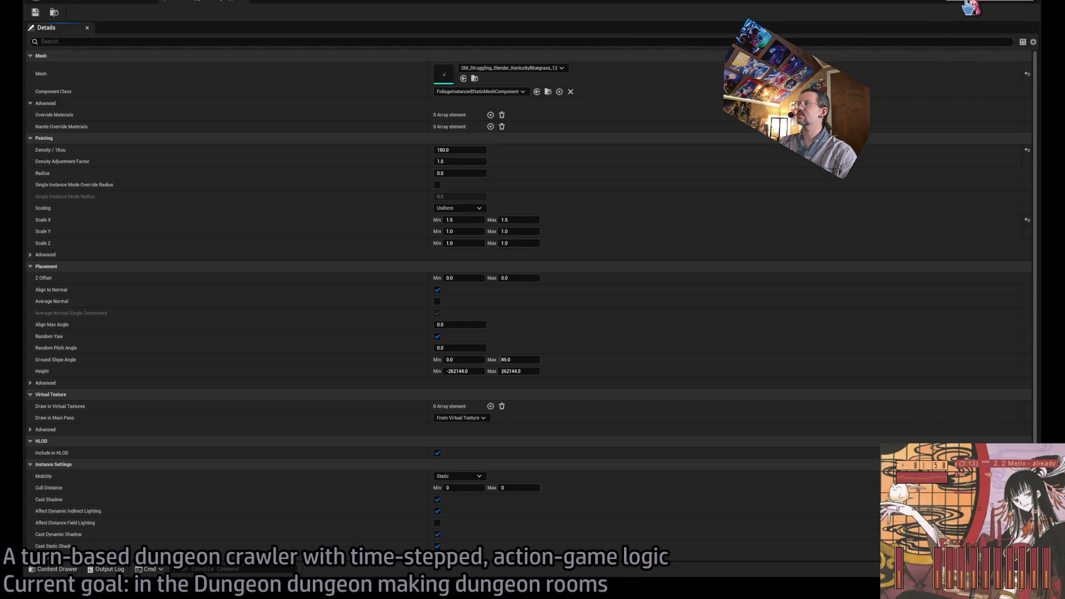
left_click(969, 7)
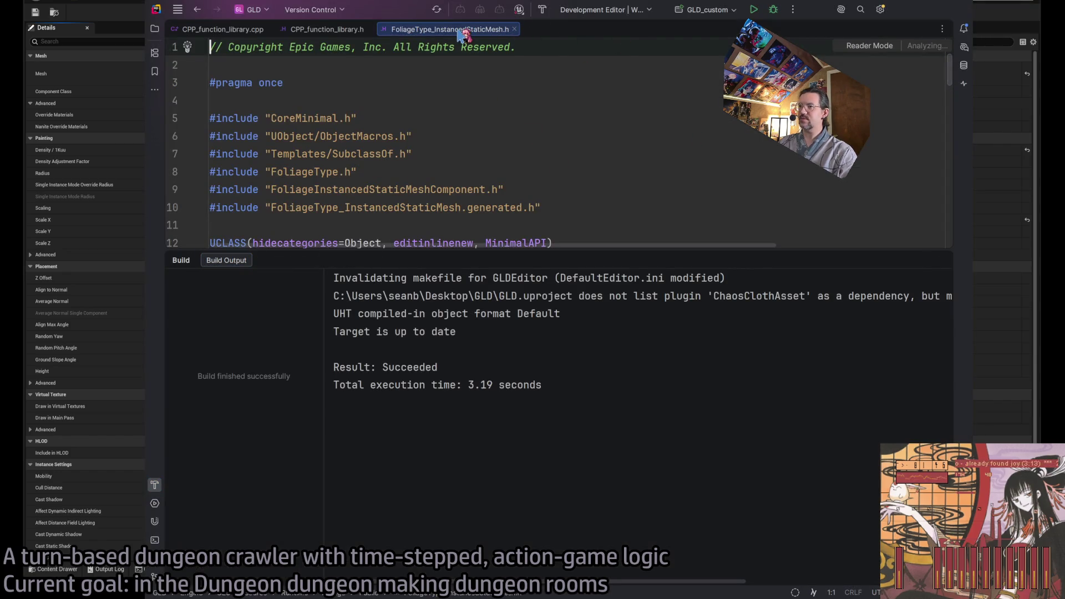
Step: Close FoliageType_InstancedStaticMesh.h in Rider and switch back to Unreal Editor
left_click(514, 29)
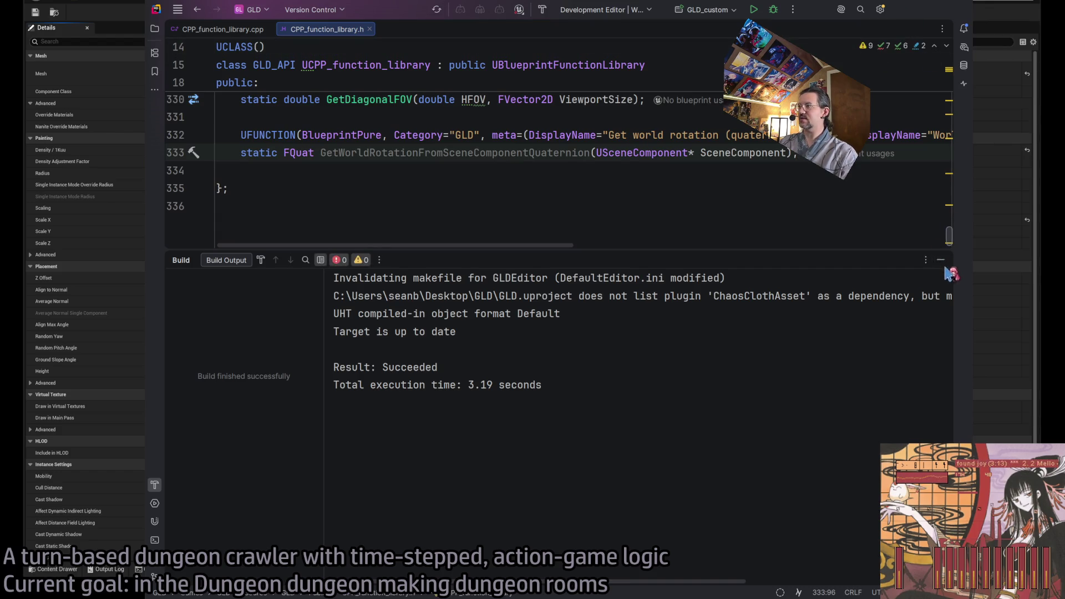
key("alt+Tab")
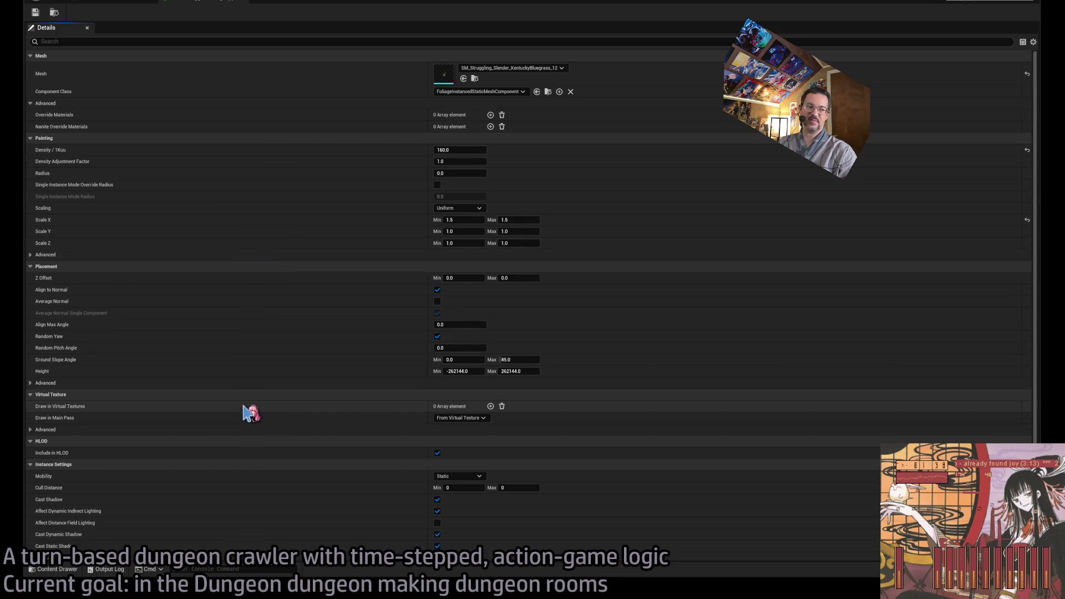
Step: Return to the level, aim the view at the gated grave plot, and enter Foliage Mode
left_click(214, 2)
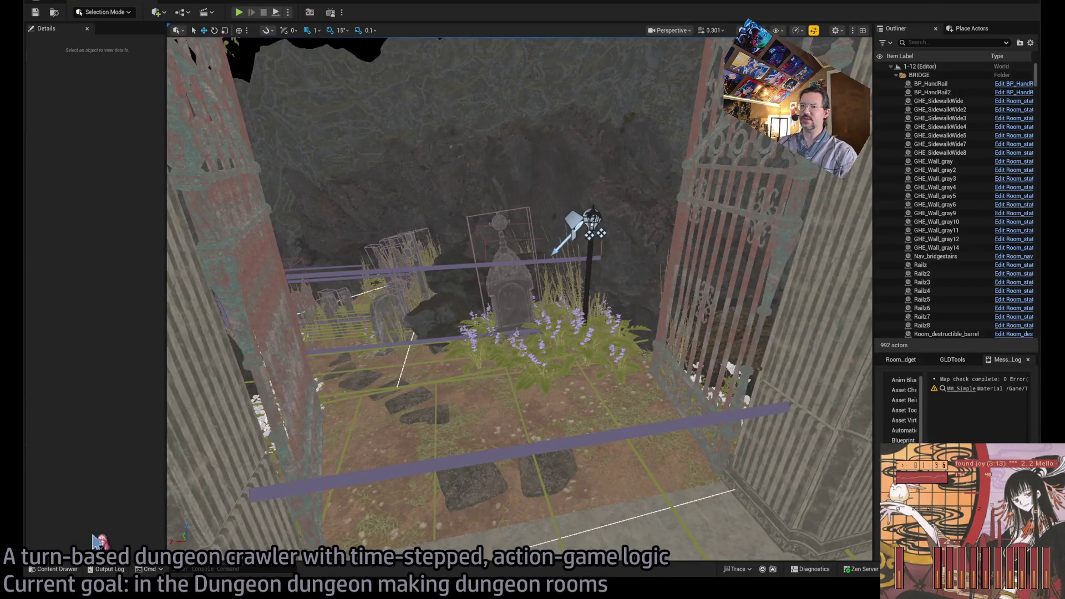
left_click(54, 569)
left_click_drag(529, 166, 515, 255)
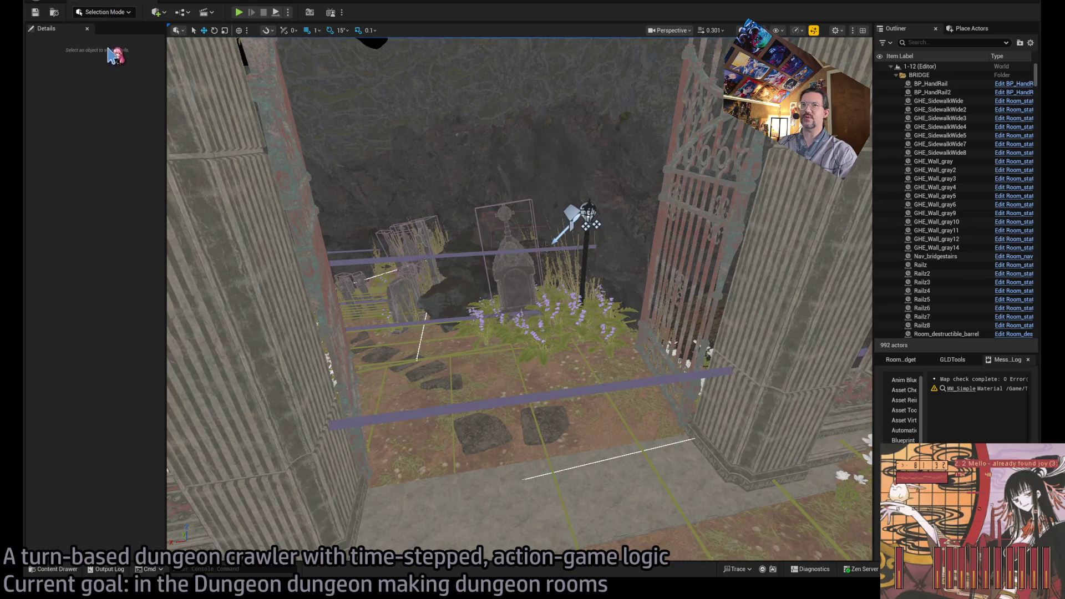
key("shift+3")
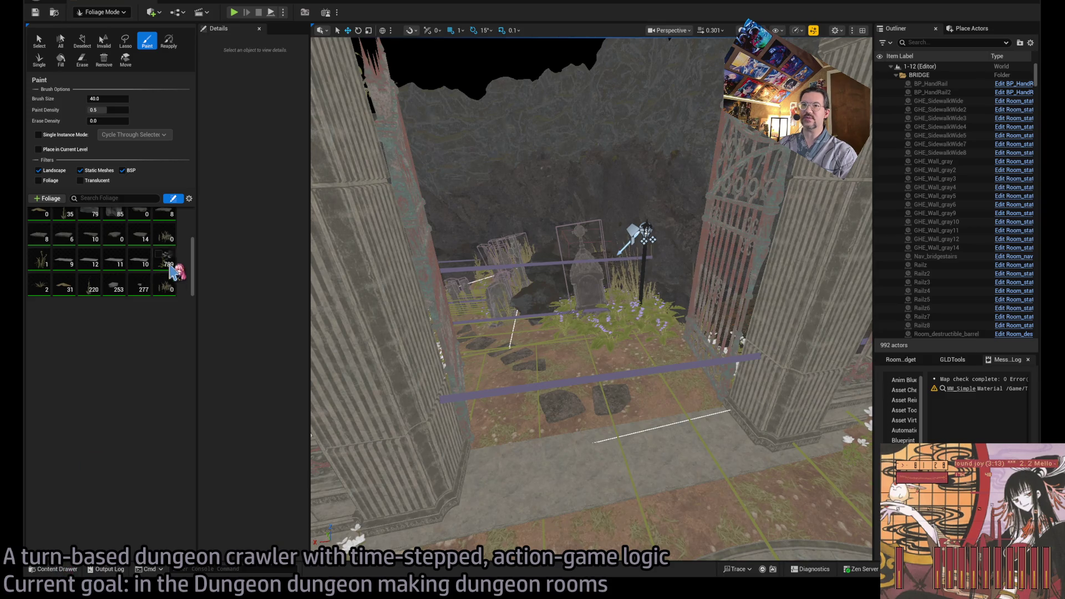
Step: Delete the SM_Weed_01, SMF_Weed_01 and zero-instance foliage types, then select SM_IvyLeaf
left_click(167, 247)
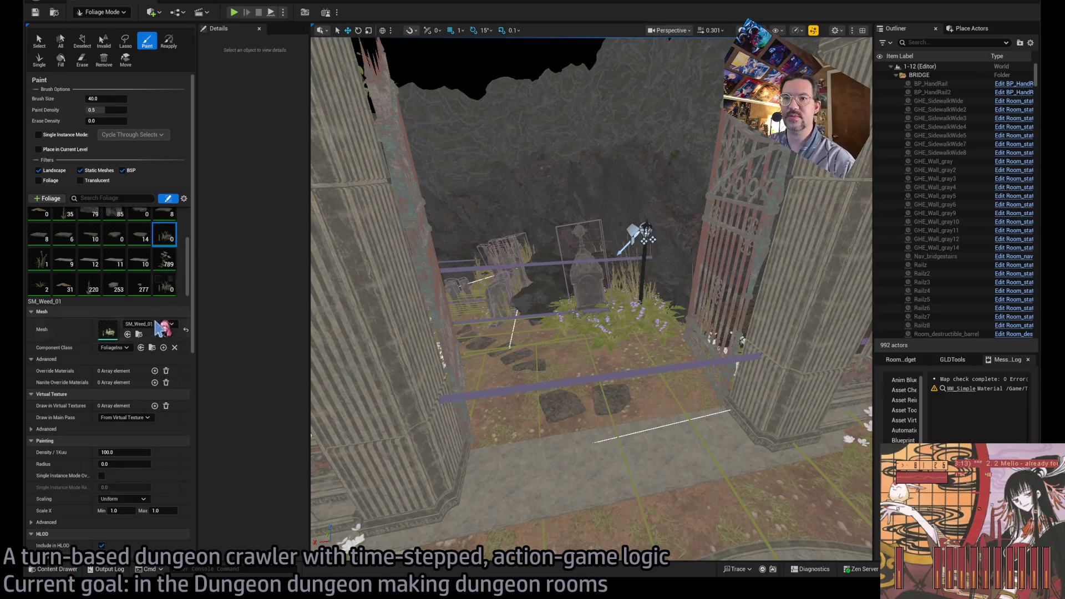
left_click(166, 293)
key("Delete")
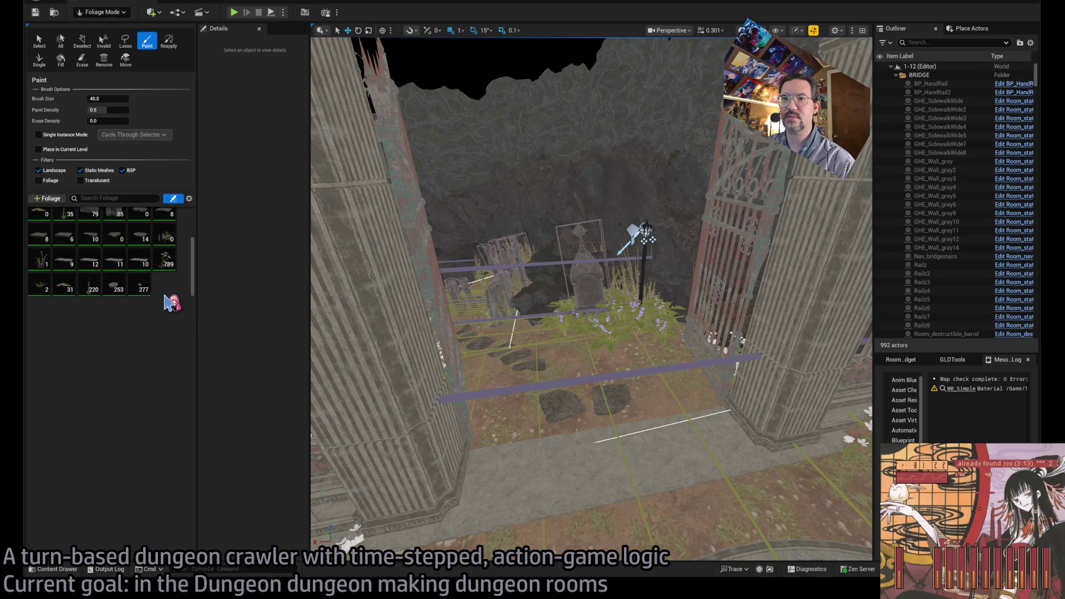
left_click(165, 244)
key("Delete")
scroll(129, 293, "up", 5)
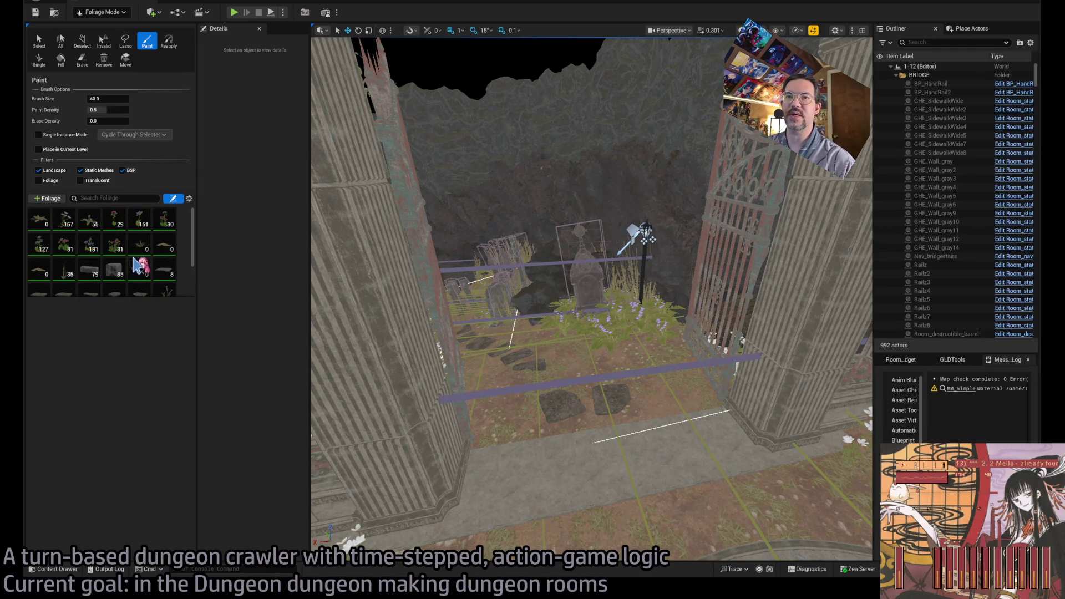
key("Delete")
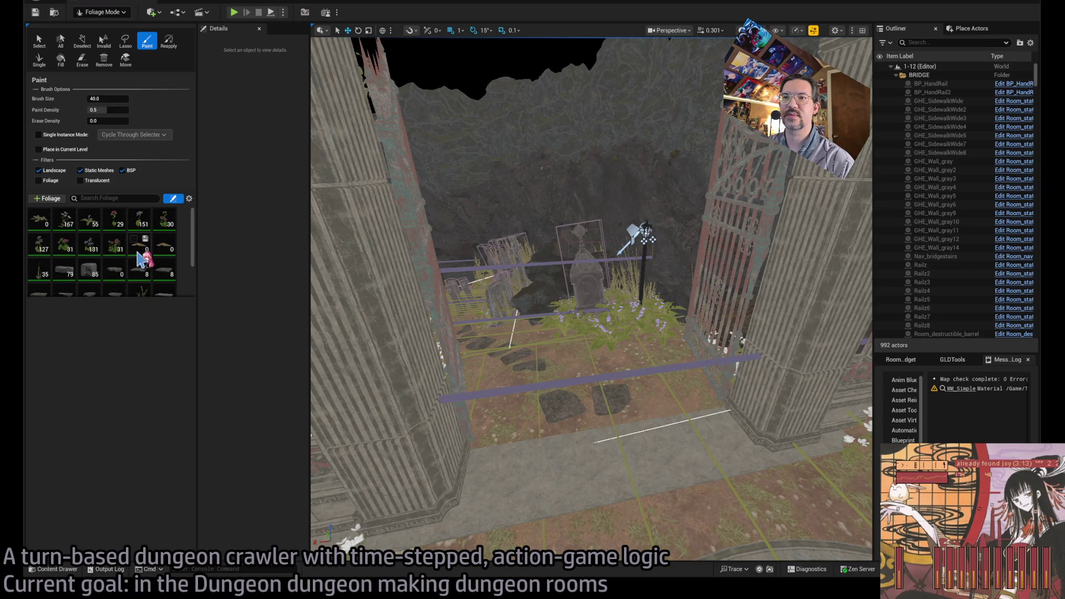
left_click(141, 258)
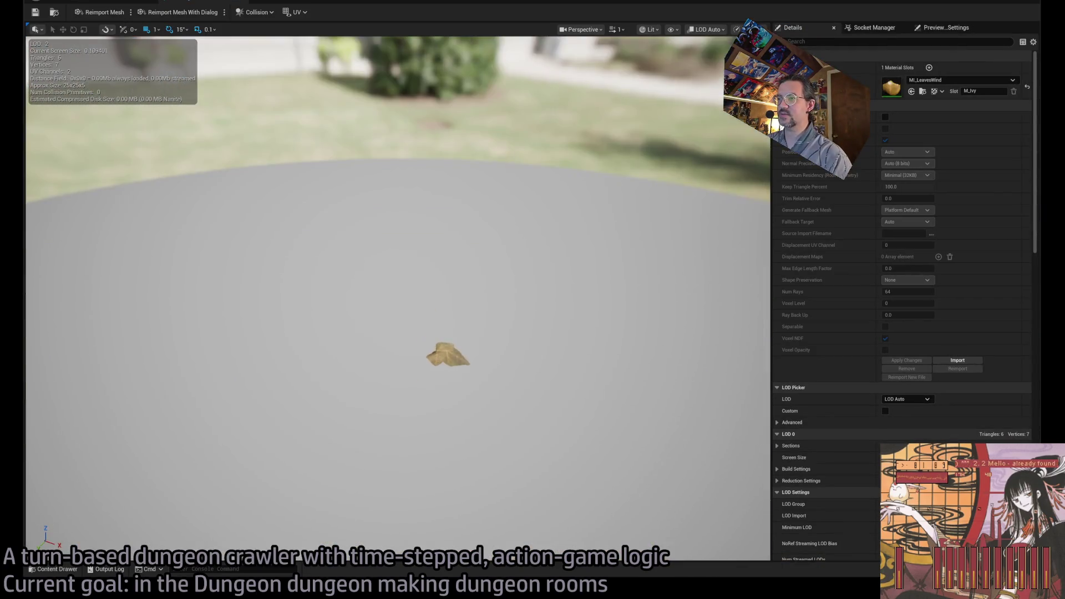
Step: Enable Nanite on the SM_IvyLeaf mesh, apply the change, and return to the level
left_click_drag(428, 278, 428, 247)
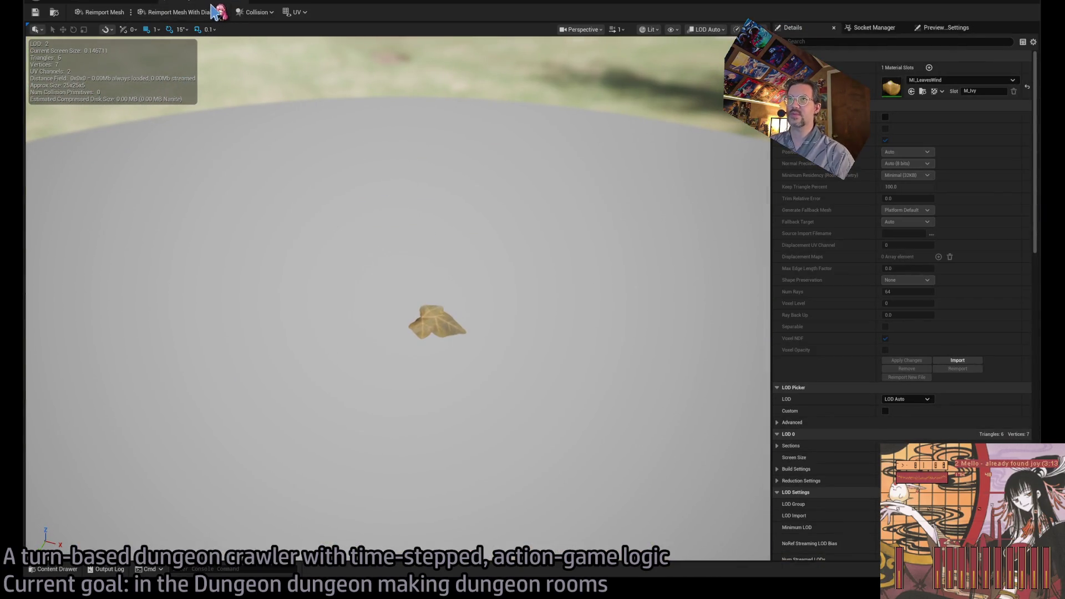
left_click(885, 117)
left_click(907, 360)
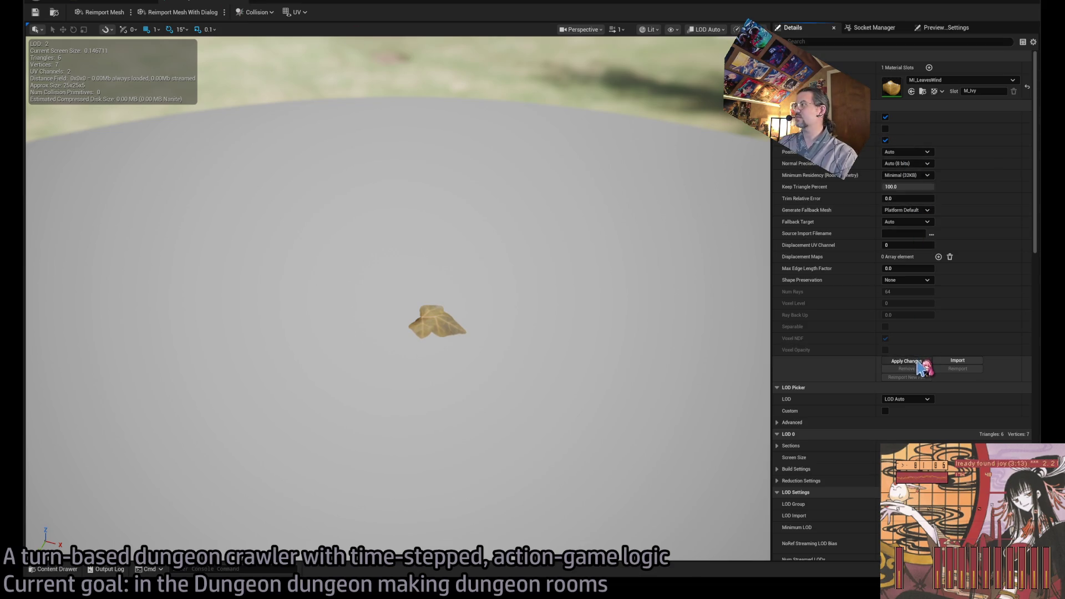
left_click(225, 4)
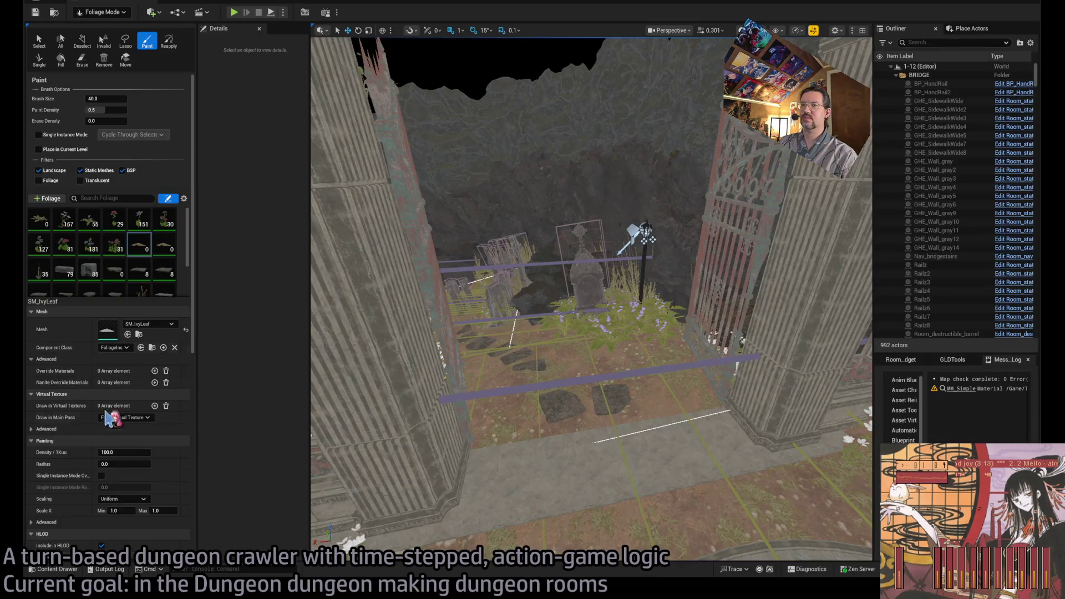
Step: Enable Nanite on SM_IvyLeafNoWind as well, then reopen the Content Drawer
left_click(166, 252)
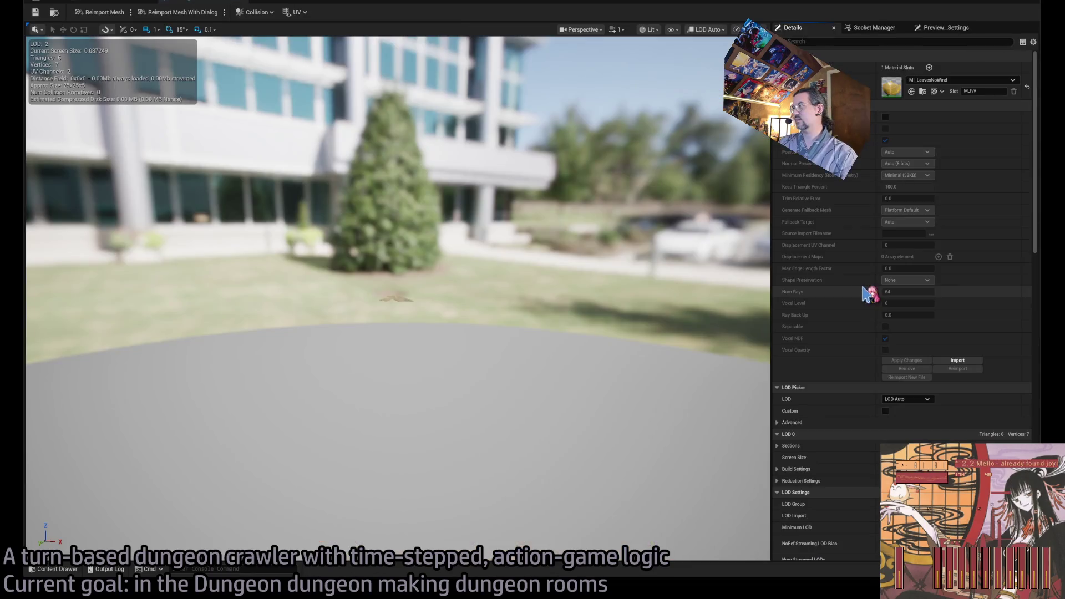
left_click(266, 3)
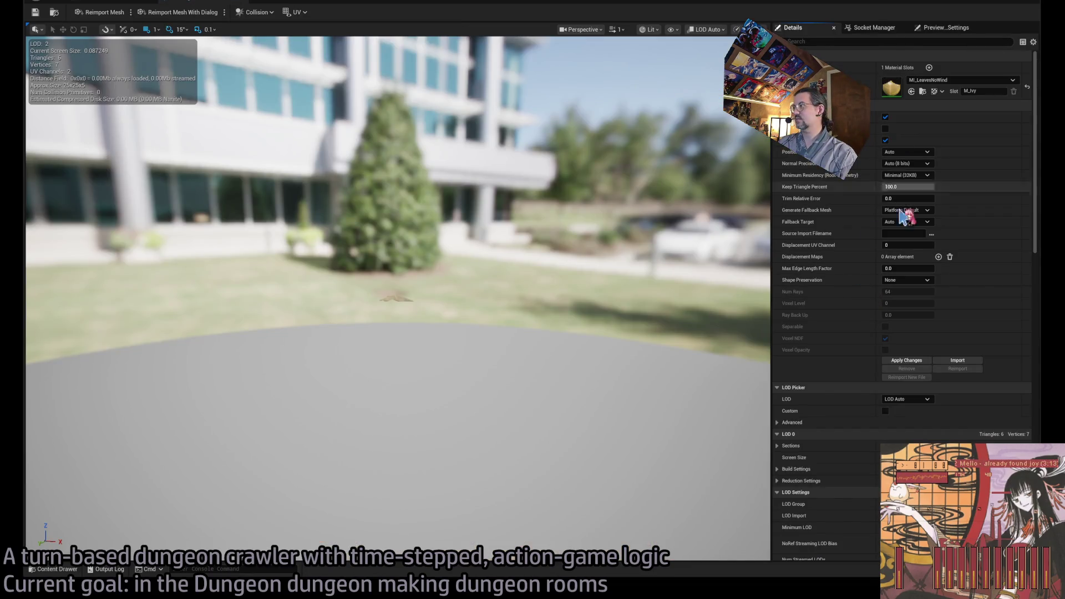
left_click(907, 365)
left_click(203, 3)
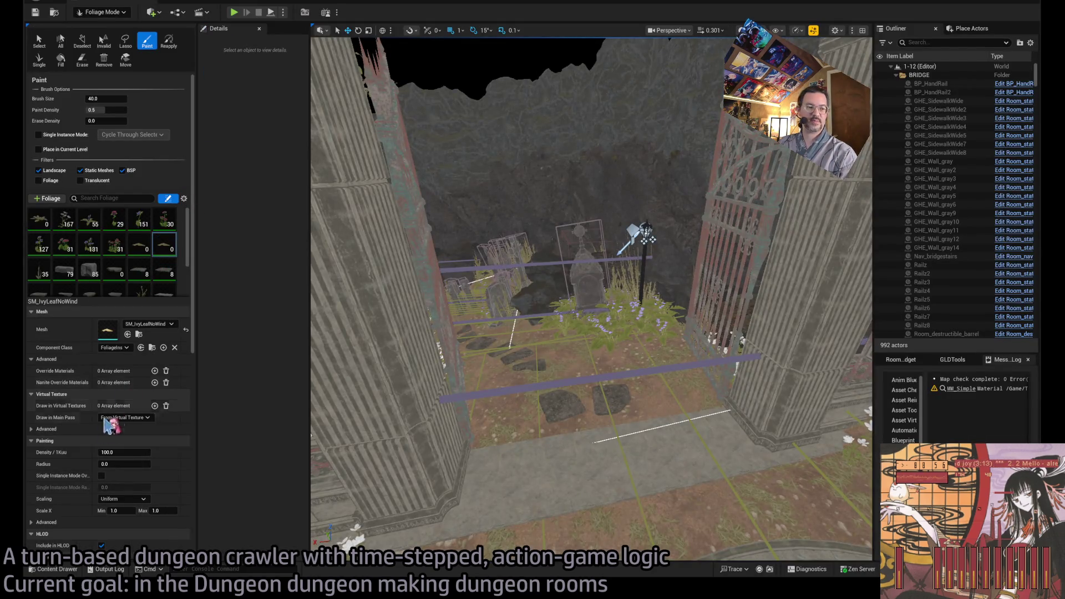
left_click(79, 572)
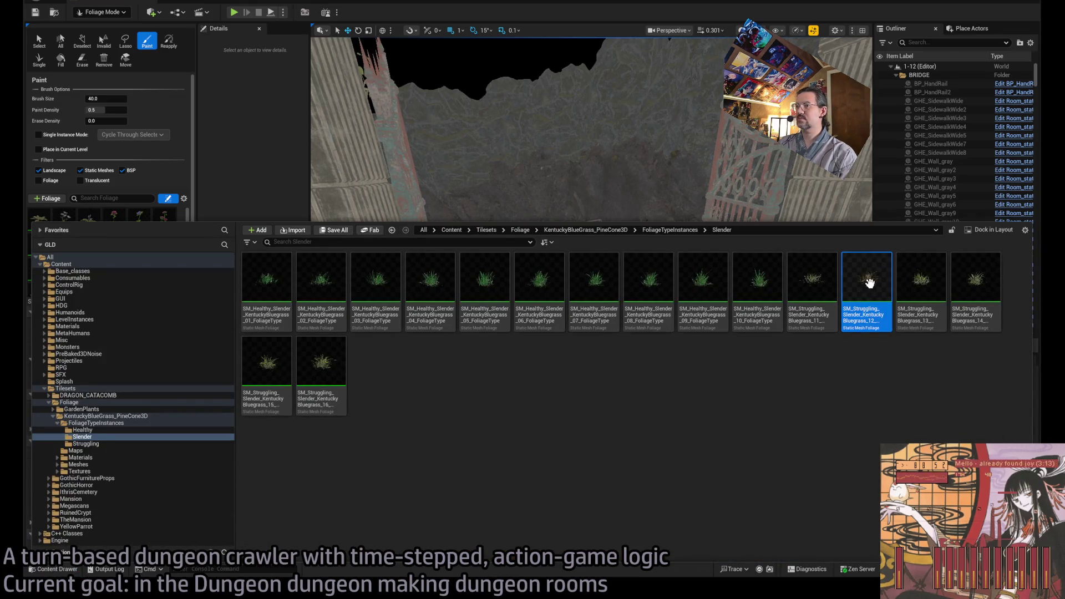
Step: Add Struggling bluegrass 11–16 to the Foliage palette and select all six new foliage types
left_click(812, 283)
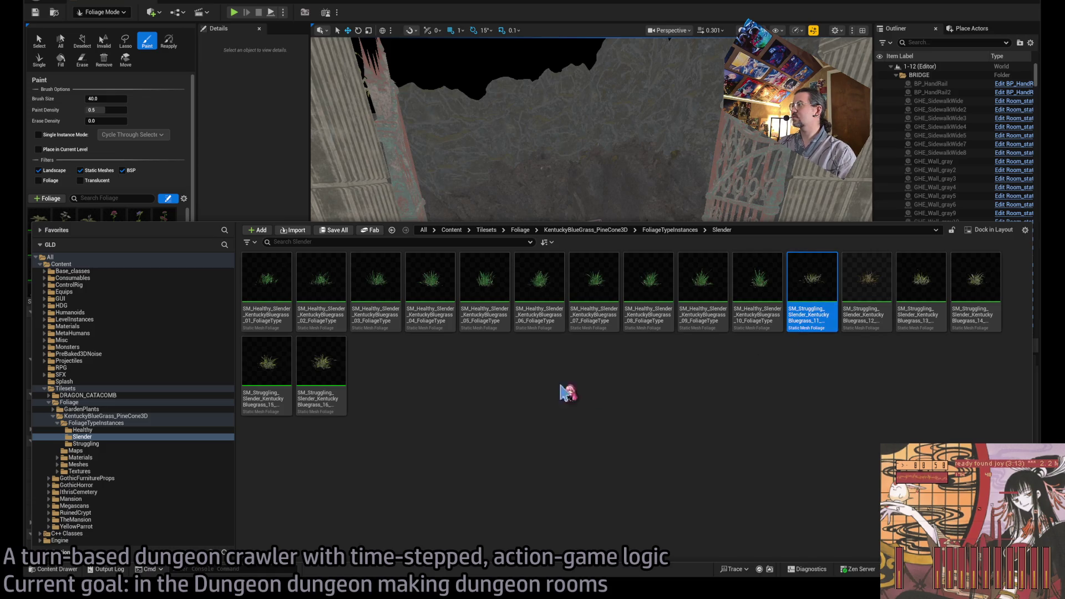
left_click(319, 368, "shift")
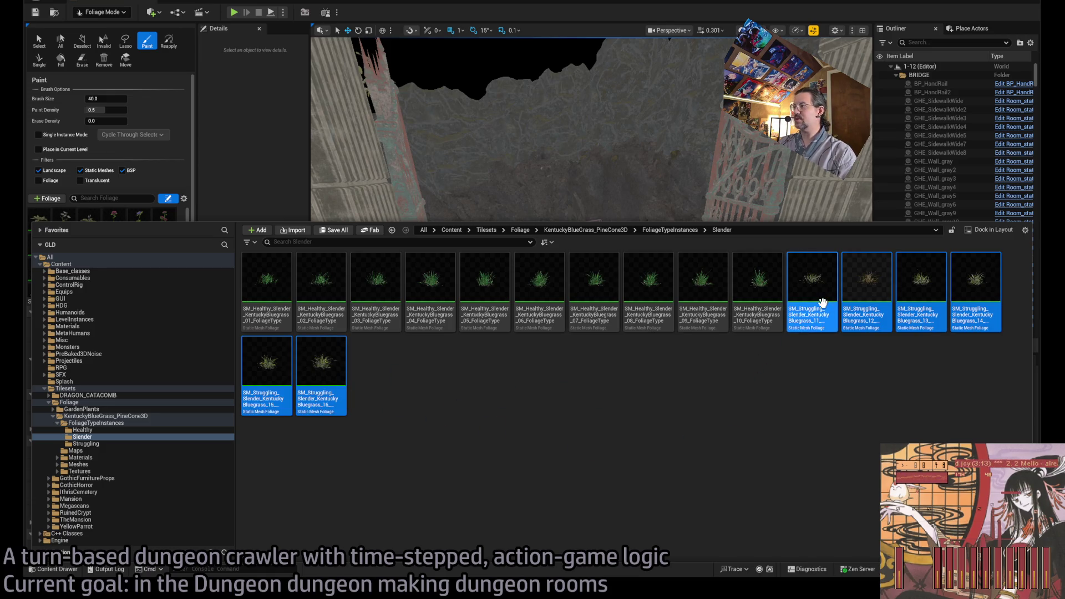
mouse_move(811, 284)
left_mouse_down()
mouse_move(343, 203)
mouse_move(142, 279)
left_mouse_up()
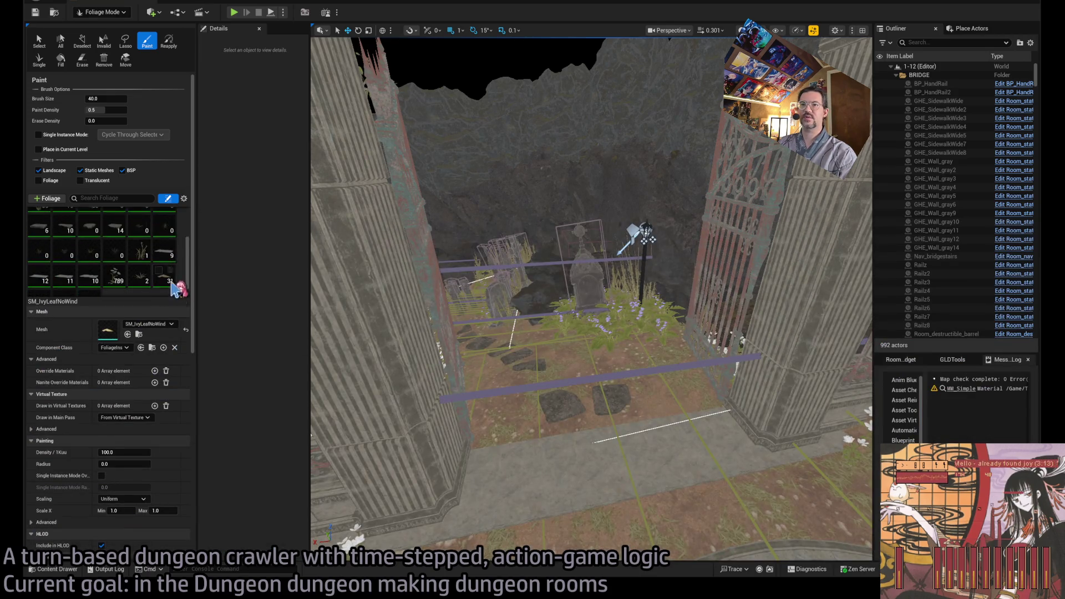
scroll(167, 277, "down", 1)
scroll(160, 256, "down", 5)
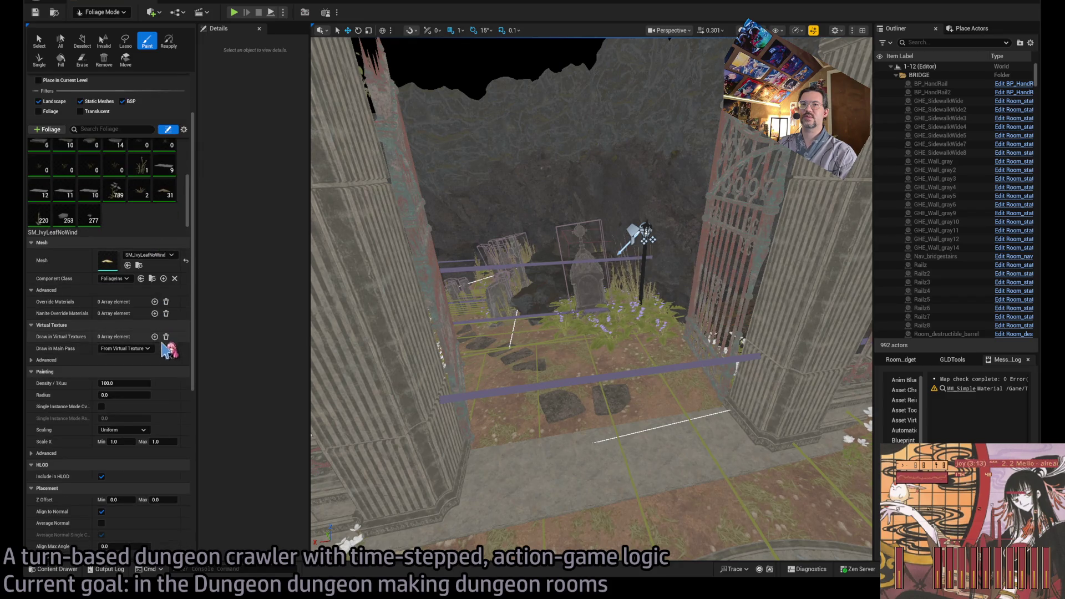
scroll(167, 355, "up", 2)
left_click(115, 243)
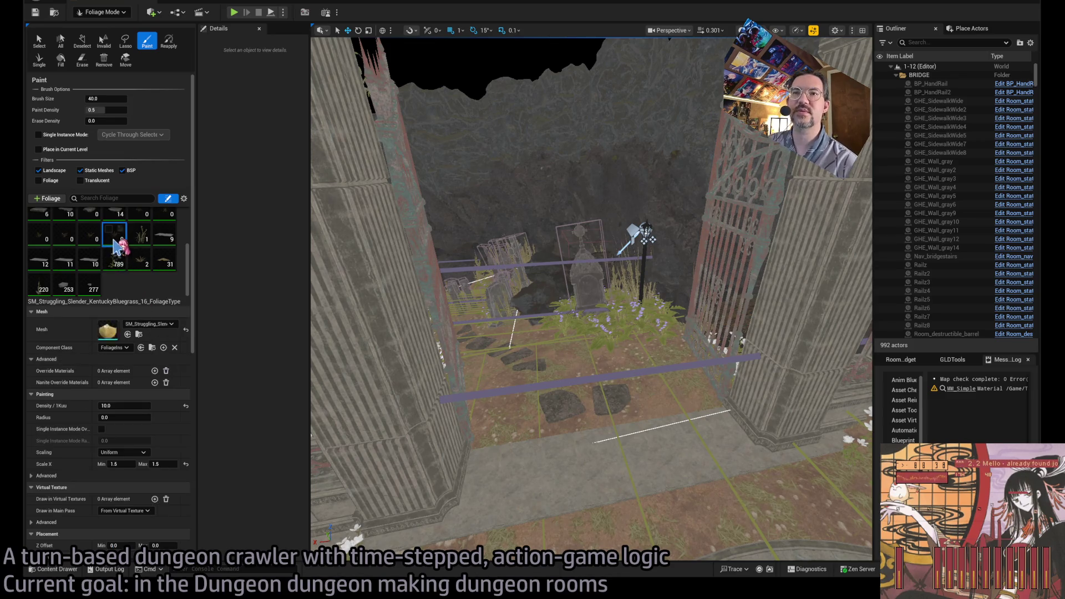
scroll(160, 247, "up", 1)
left_click(140, 234, "shift")
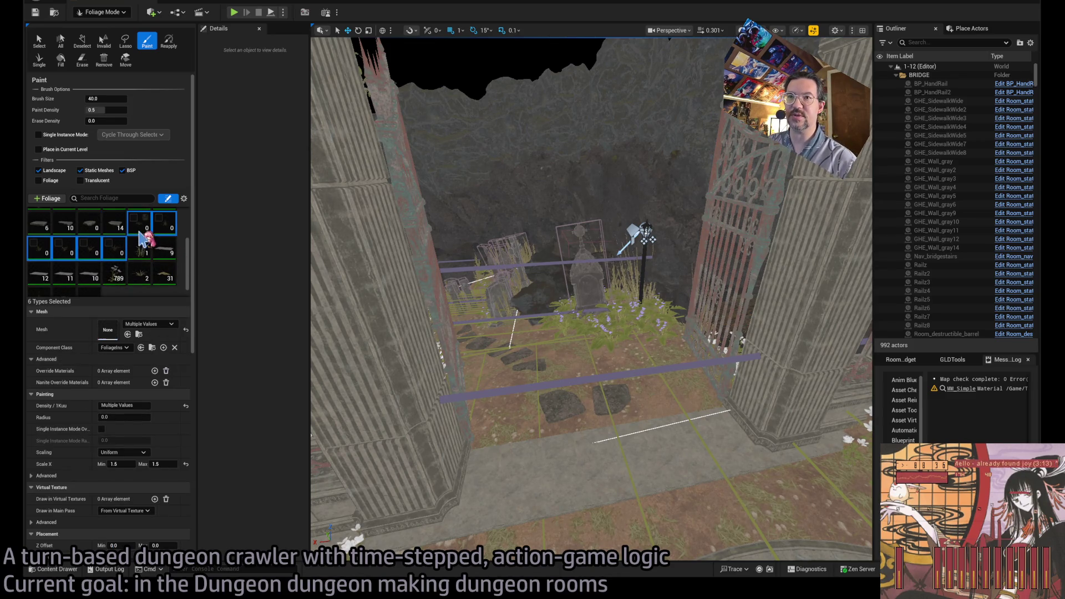
Step: Paint bluegrass along the path and near the white flowers, then start a play test
left_click_drag(638, 408, 738, 377)
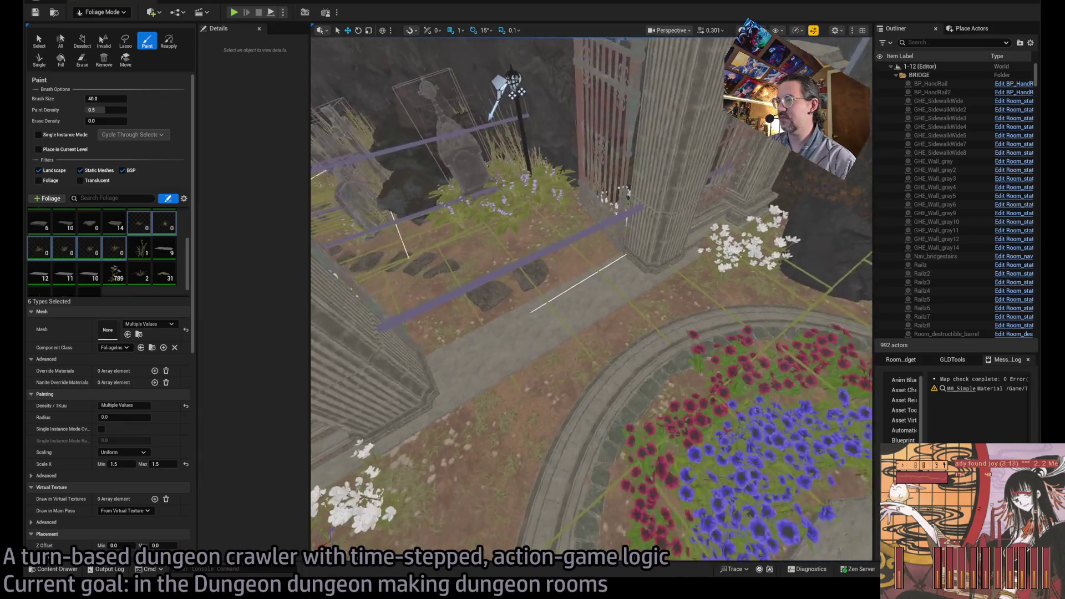
left_click_drag(590, 392, 542, 404)
left_click_drag(611, 388, 636, 381)
left_click(638, 381)
scroll(610, 333, "up", 5)
mouse_move(593, 286)
left_mouse_down()
mouse_move(594, 364)
mouse_move(583, 380)
left_mouse_up()
scroll(582, 380, "up", 5)
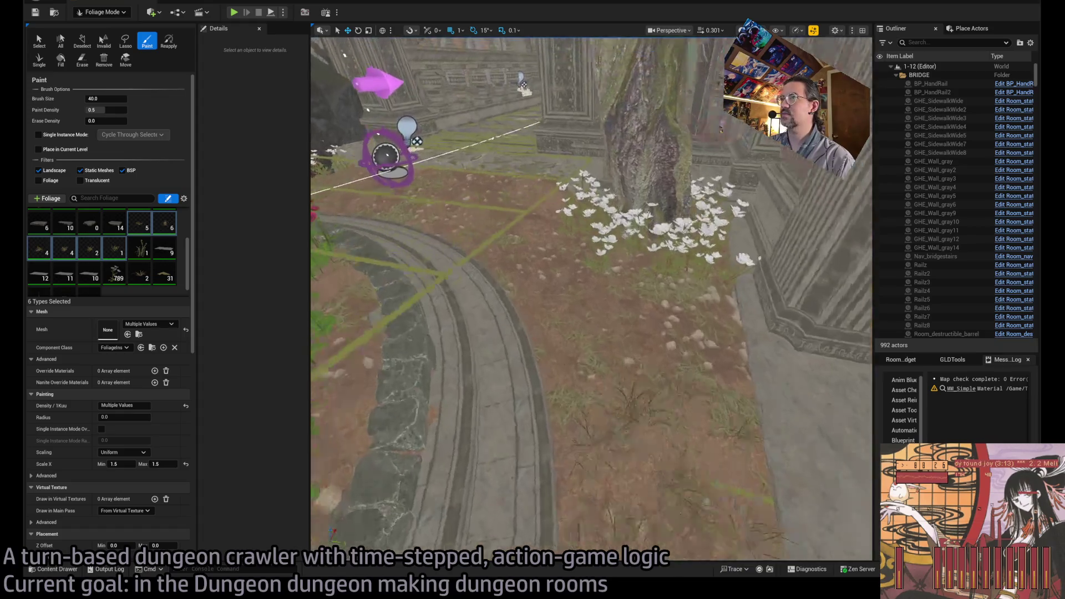
scroll(482, 286, "down", 5)
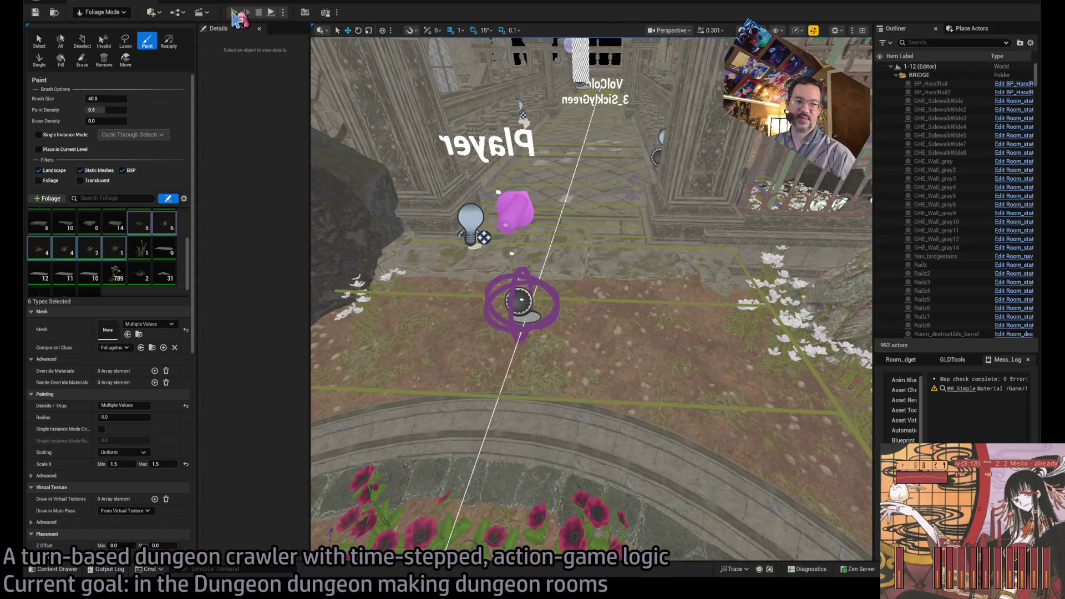
left_click(234, 12)
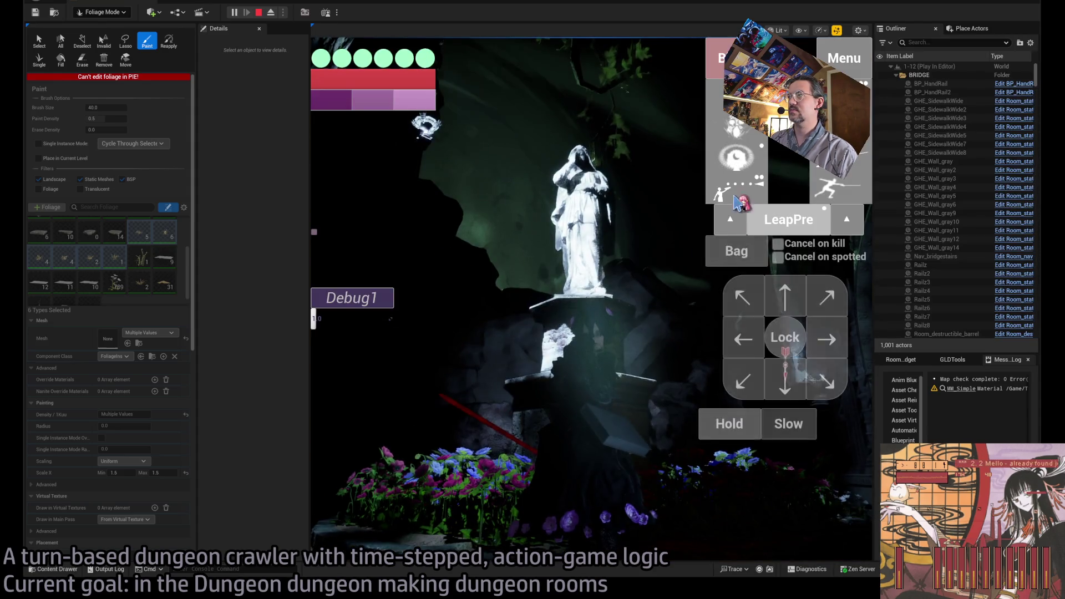
Step: In the play test, queue projectile attacks and diagonal moves and run the turns
left_click(738, 202)
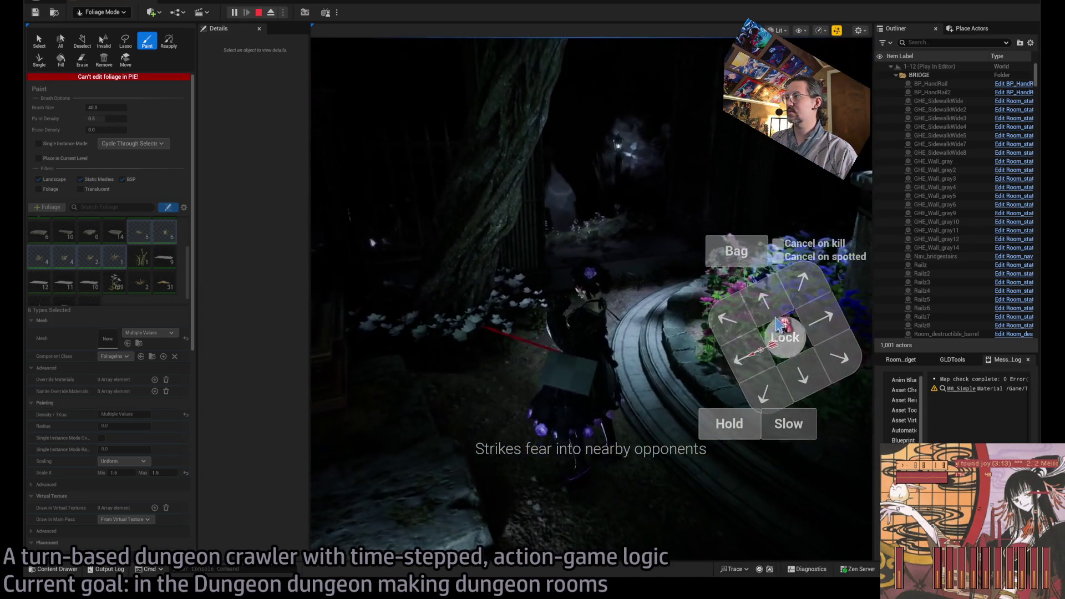
left_click(746, 199)
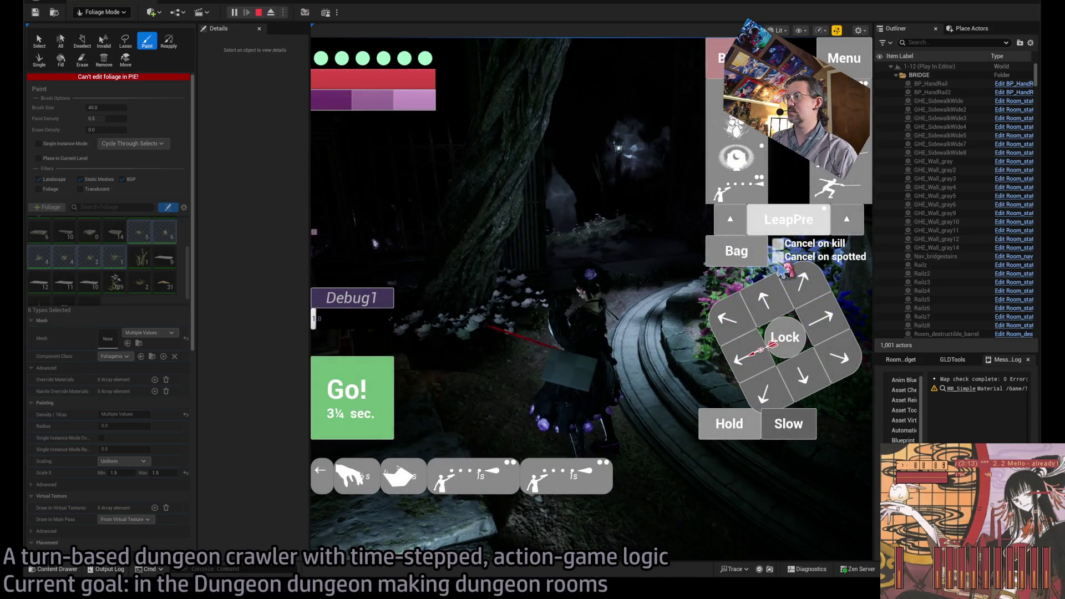
left_click(775, 302)
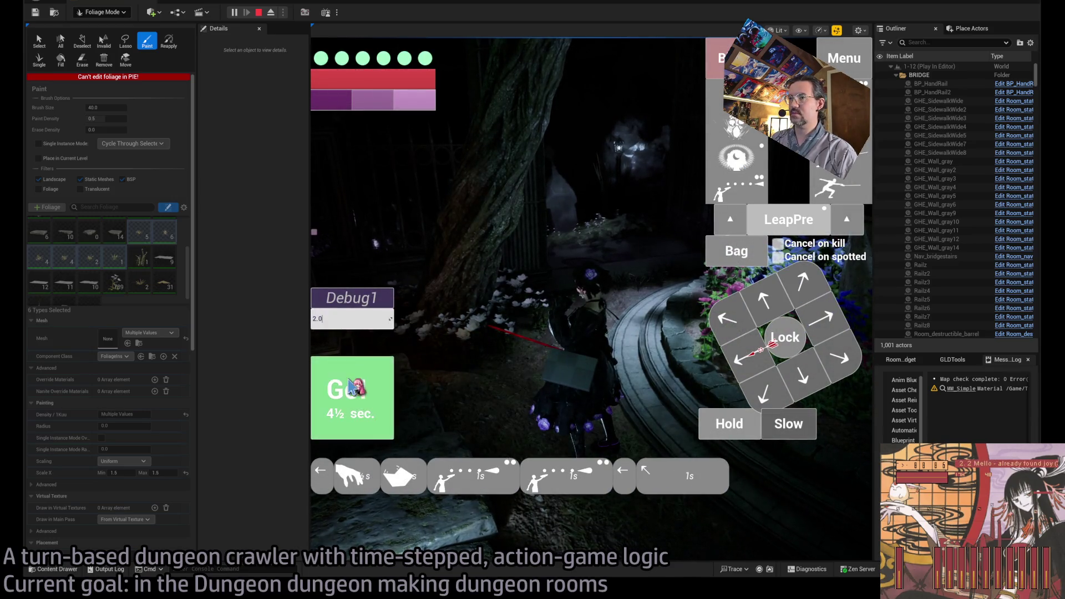
left_click(352, 381)
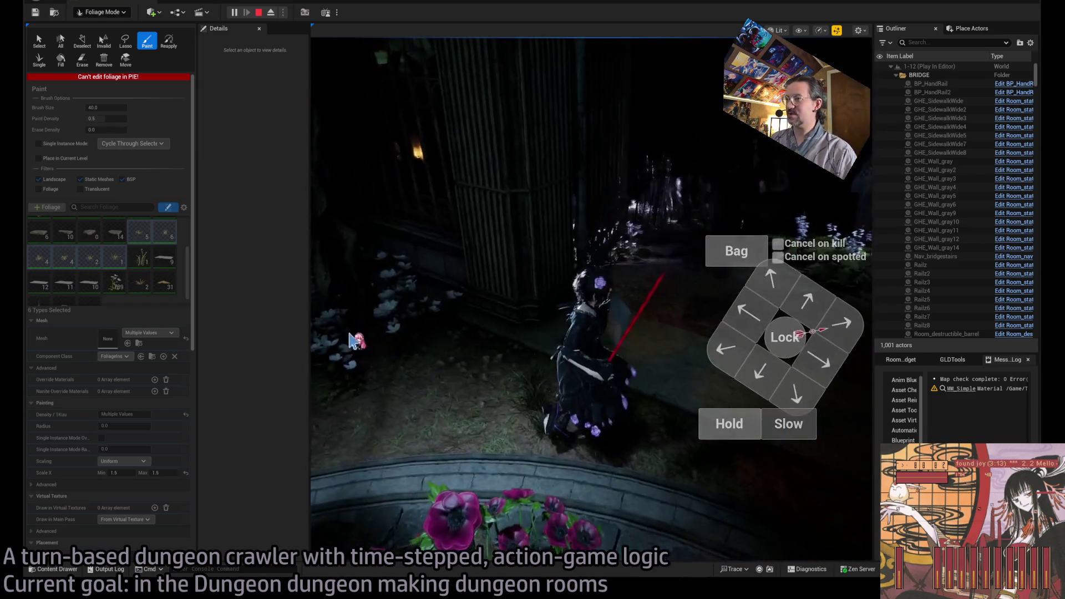
left_click(580, 350)
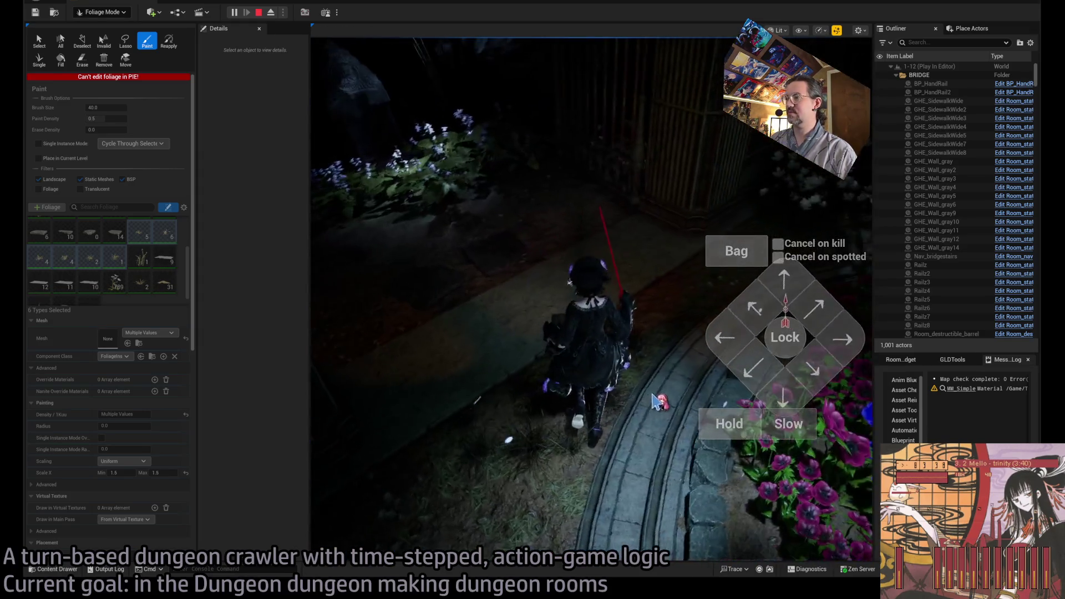
Step: Queue forward and diagonal moves, run them, and stop the play test
left_click(794, 285)
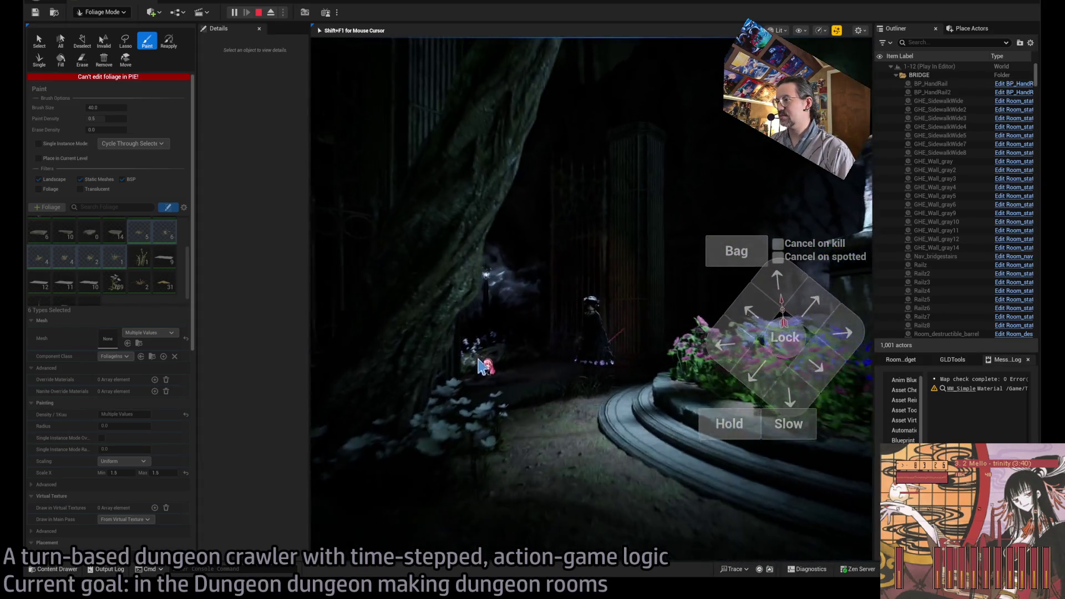
left_click(790, 401)
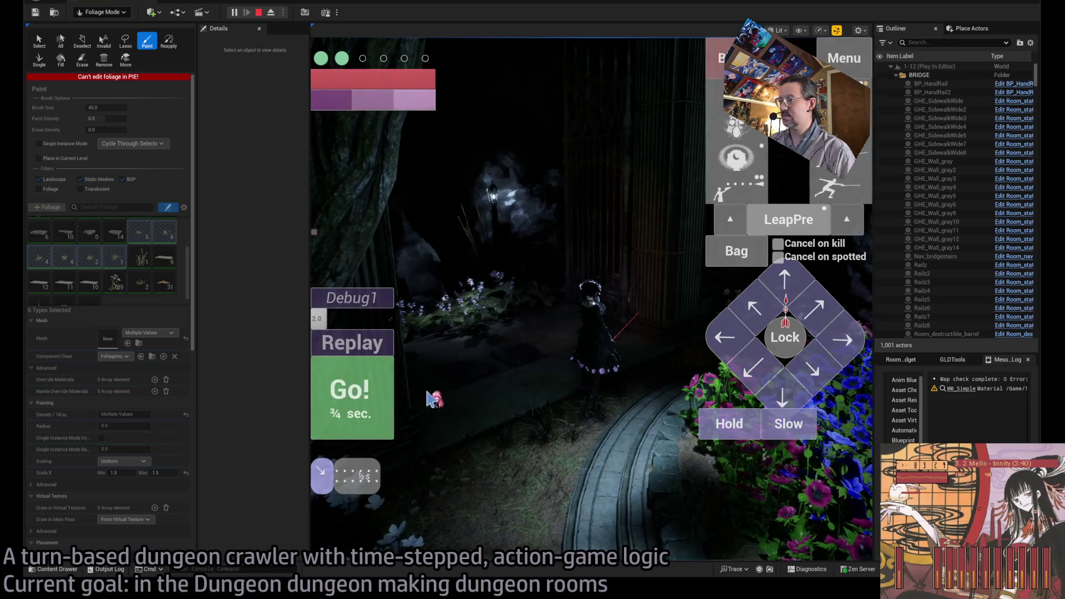
left_click(784, 281)
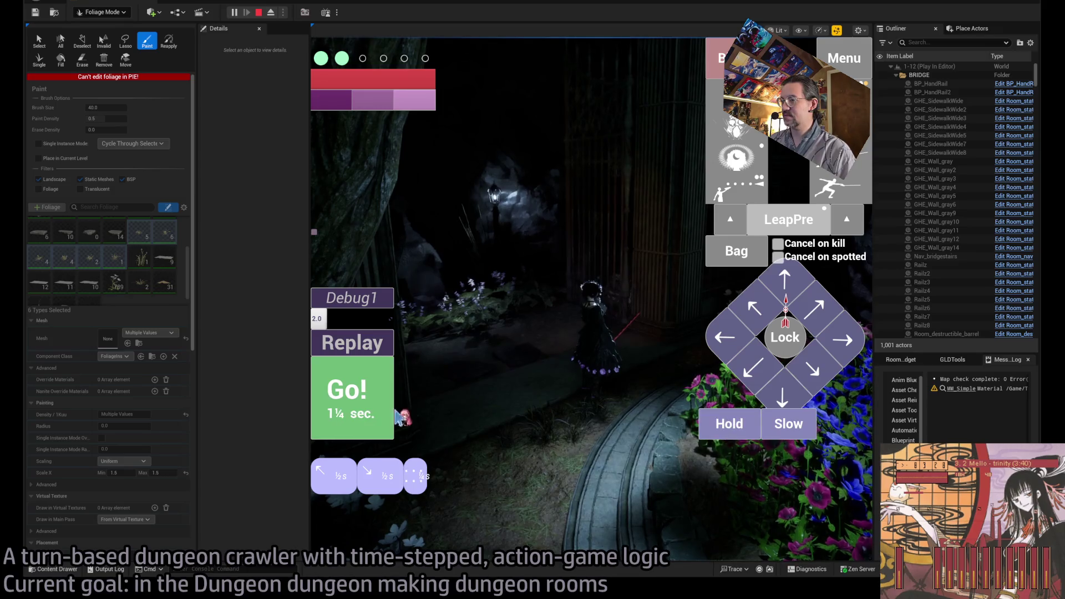
left_click(389, 410)
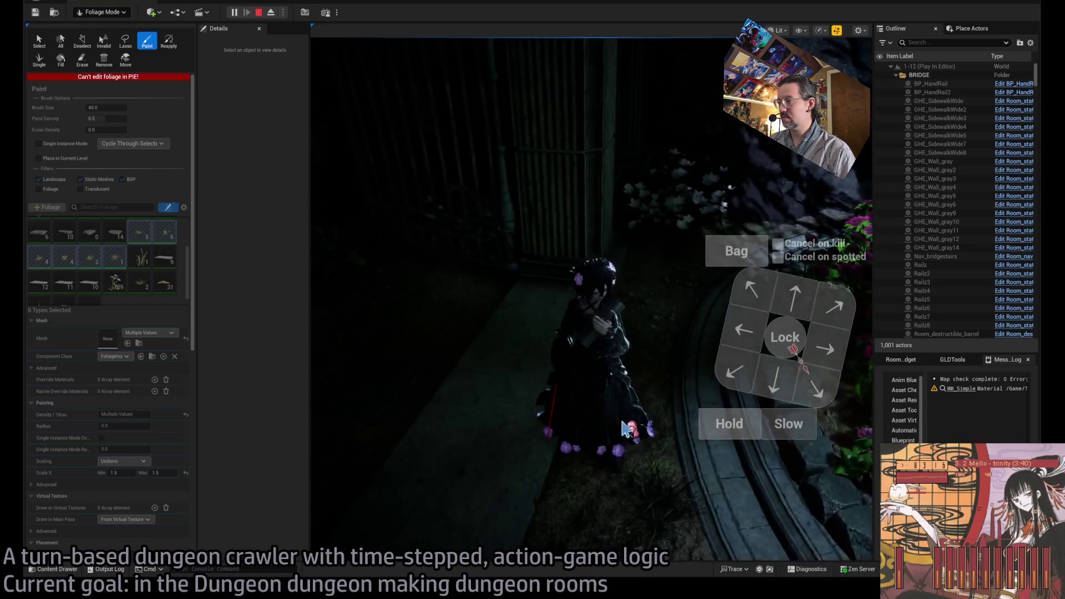
key("Escape")
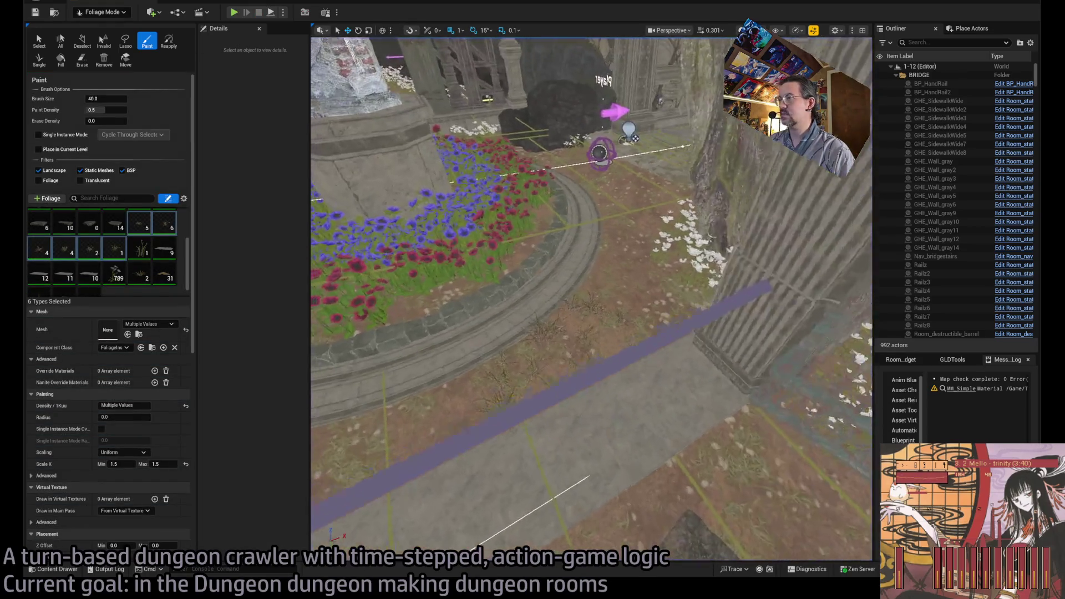
Step: Paint grass clumps onto the bare dirt by the flower bed and start a play test with Alt+P
scroll(393, 355, "up", 3)
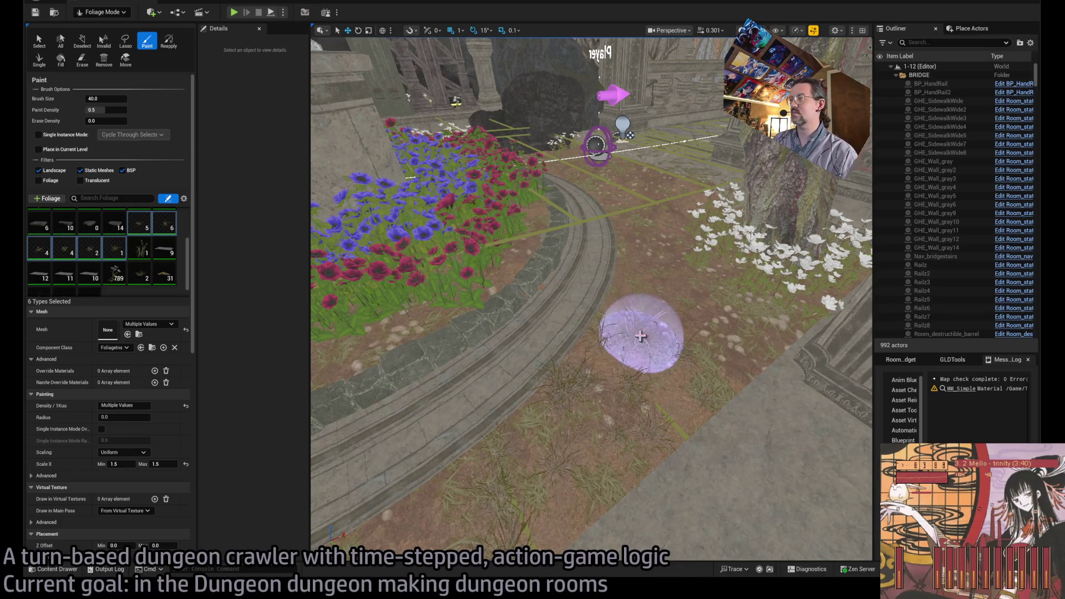
scroll(638, 331, "up", 1)
mouse_move(638, 331)
left_mouse_down()
mouse_move(632, 399)
mouse_move(599, 466)
mouse_move(660, 335)
left_mouse_up()
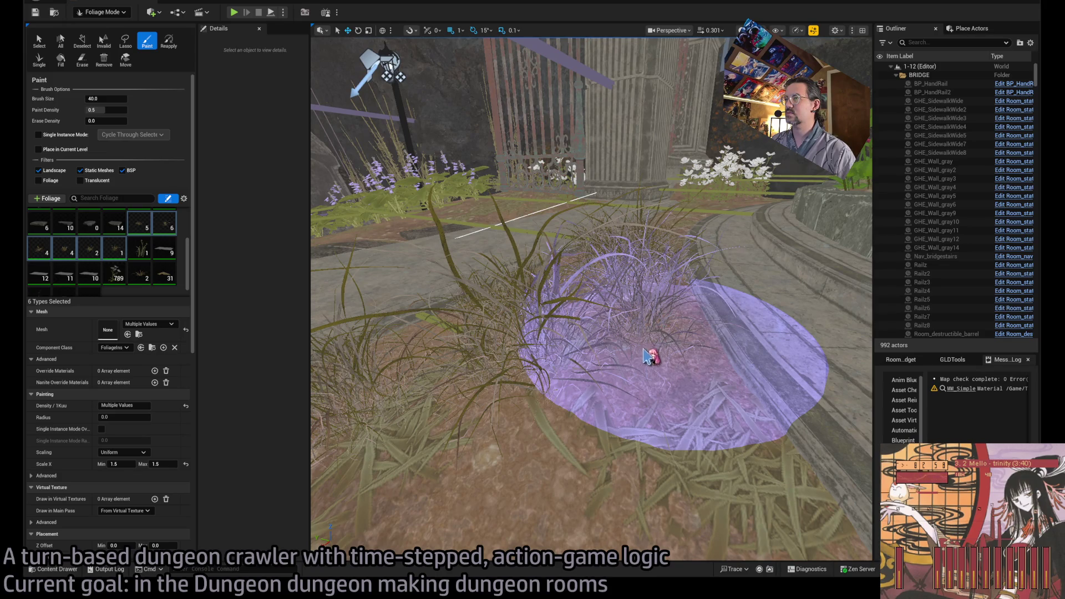
mouse_move(624, 365)
left_mouse_down()
mouse_move(641, 404)
mouse_move(643, 389)
left_mouse_up()
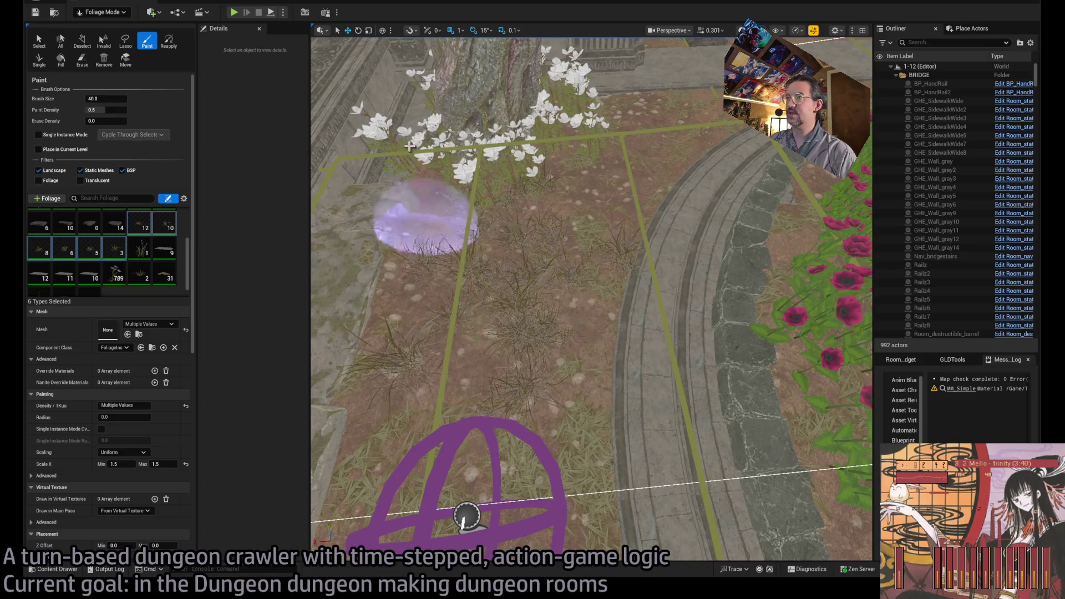
key("alt+p")
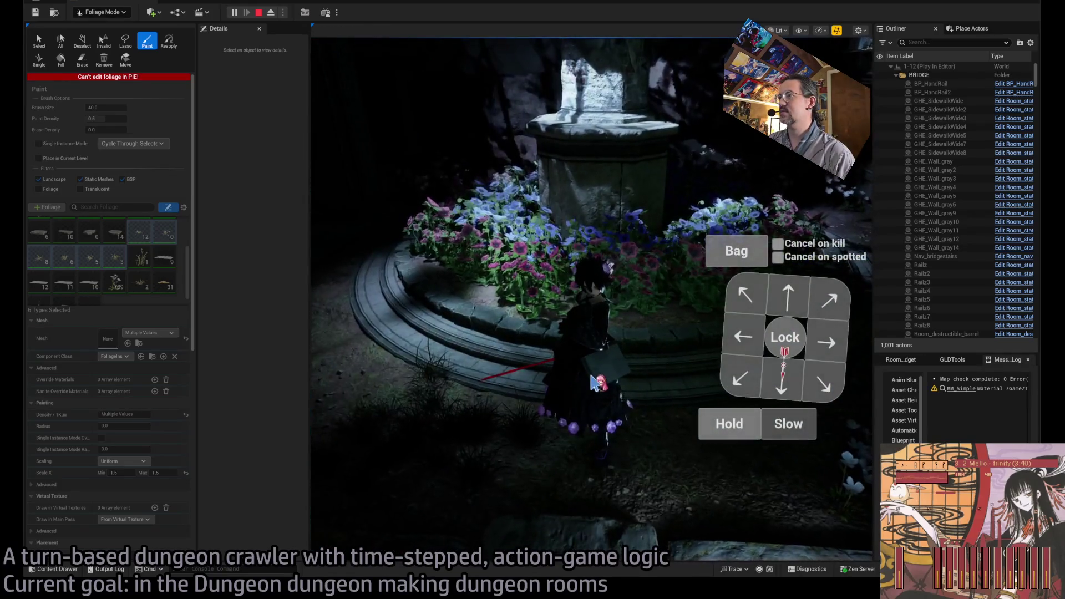
Step: Stop the play test, move the view to the ruined stone stairs, and start a new play test
left_click(259, 12)
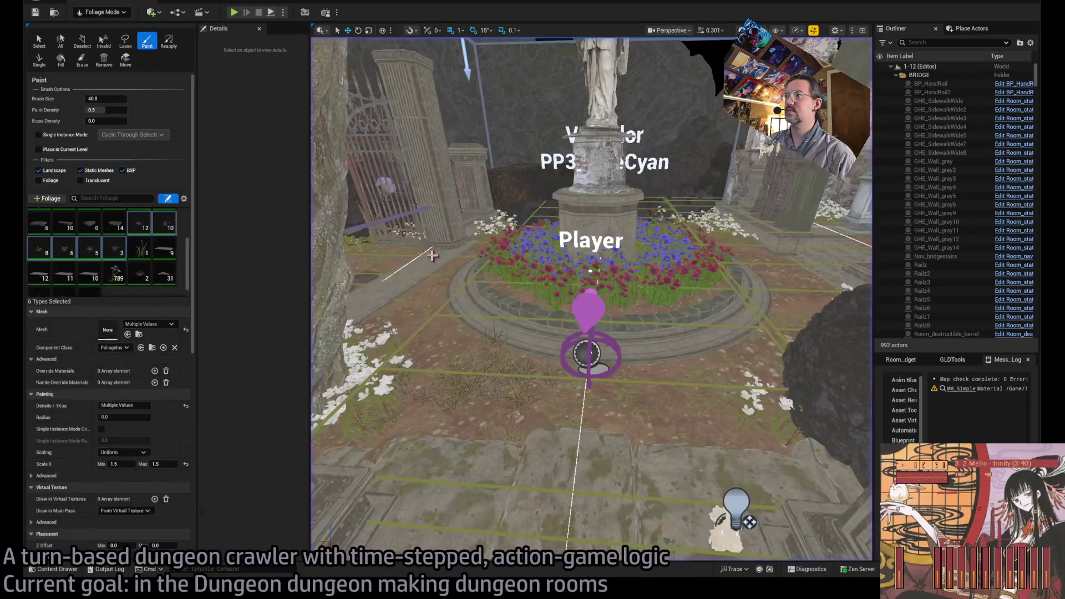
left_click_drag(563, 306, 746, 261)
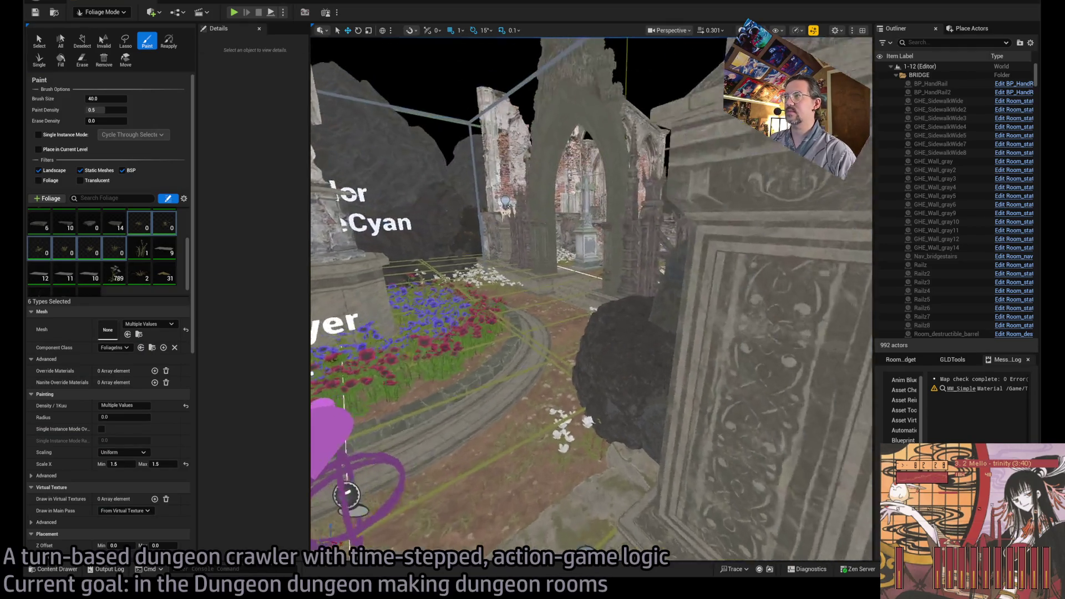
scroll(577, 355, "up", 5)
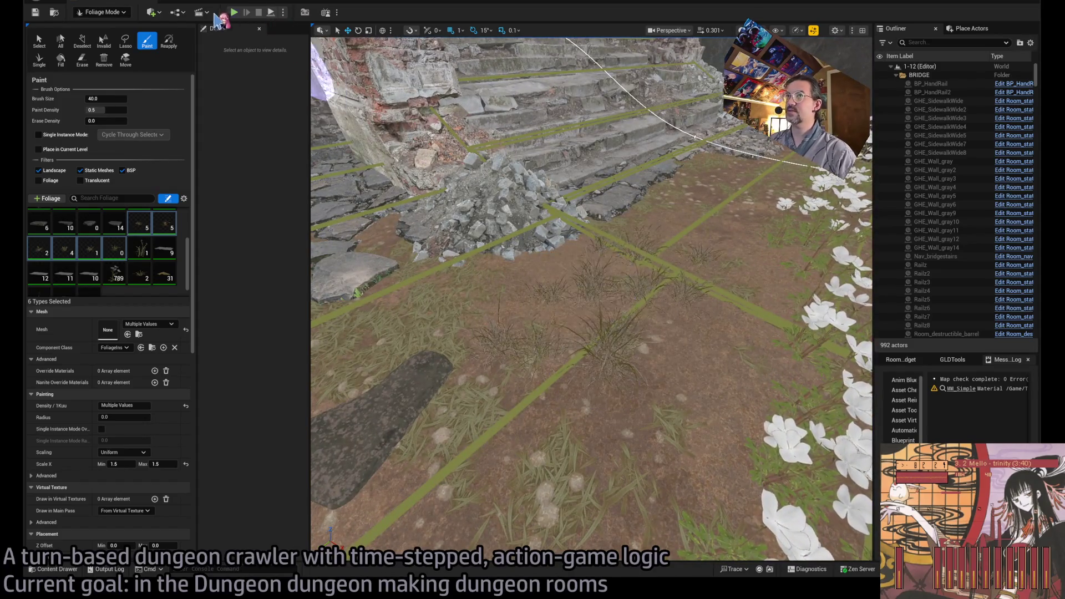
key("alt+p")
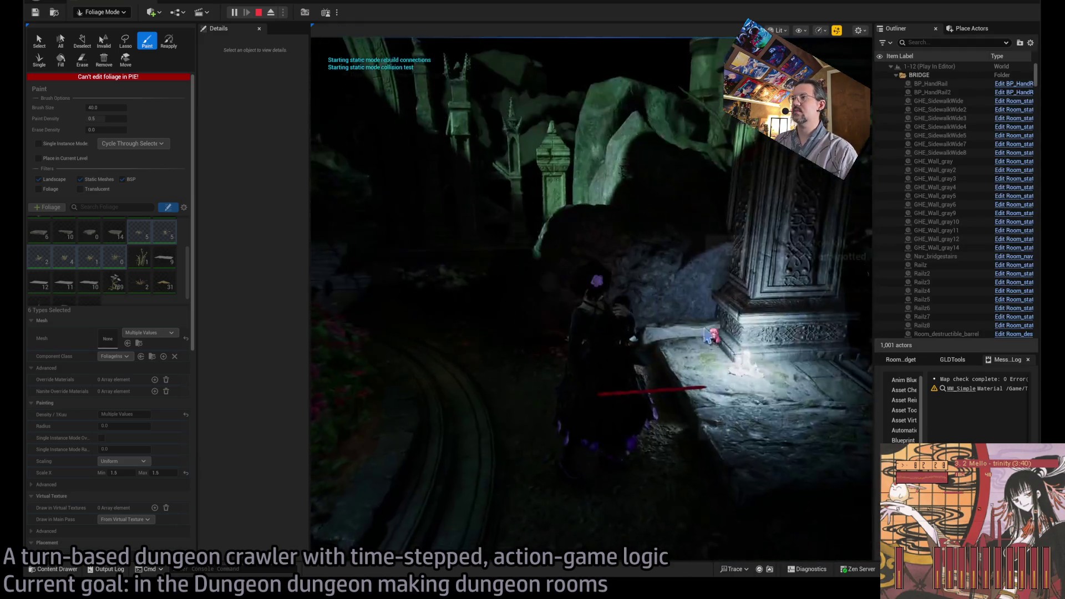
Step: Queue diagonal, rightward and leftward moves and run the turns
key("shift+1")
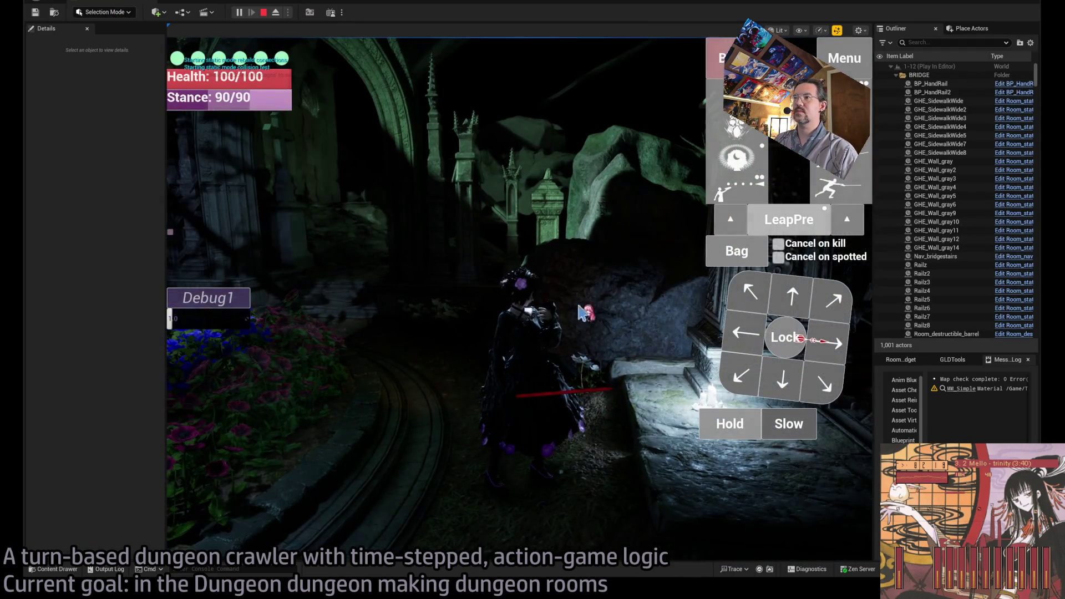
key("e")
key("e")
key("d")
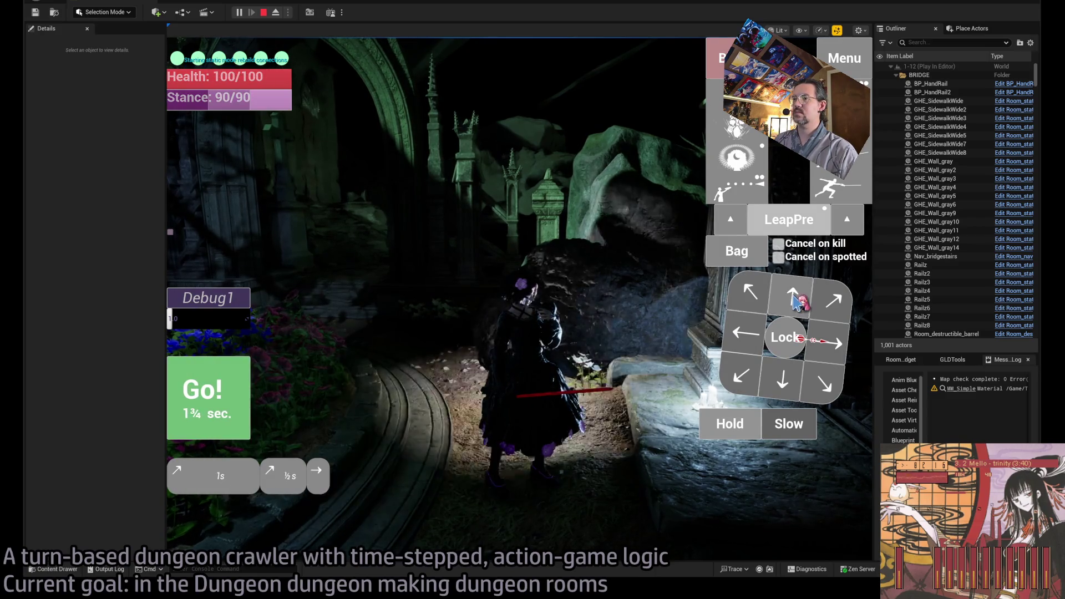
key("d")
key("space")
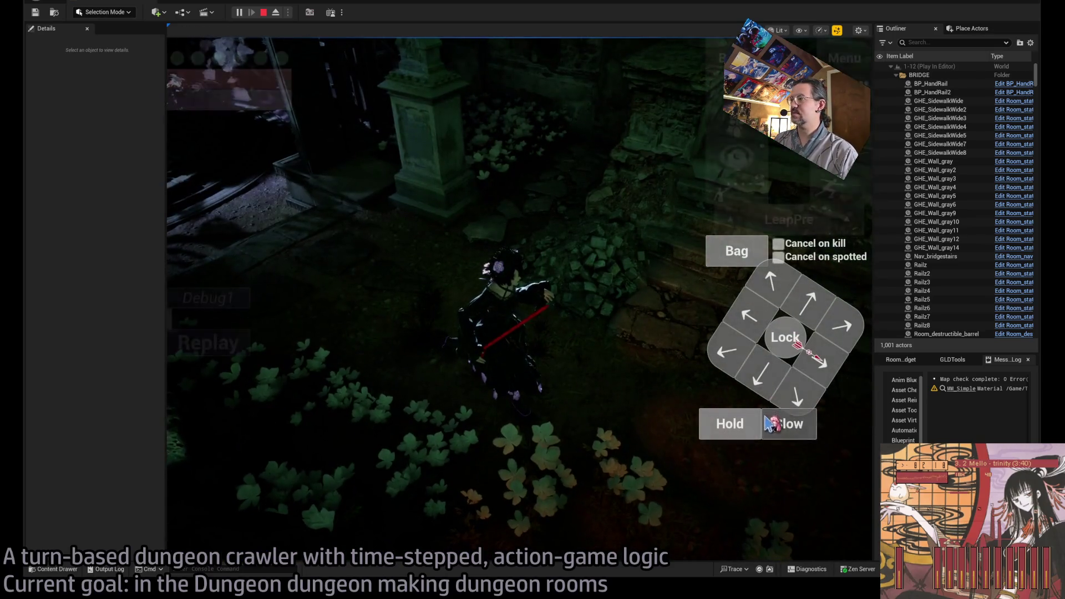
left_click(798, 395)
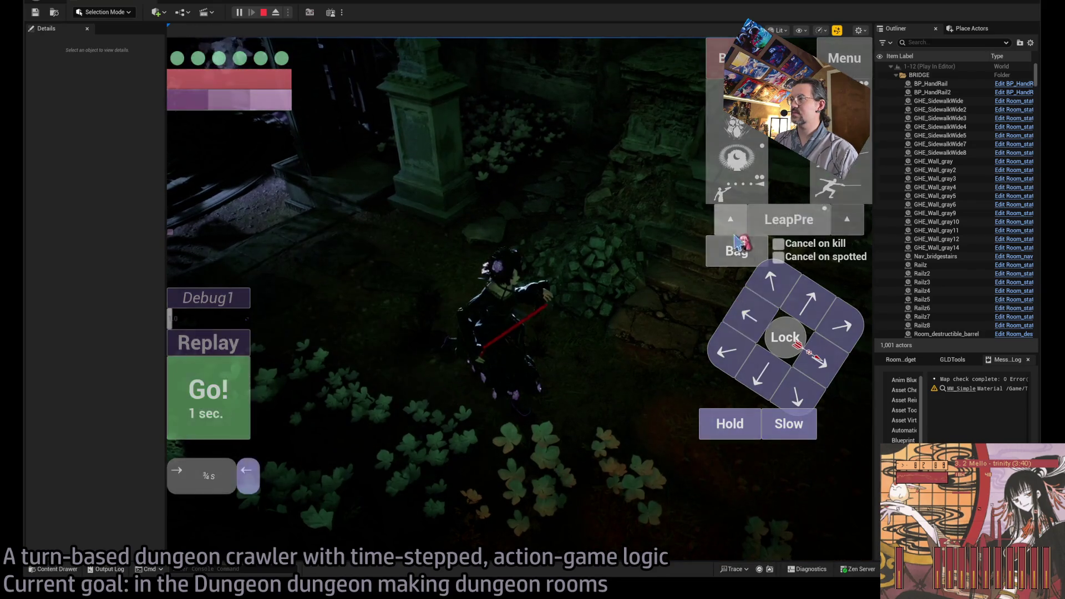
left_click(746, 220)
left_click(222, 394)
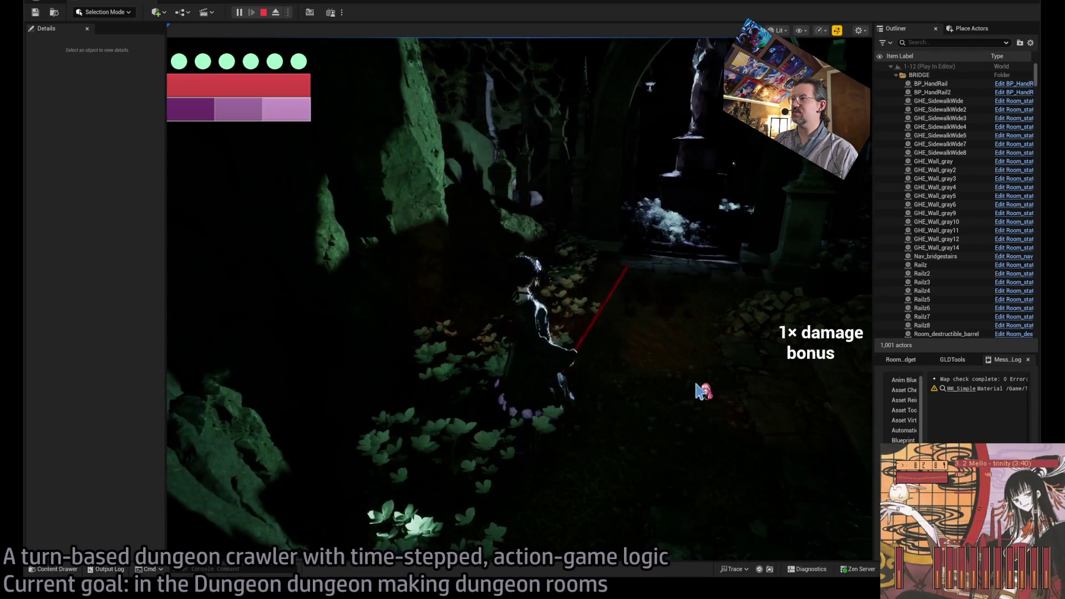
Step: Tilt the game camera top-down, swing it toward the stone stairs, and end the play test
left_click_drag(643, 358, 647, 403)
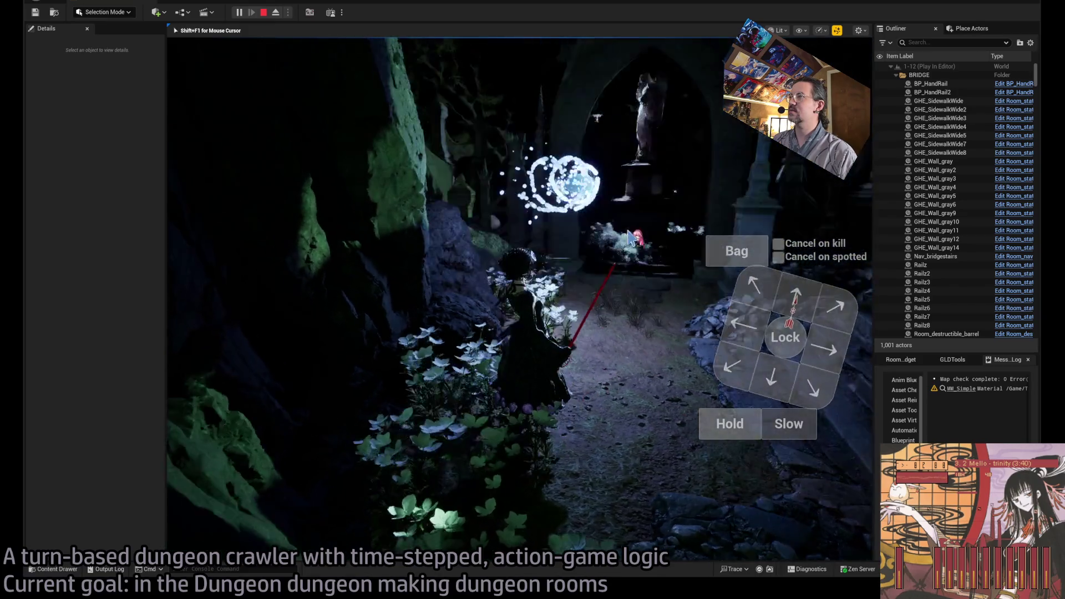
left_click_drag(669, 282, 667, 330)
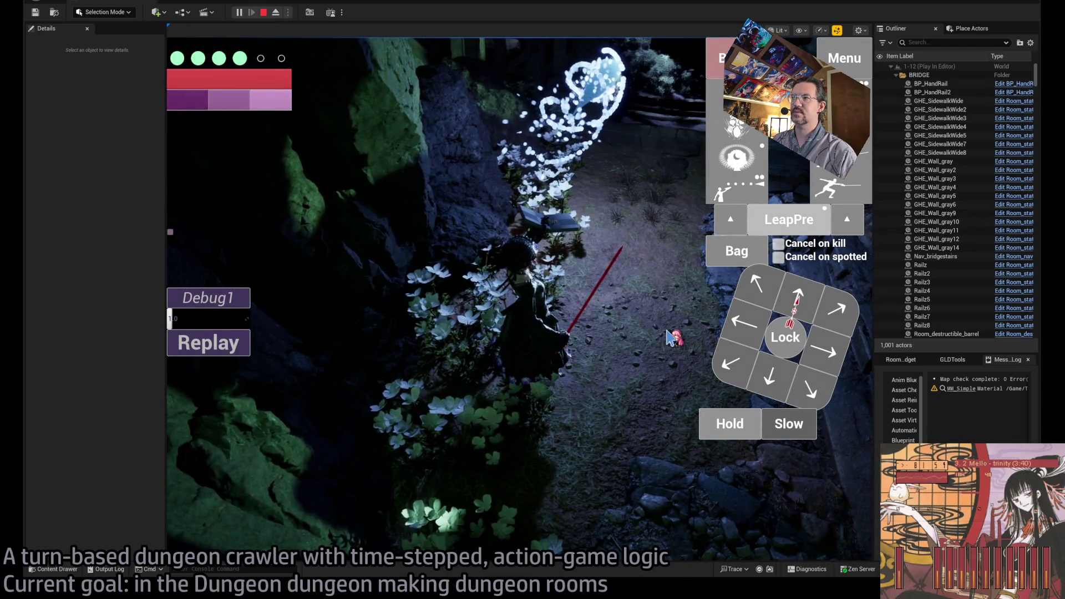
left_click_drag(669, 338, 575, 352)
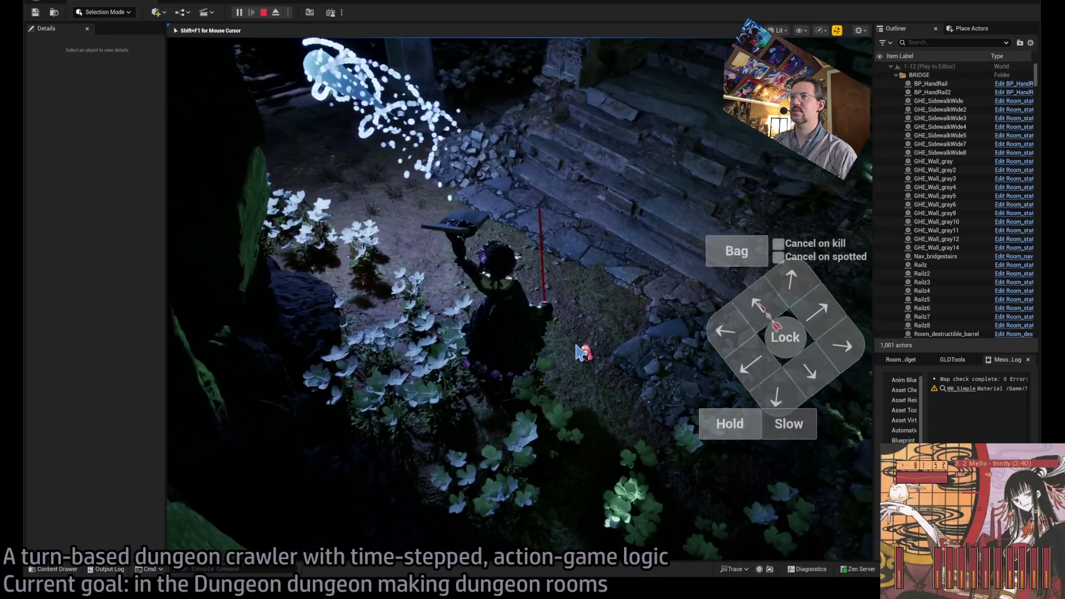
key("Escape")
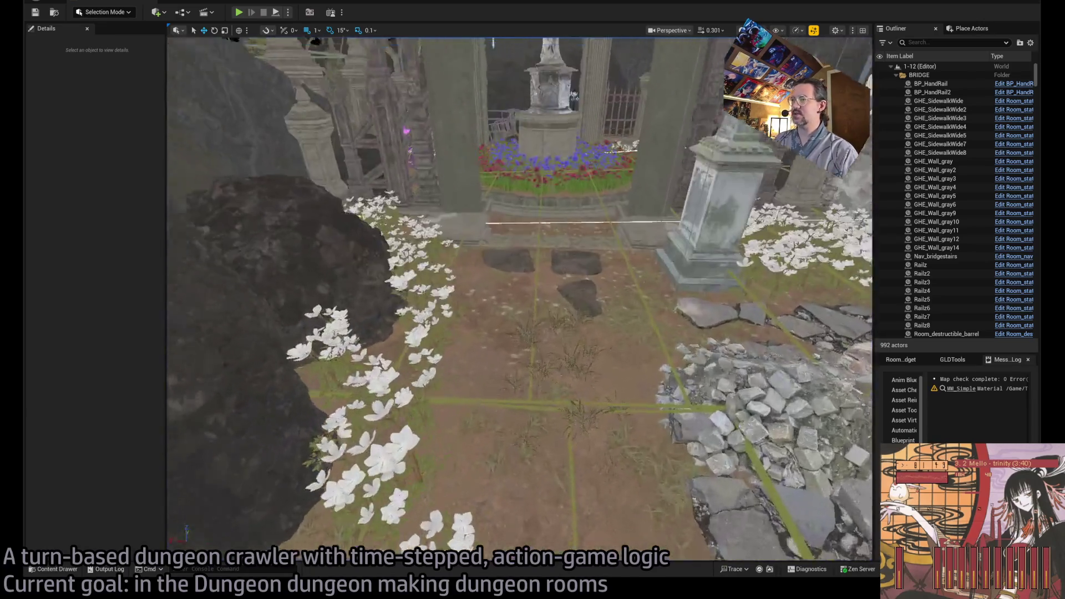
left_click_drag(492, 316, 491, 316)
left_click(464, 350)
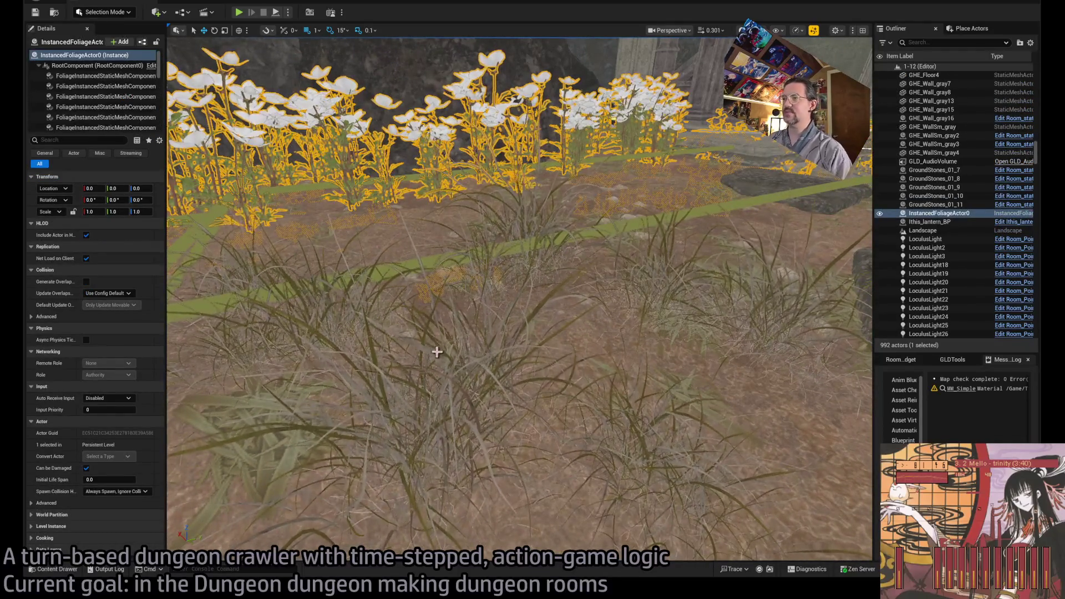
key("ctrl+space")
double_click(811, 280)
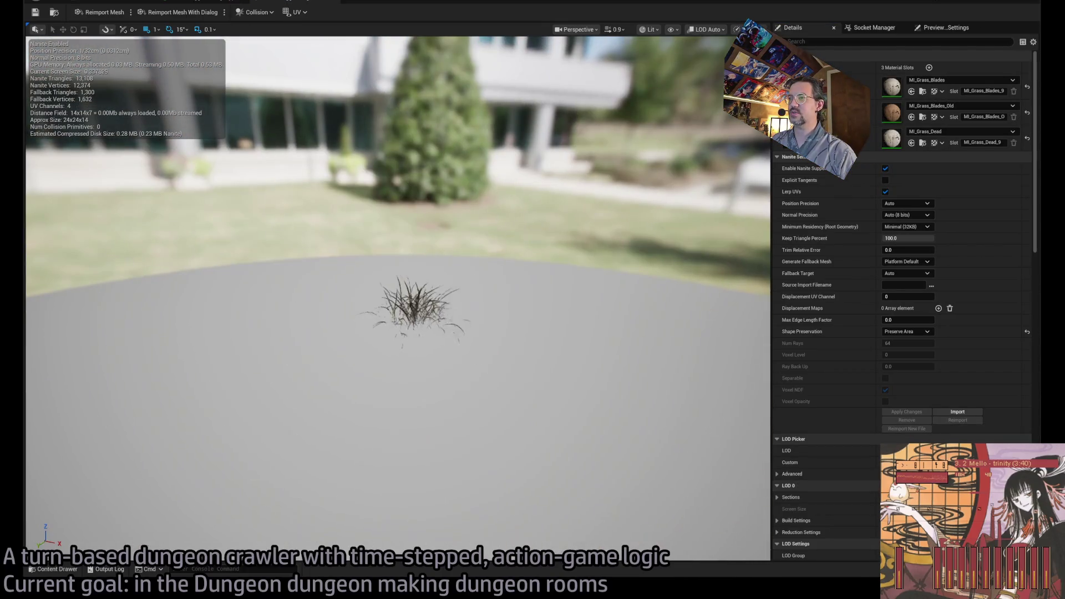
scroll(397, 299, "up", 5)
scroll(397, 299, "down", 3)
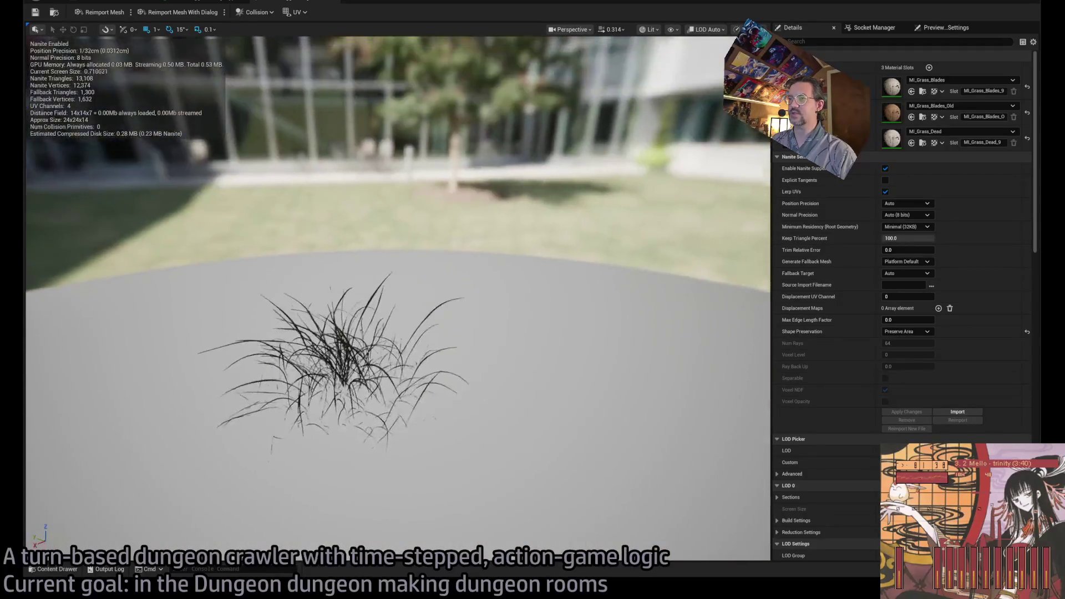
scroll(397, 299, "up", 5)
scroll(398, 299, "down", 4)
scroll(397, 300, "up", 5)
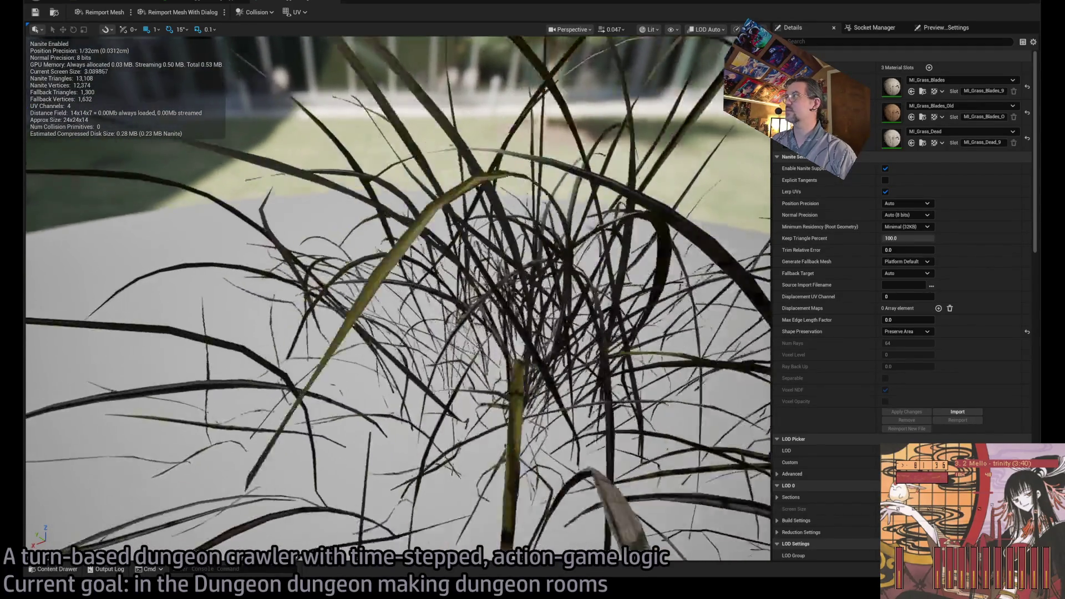
scroll(397, 300, "down", 3)
left_click_drag(397, 299, 397, 222)
scroll(397, 299, "up", 3)
left_click_drag(398, 300, 397, 374)
scroll(417, 230, "down", 3)
mouse_move(417, 230)
left_mouse_down()
mouse_move(418, 199)
mouse_move(417, 277)
left_mouse_up()
scroll(417, 230, "up", 3)
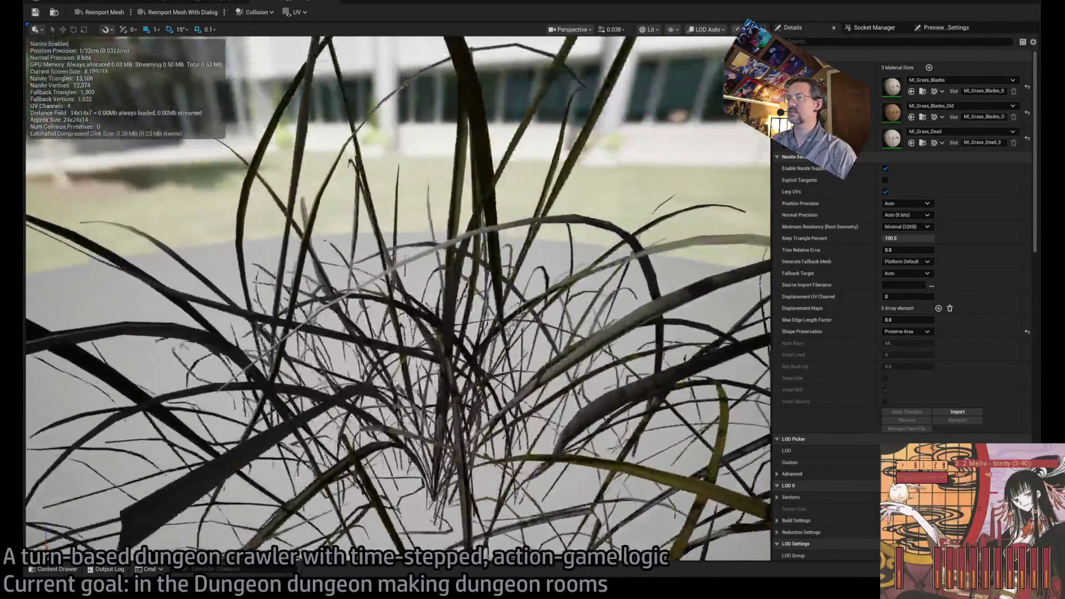
scroll(417, 230, "down", 5)
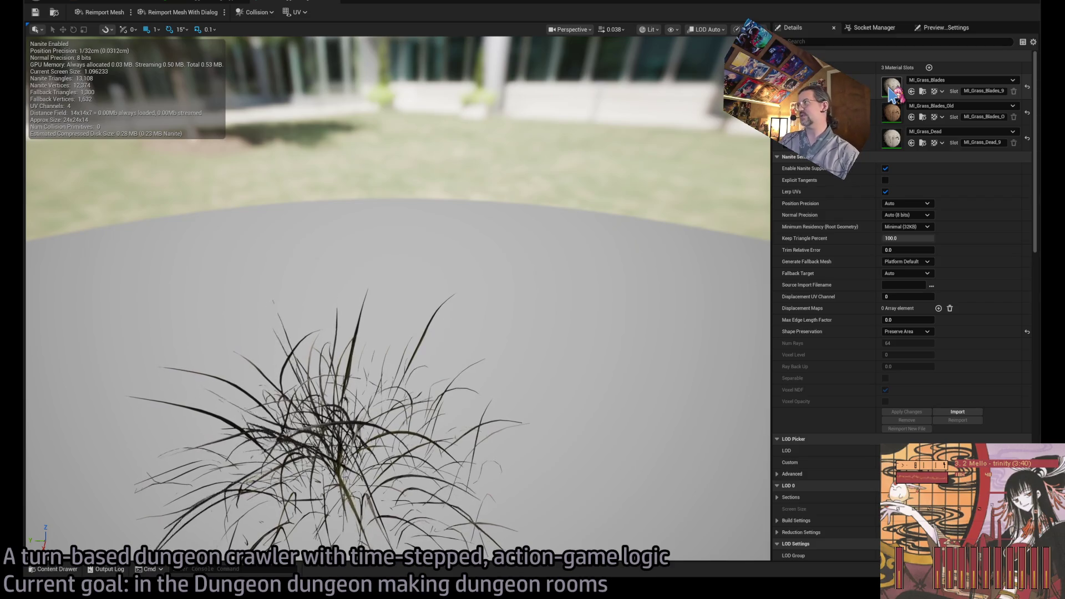
double_click(890, 98)
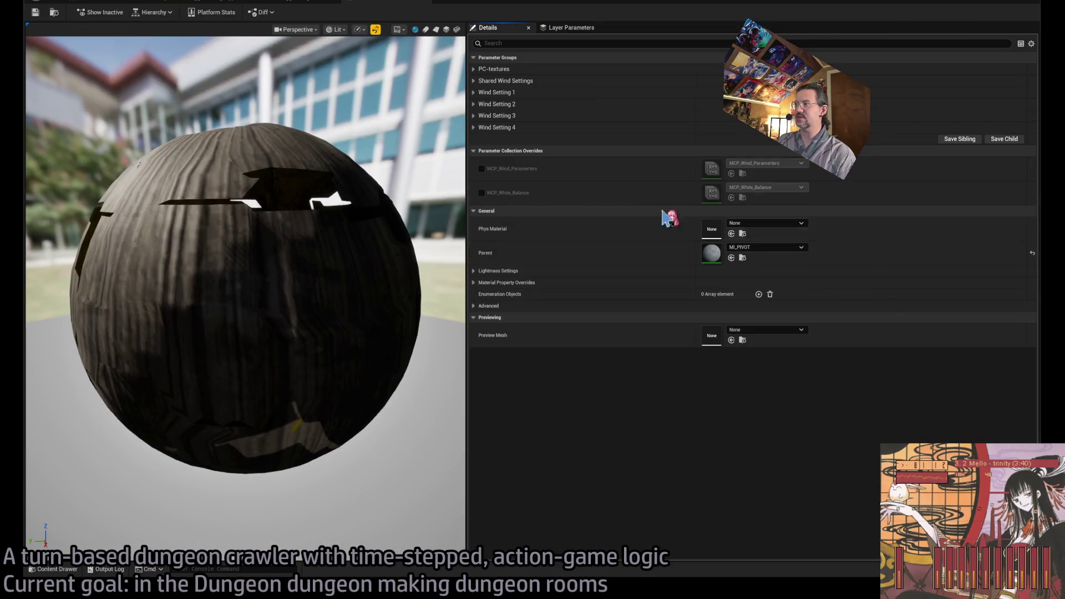
double_click(711, 255)
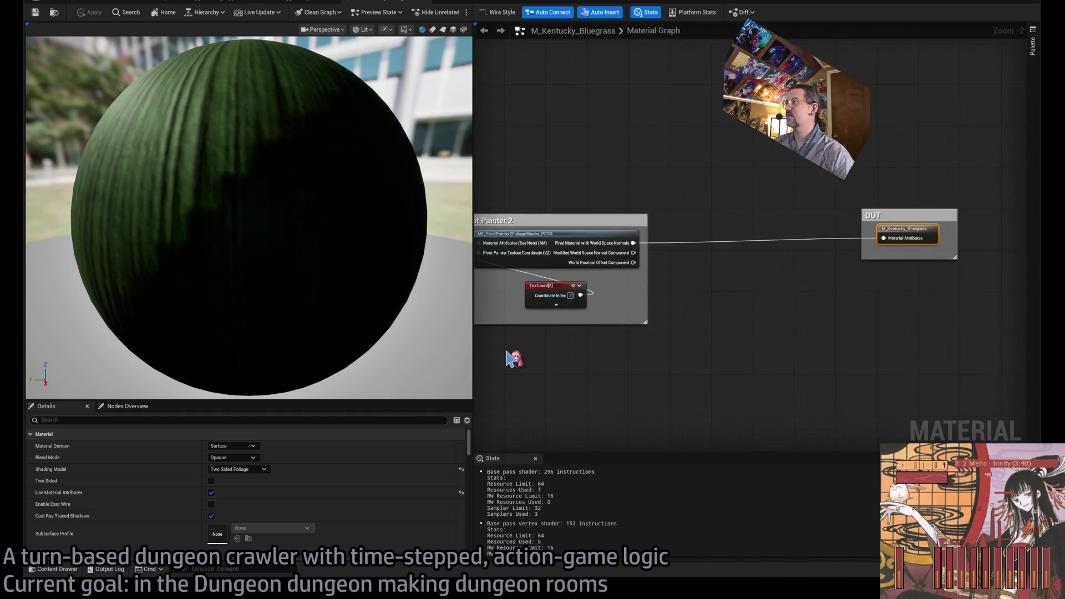
scroll(738, 270, "up", 8)
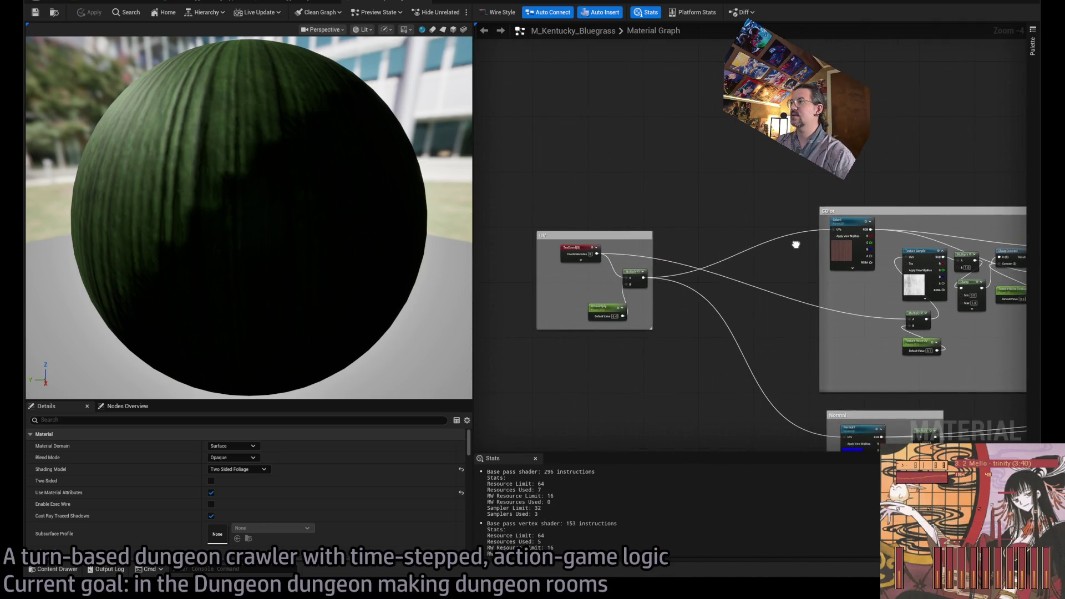
left_click_drag(793, 240, 604, 281)
scroll(702, 329, "up", 4)
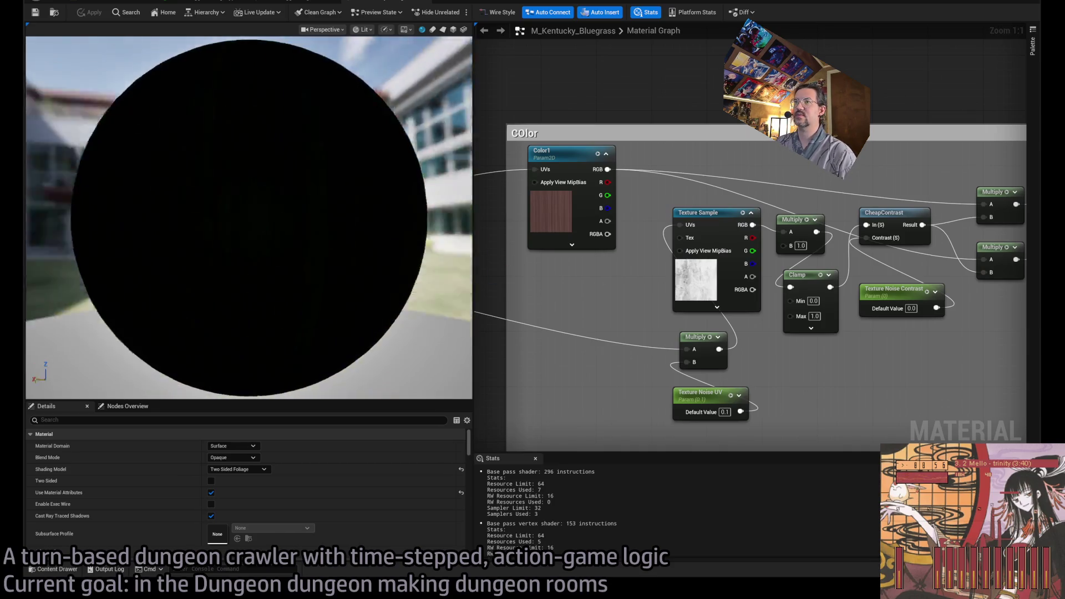
left_click_drag(478, 236, 240, 237)
scroll(399, 302, "down", 3)
left_click_drag(439, 276, 338, 256)
left_click_drag(728, 309, 468, 308)
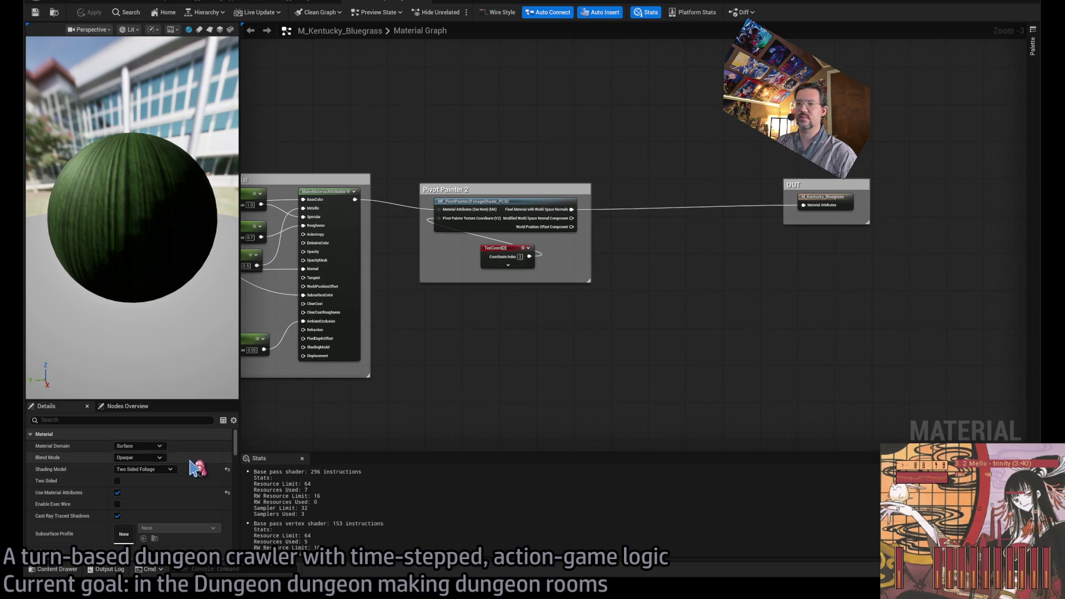
left_click_drag(528, 309, 779, 348)
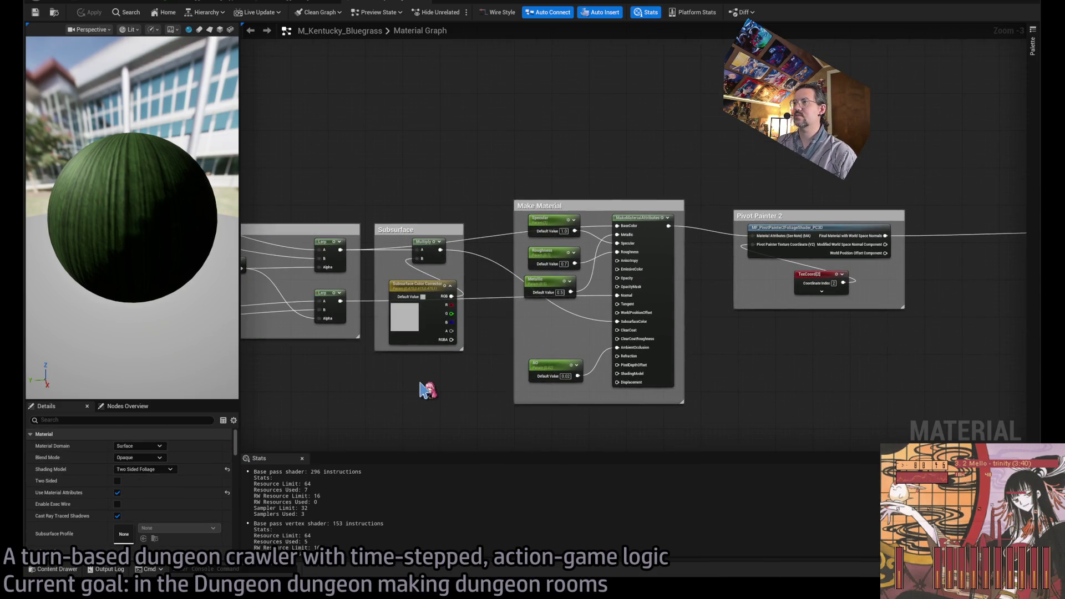
left_click_drag(420, 390, 663, 378)
scroll(630, 380, "up", 3)
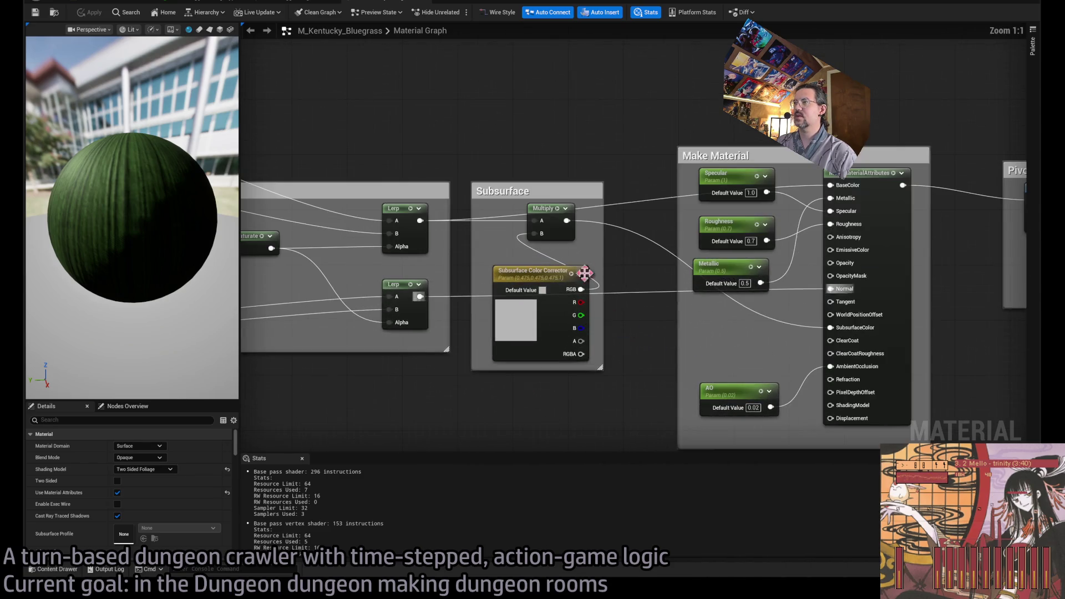
left_click(541, 276)
left_click_drag(614, 258, 536, 262)
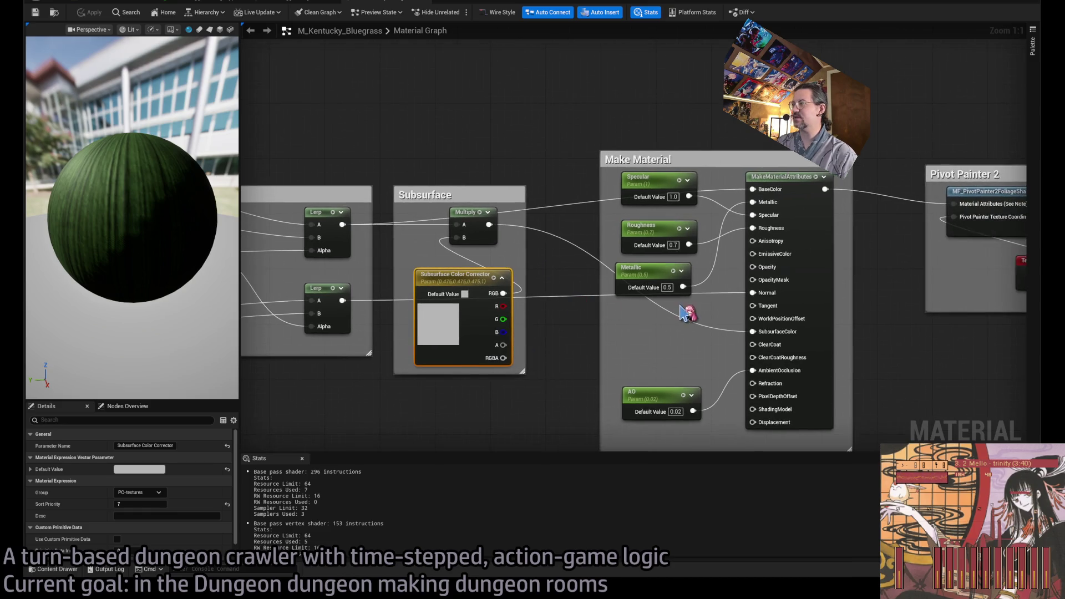
left_click_drag(825, 316, 704, 353)
scroll(631, 345, "down", 2)
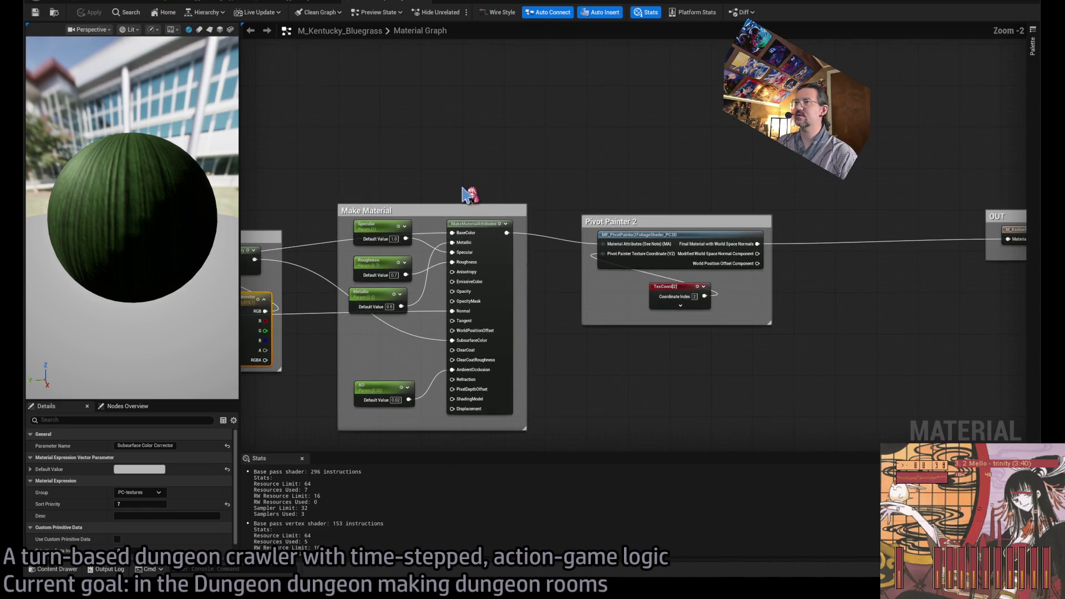
left_click_drag(704, 198, 465, 197)
left_click(791, 239)
left_click_drag(527, 314, 716, 286)
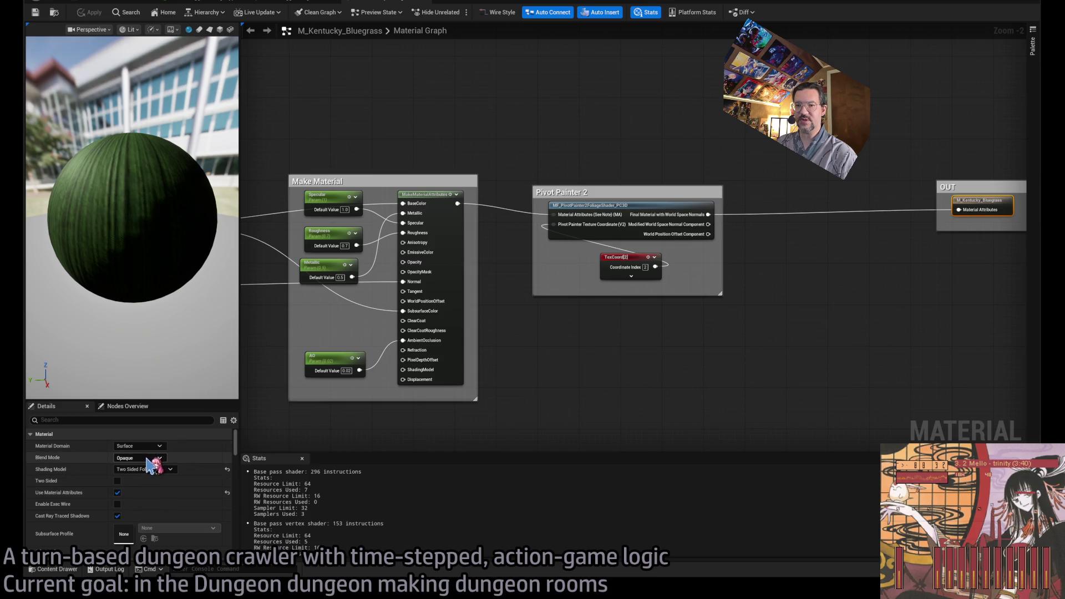
left_click(435, 450)
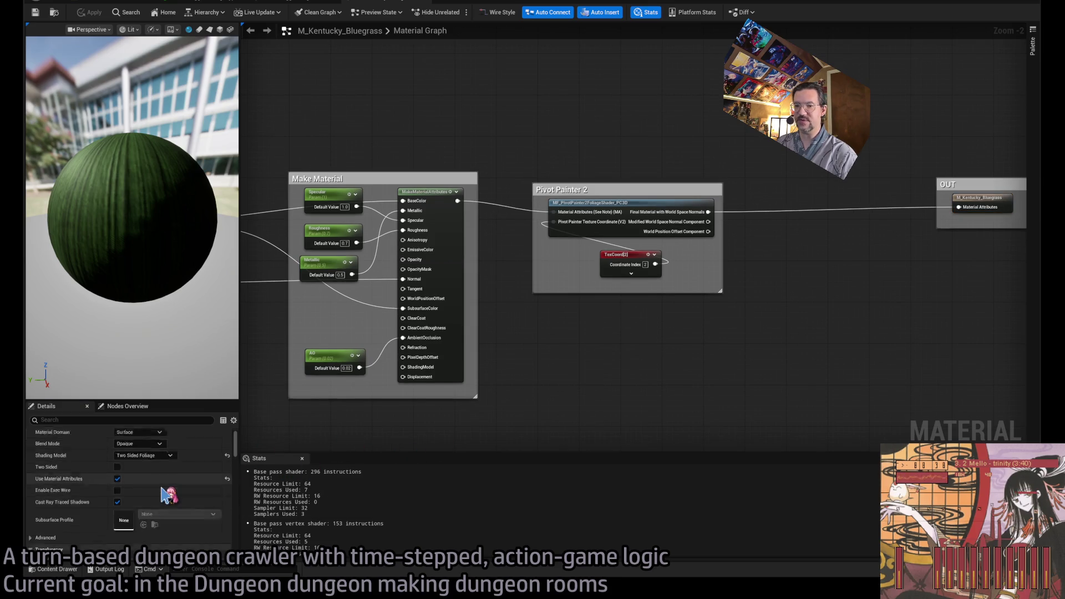
left_click_drag(424, 208, 534, 208)
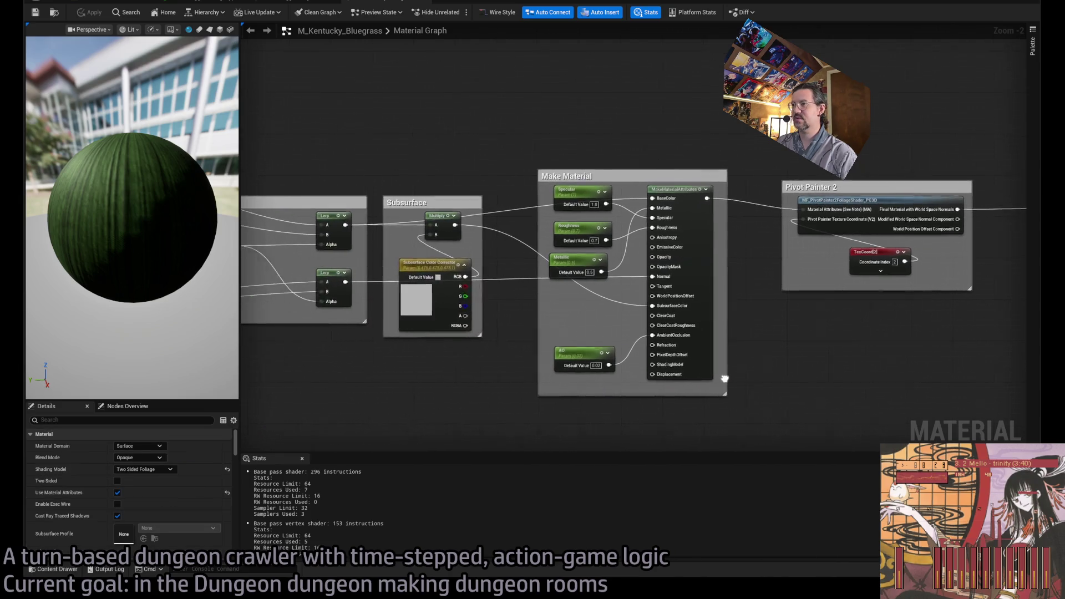
left_click(538, 191)
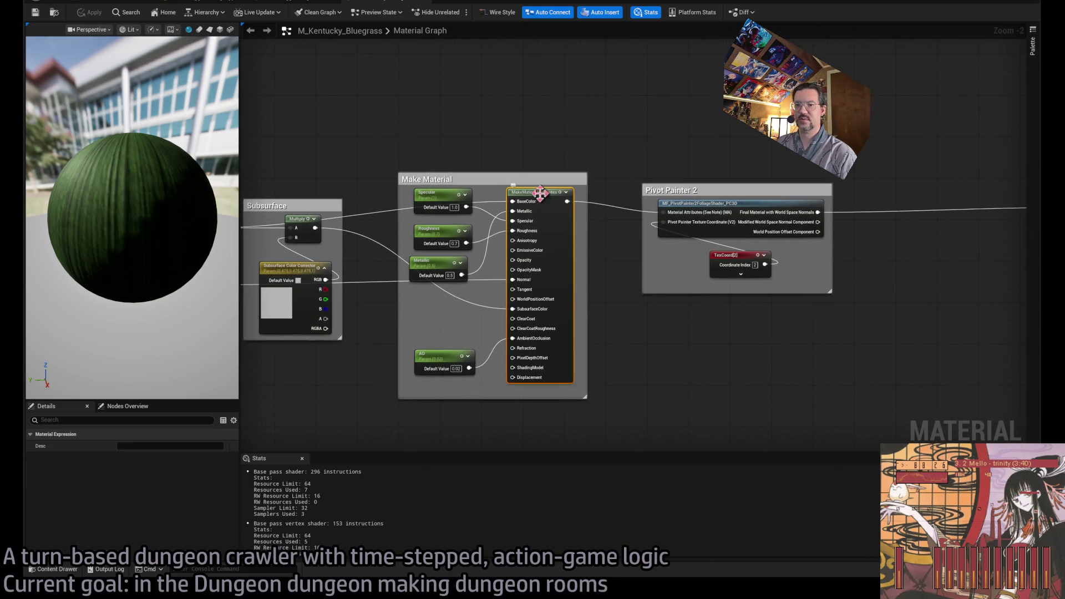
left_click_drag(705, 341, 538, 352)
left_click(721, 200)
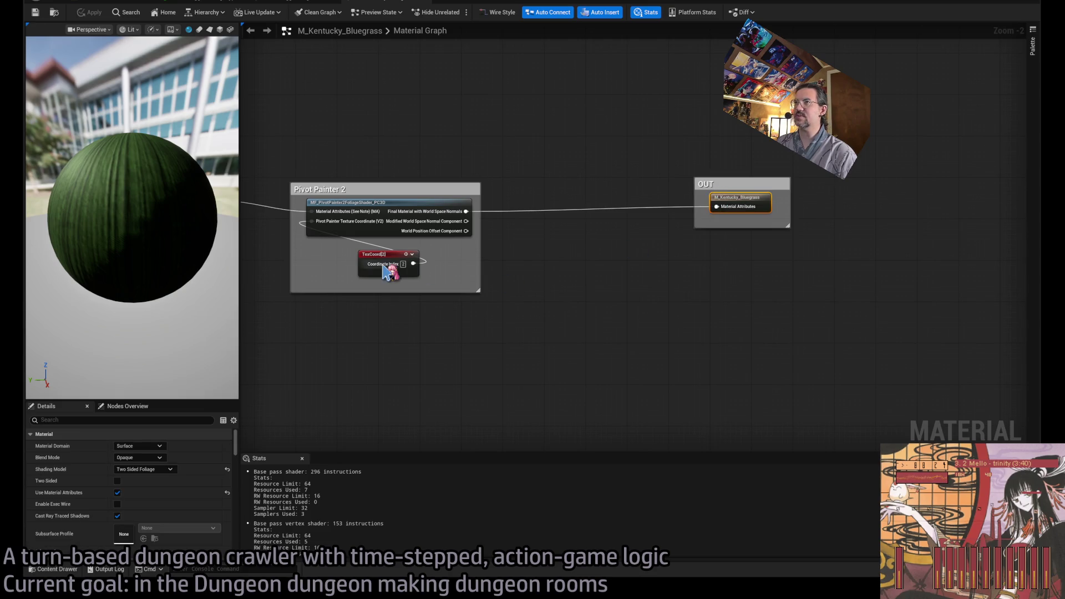
scroll(347, 71, "down", 5)
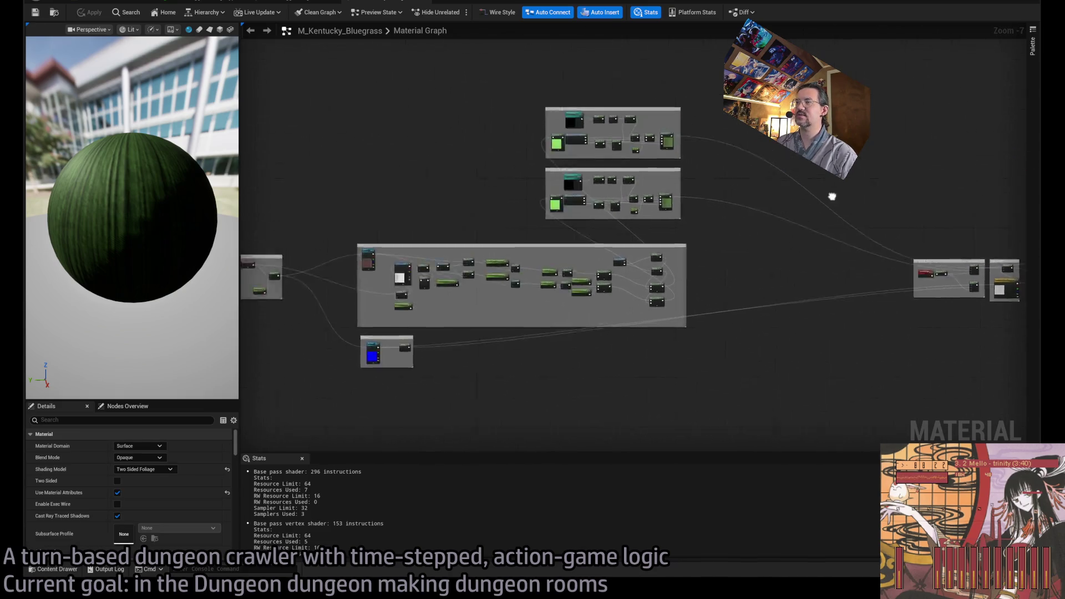
key("Home")
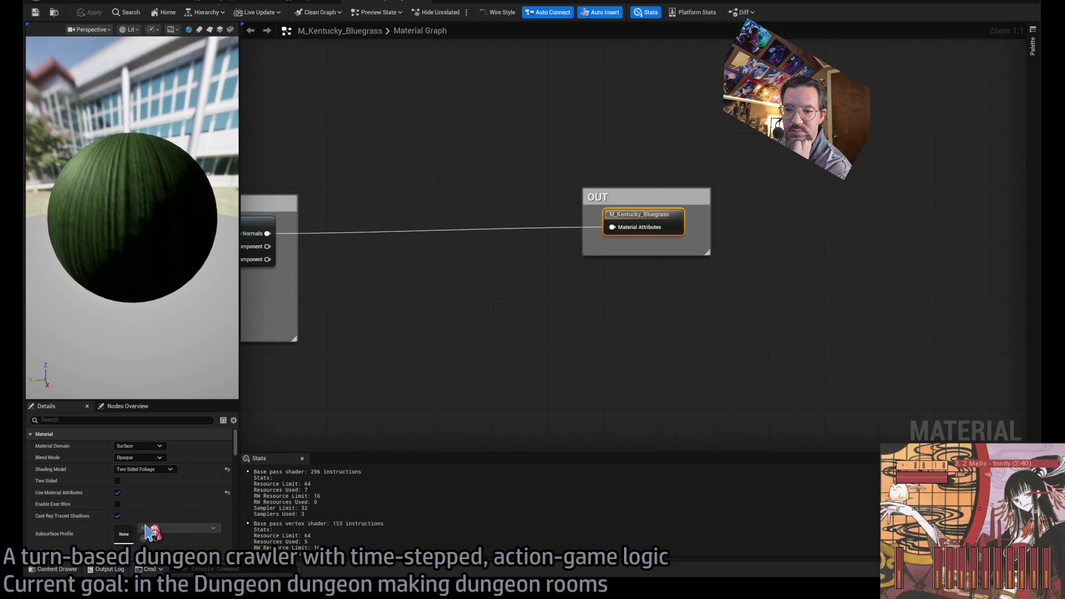
key("Home")
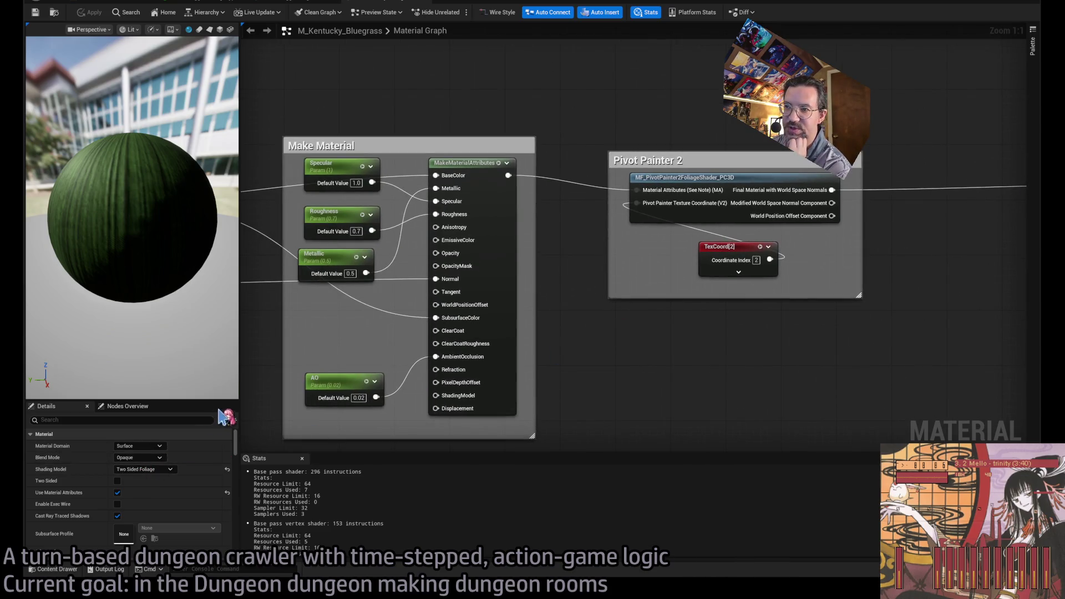
key("Home")
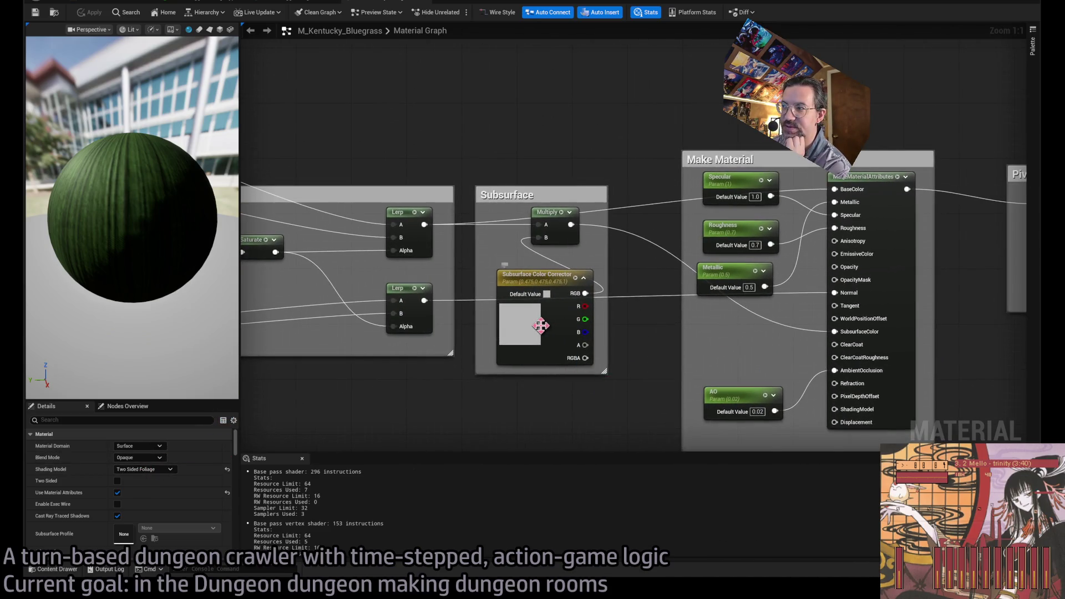
left_click(319, 3)
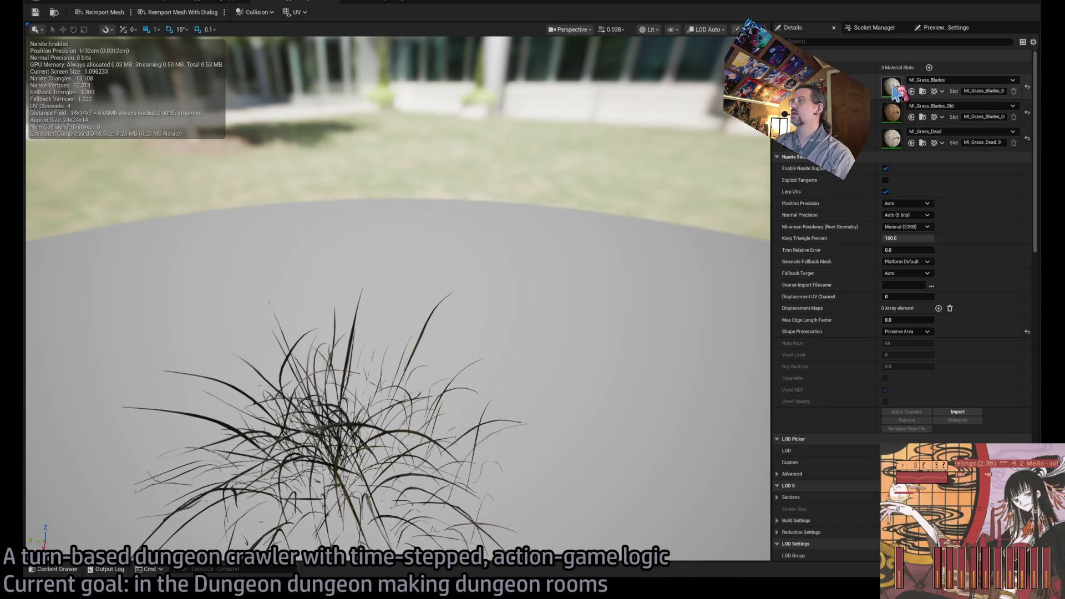
double_click(899, 118)
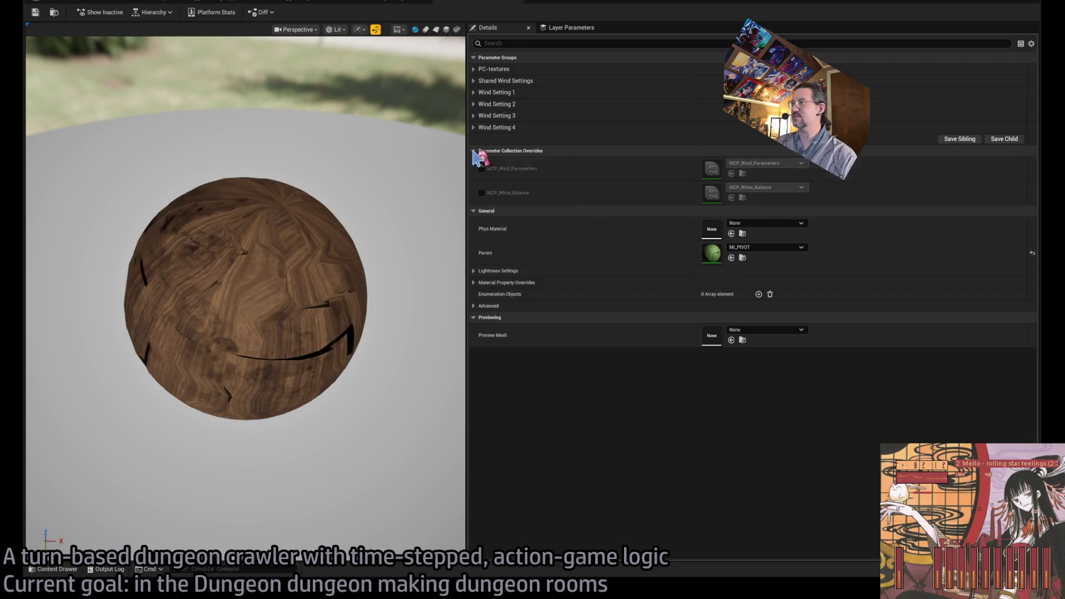
Step: Expand the grass material's parameter groups and review the bluegrass graph, grass mesh and PC-textures parameters
left_click(474, 126)
left_click(473, 115, "shift")
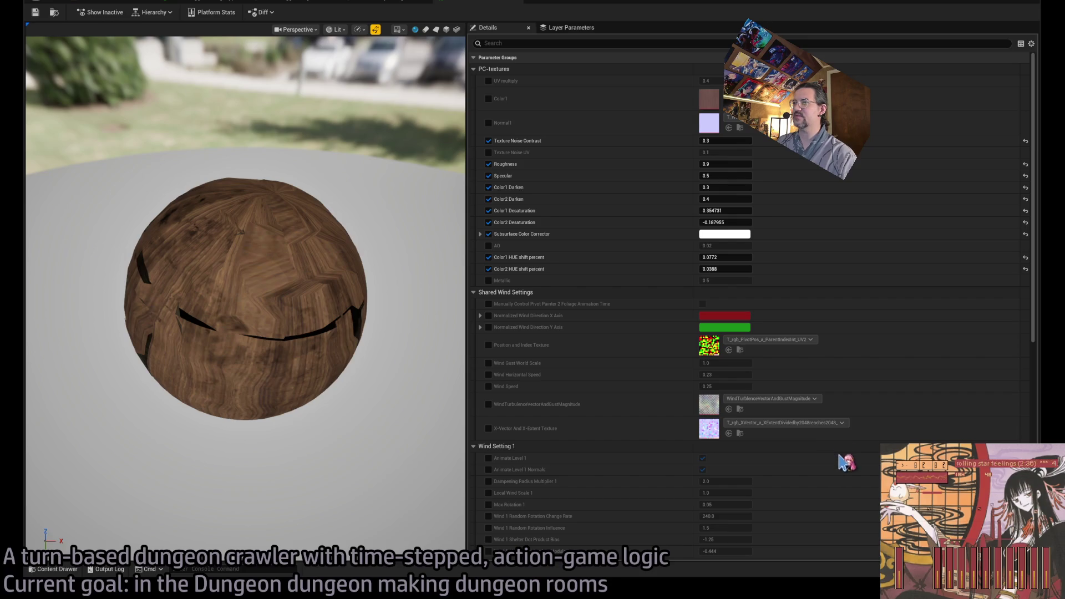
left_click(392, 5)
left_click(466, 4)
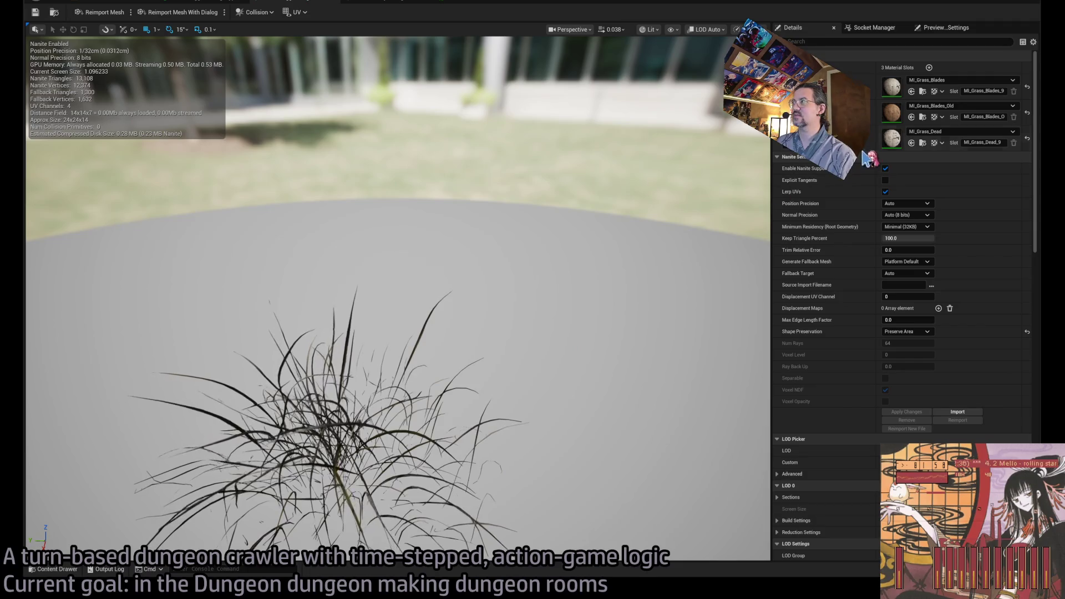
left_click(533, 3)
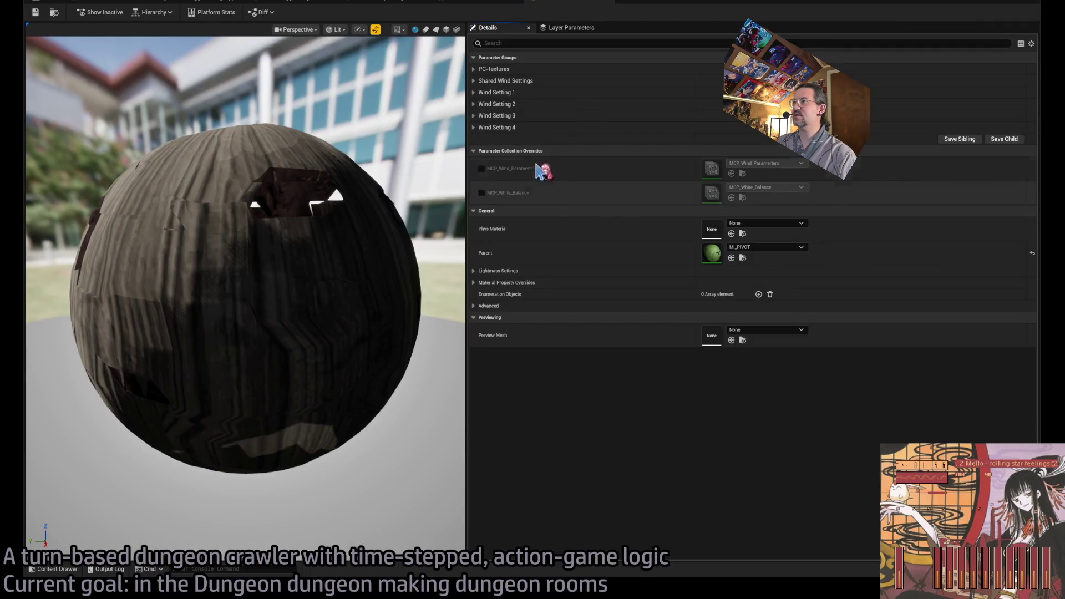
left_click(475, 69)
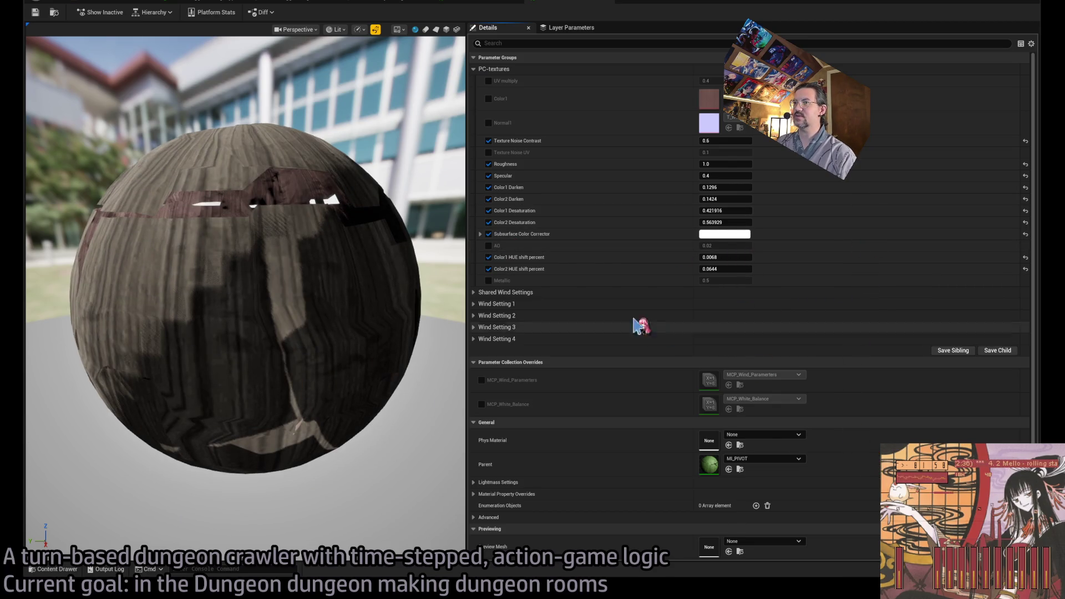
mouse_move(317, 239)
left_mouse_down()
mouse_move(344, 240)
mouse_move(316, 239)
left_mouse_up()
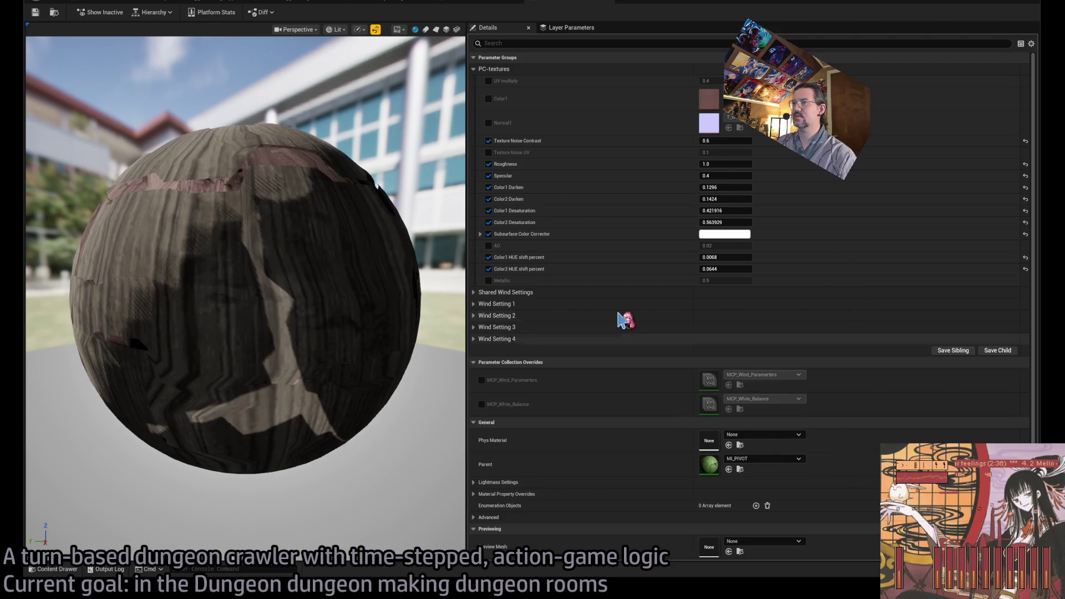
Step: Review the brown wood material instances, return to the garden level, and start a play test
left_click(482, 4)
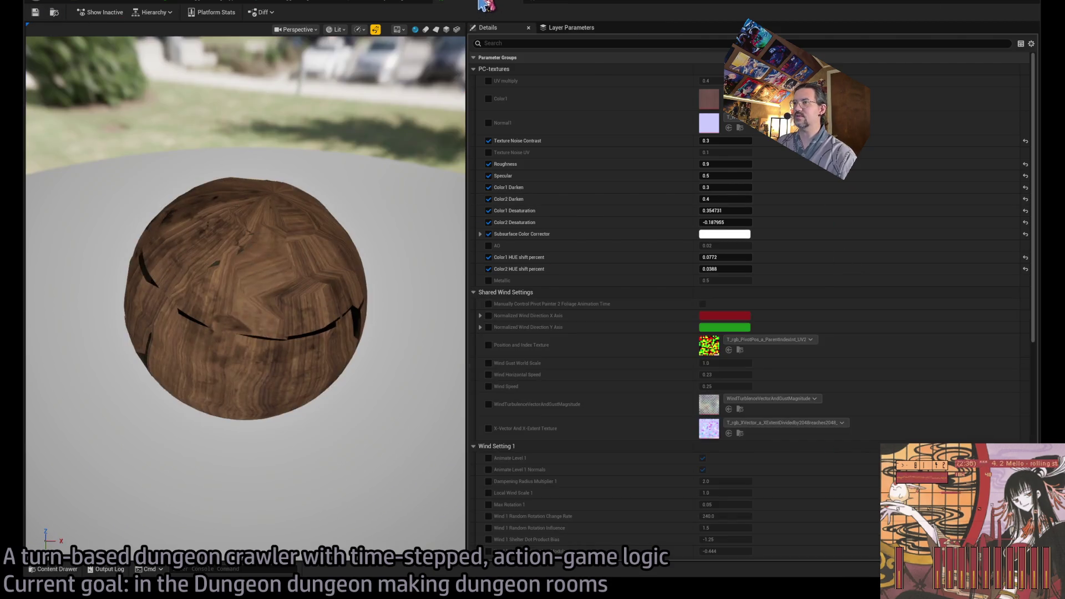
left_click_drag(355, 259, 289, 262)
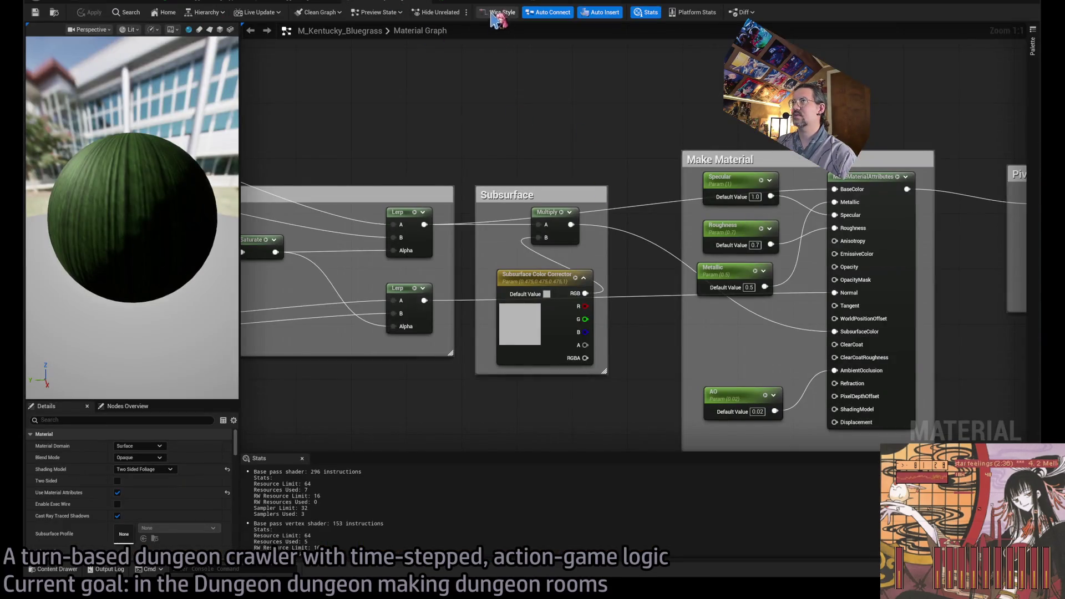
left_click(293, 5)
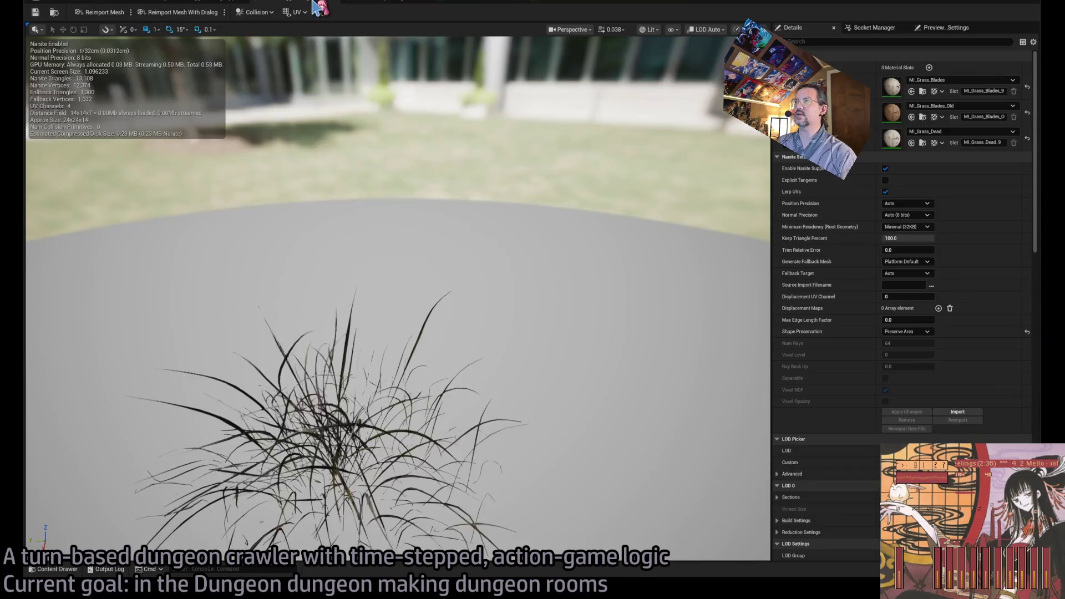
double_click(885, 94)
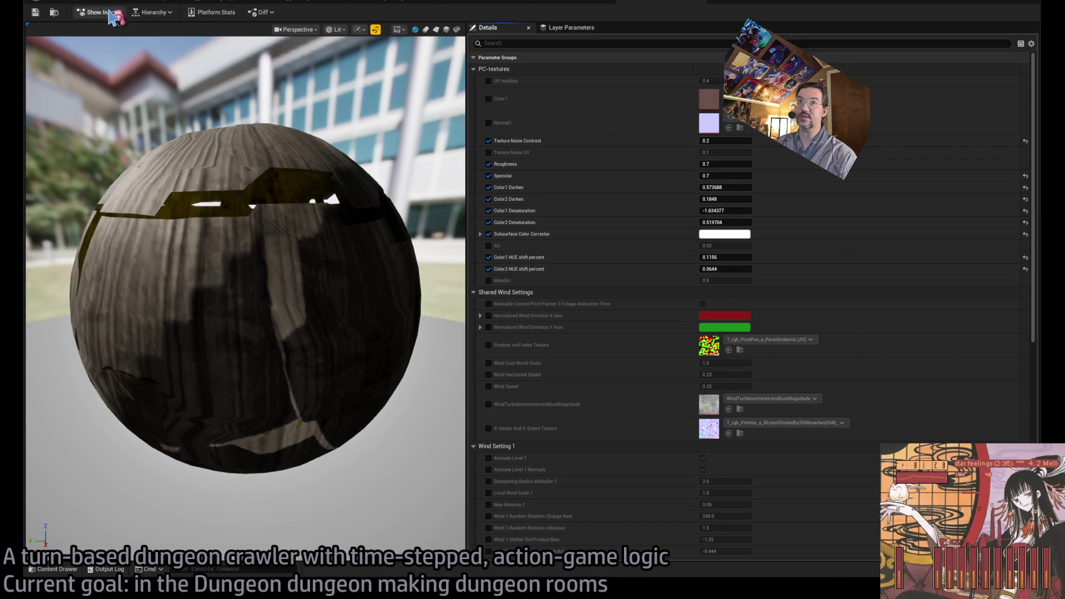
left_click(83, 4)
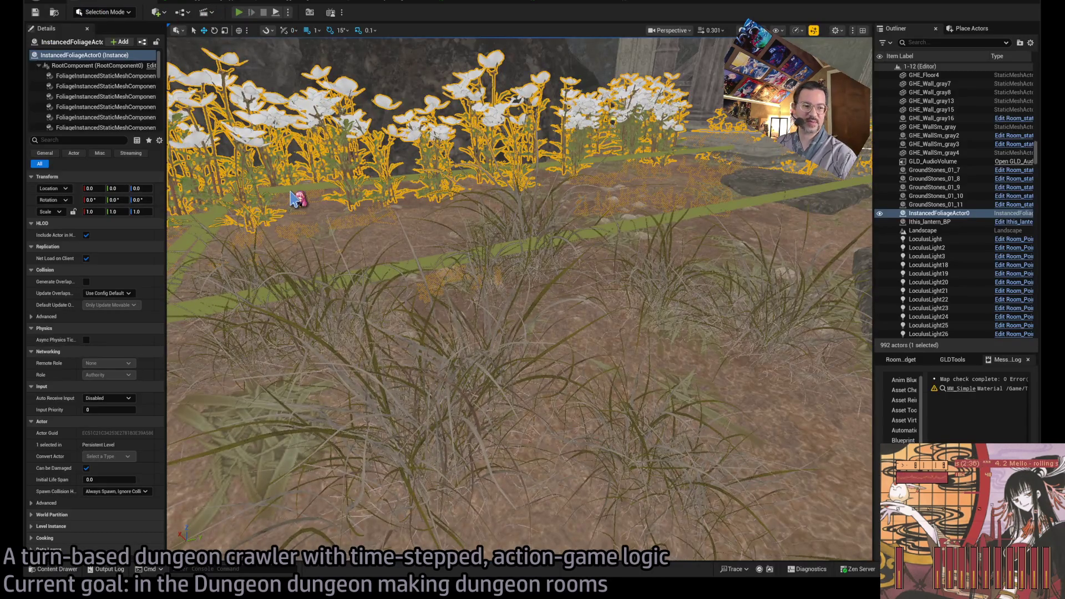
key("alt+p")
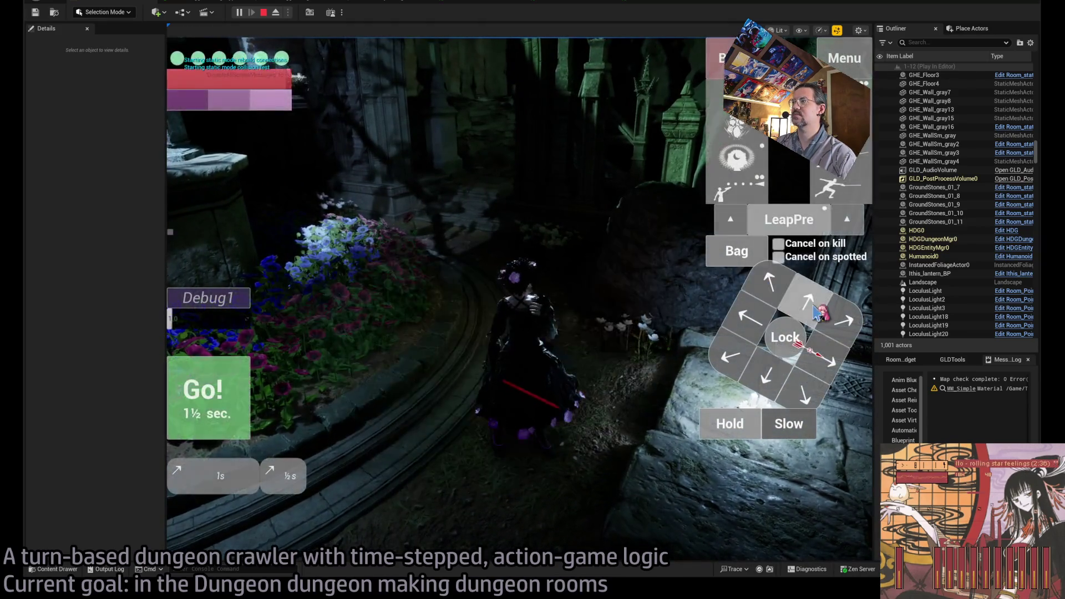
Step: Move the character forward, turn the camera, run a queued backward move, and stop playing
left_click(816, 313)
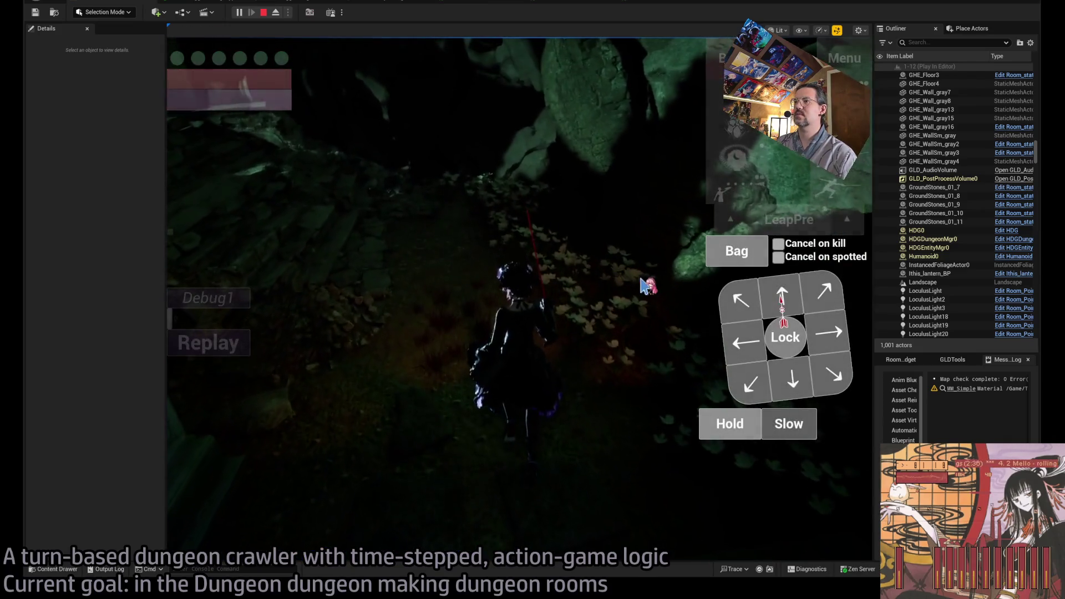
left_click(546, 316)
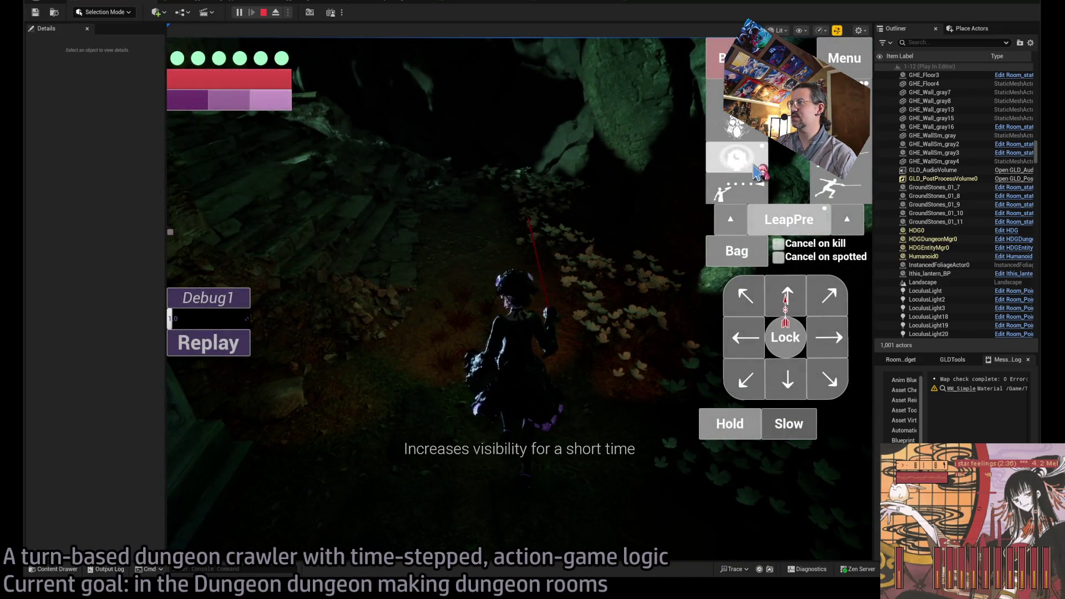
left_click(787, 378)
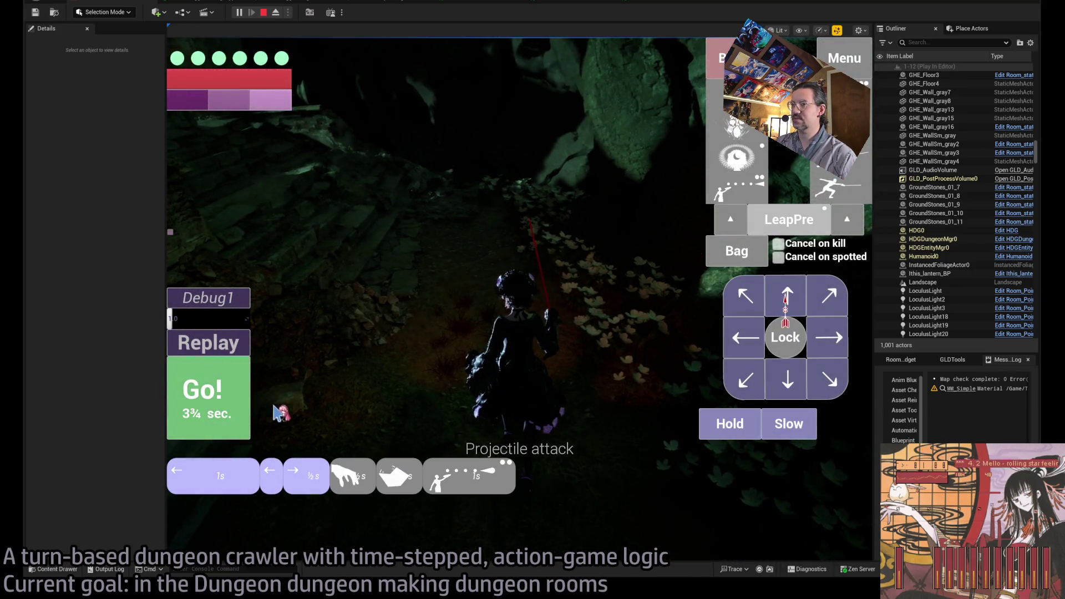
left_click(293, 410)
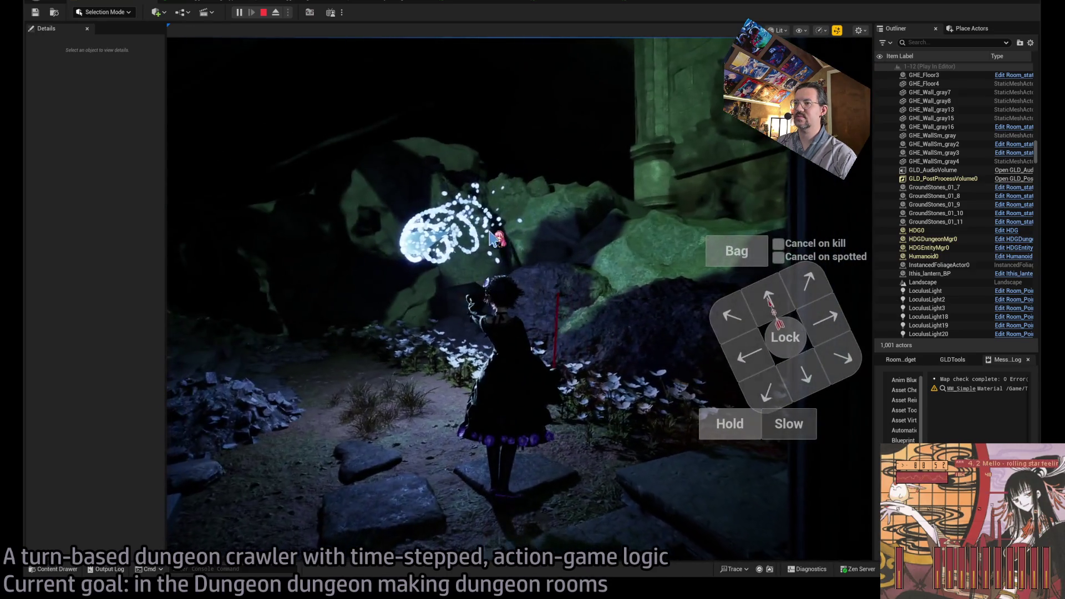
key("Escape")
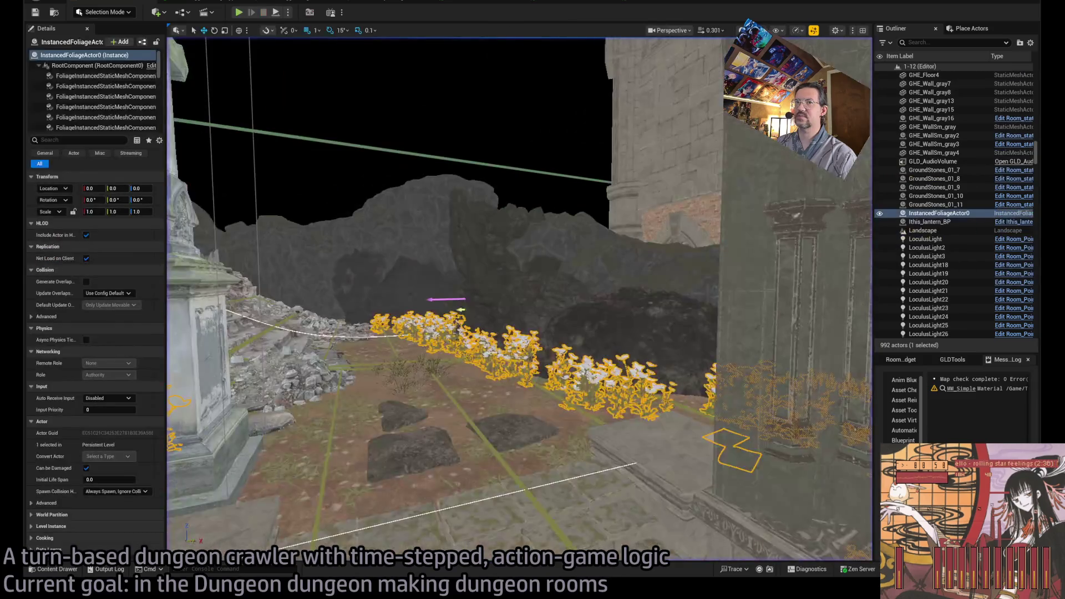
Step: Inspect the pale and dark brown wood material instances
left_click(583, 7)
mouse_move(387, 105)
left_mouse_down()
mouse_move(332, 155)
mouse_move(386, 106)
left_mouse_up()
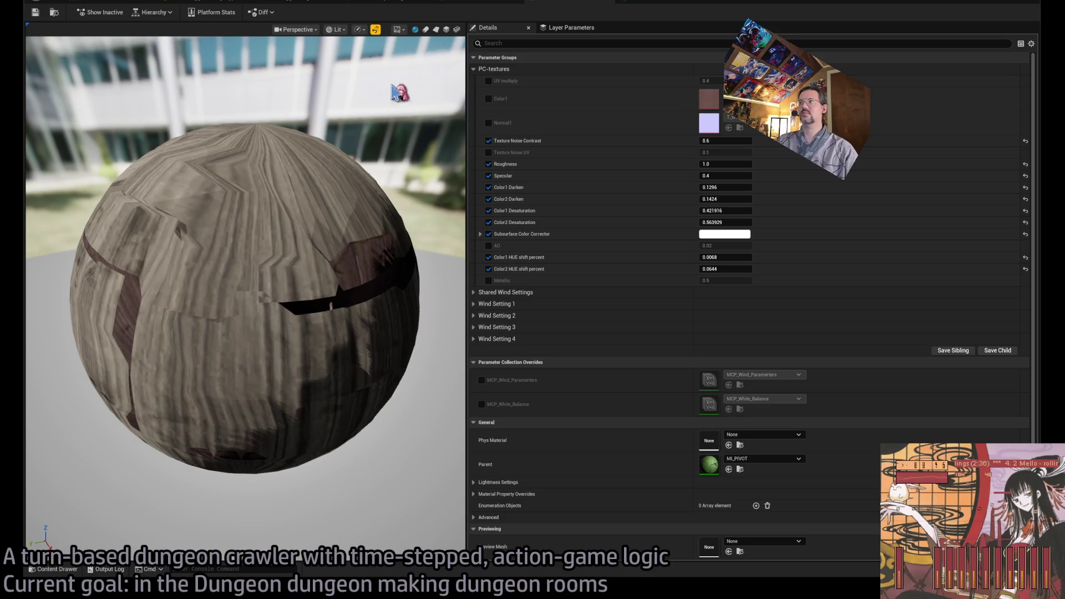
left_click(495, 4)
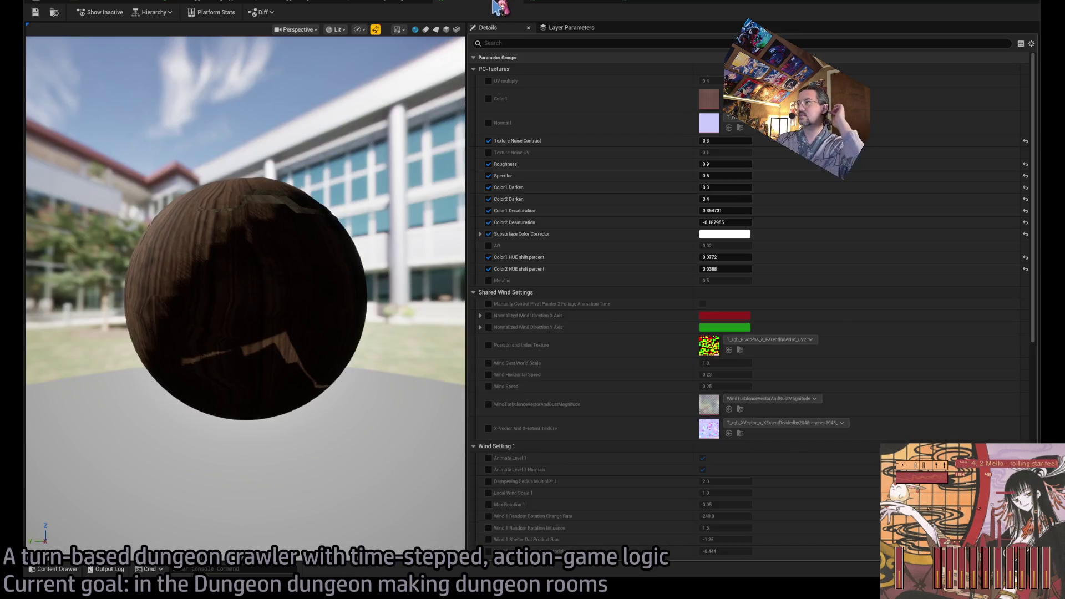
Step: Pan the M_Kentucky_Bluegrass graph to the Pivot Painter node, then return to the pale wood instance
left_click(379, 4)
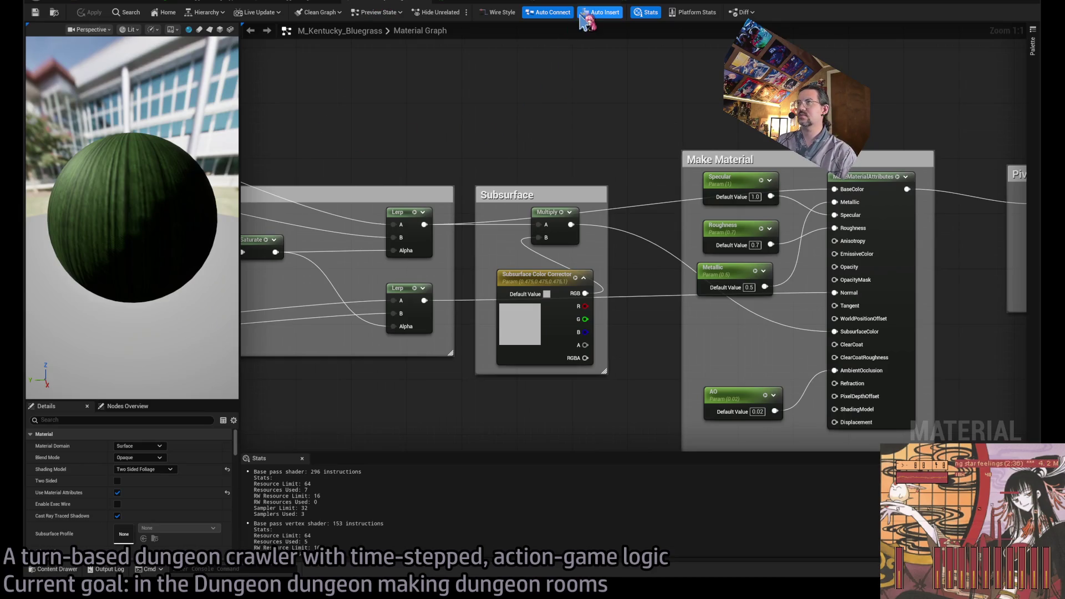
mouse_move(499, 84)
left_mouse_down()
mouse_move(693, 105)
mouse_move(399, 109)
mouse_move(622, 112)
mouse_move(737, 127)
mouse_move(649, 143)
mouse_move(415, 146)
left_mouse_up()
scroll(399, 109, "down", 2)
scroll(502, 109, "up", 1)
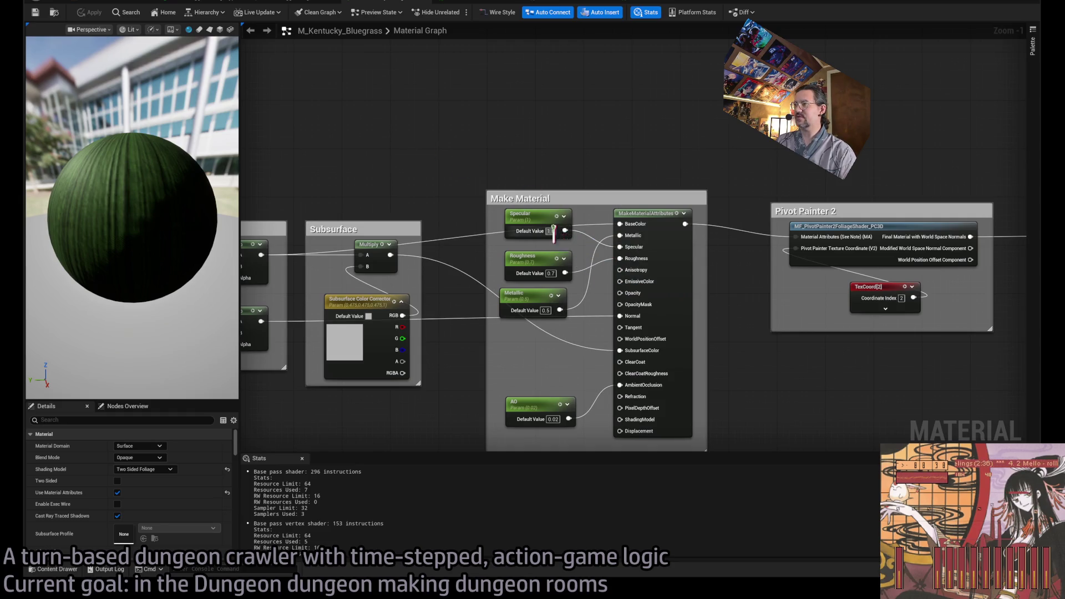
left_click_drag(602, 261, 502, 234)
left_click(453, 2)
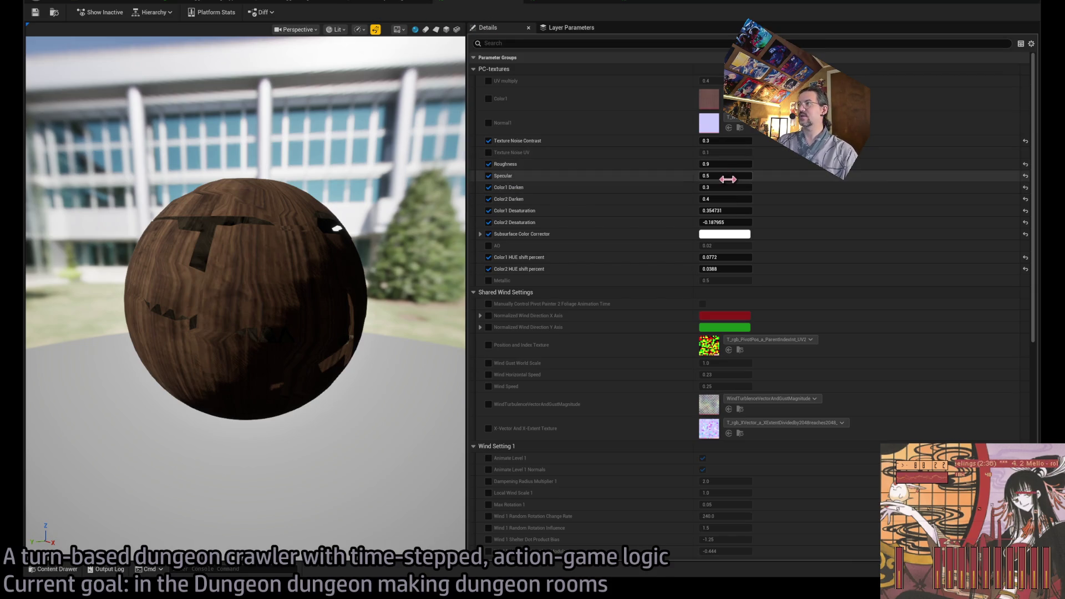
left_click(554, 2)
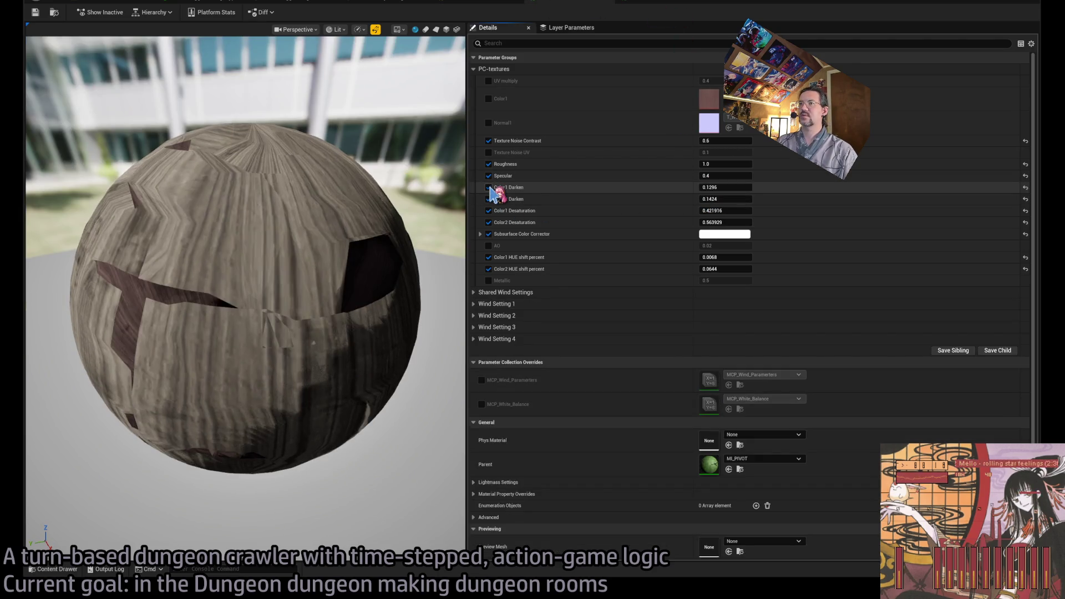
Step: Experiment with the pale wood's Color1 Darken, setting it to 0, and preview the lighter wood
mouse_move(721, 186)
left_mouse_down()
mouse_move(654, 187)
mouse_move(954, 194)
left_mouse_up()
left_click(1027, 188)
left_click(730, 187)
left_click(815, 219)
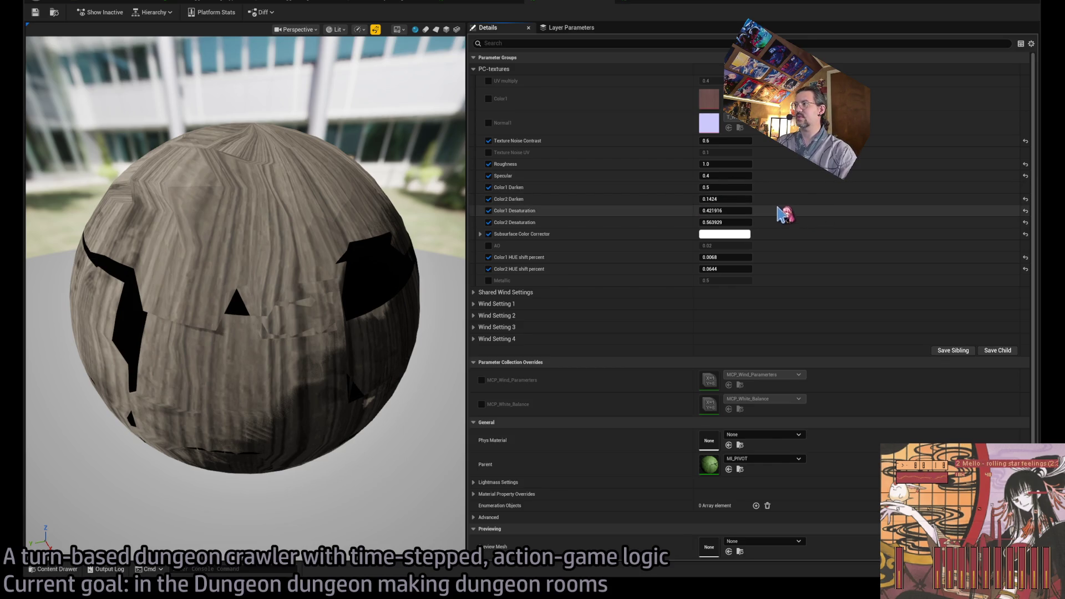
key("ctrl+z")
key("ctrl+z")
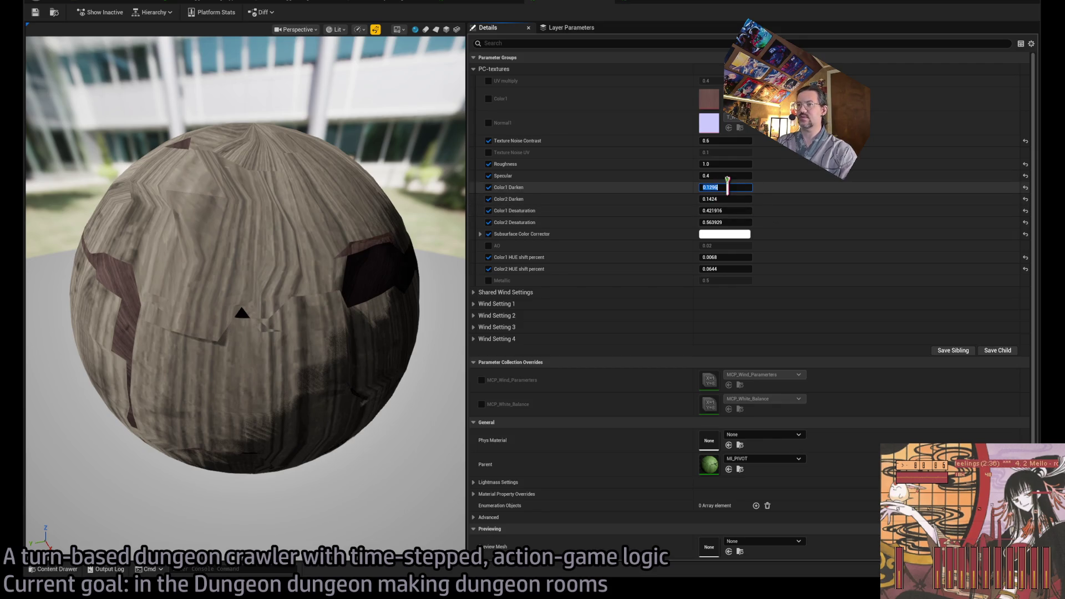
type("0")
key("Return")
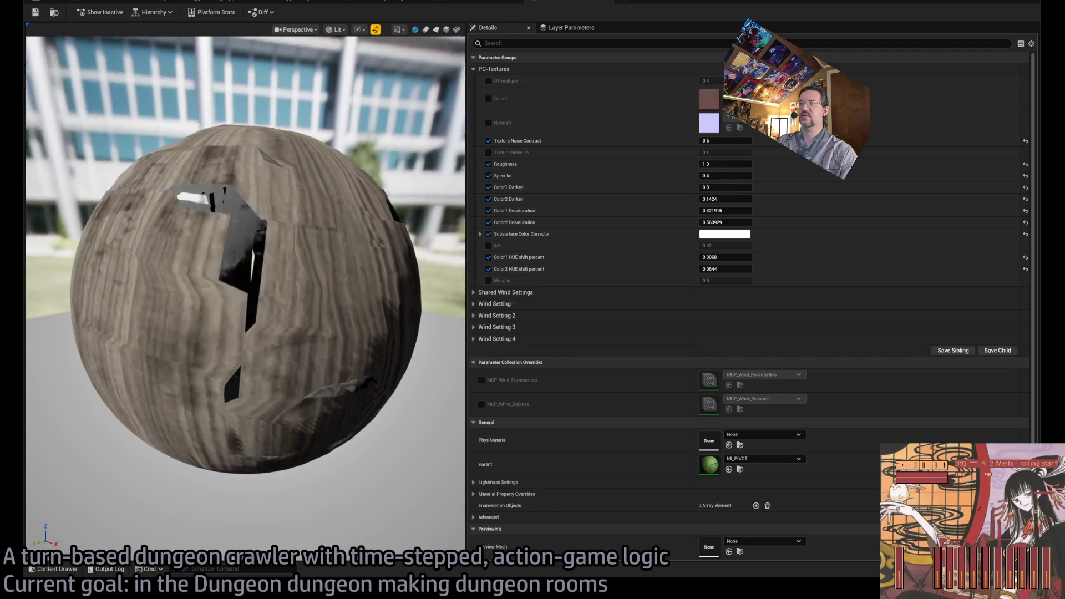
left_click_drag(314, 252, 348, 234)
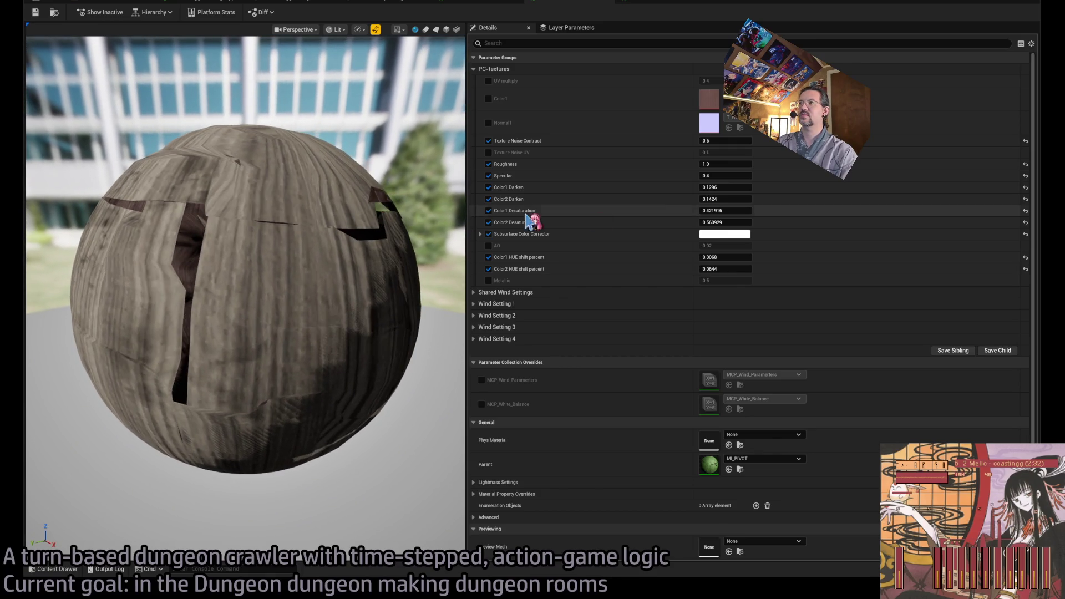
left_click(707, 187)
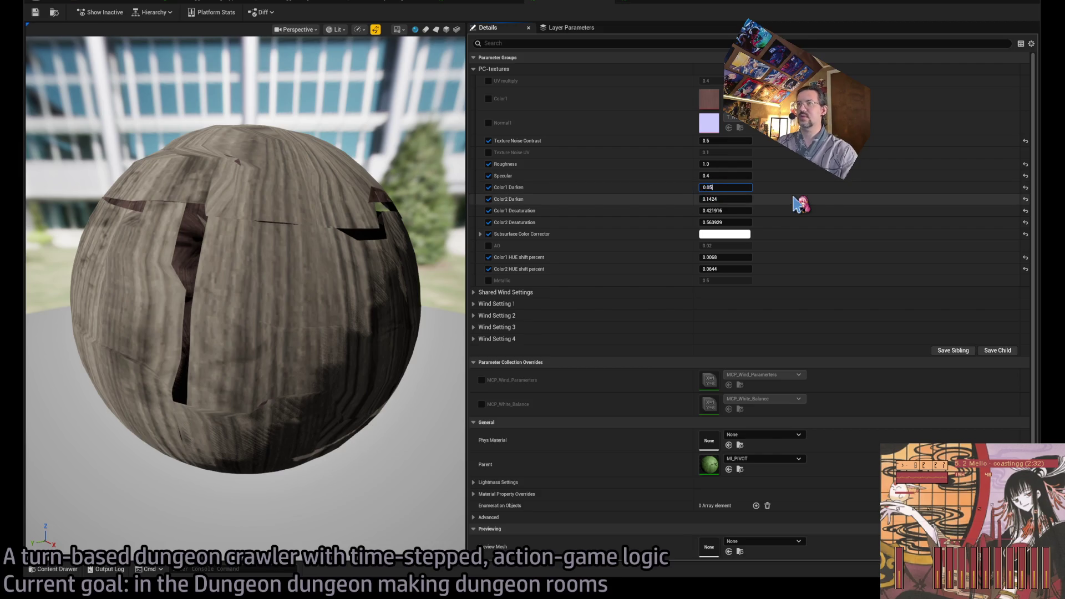
left_click_drag(348, 234, 348, 235)
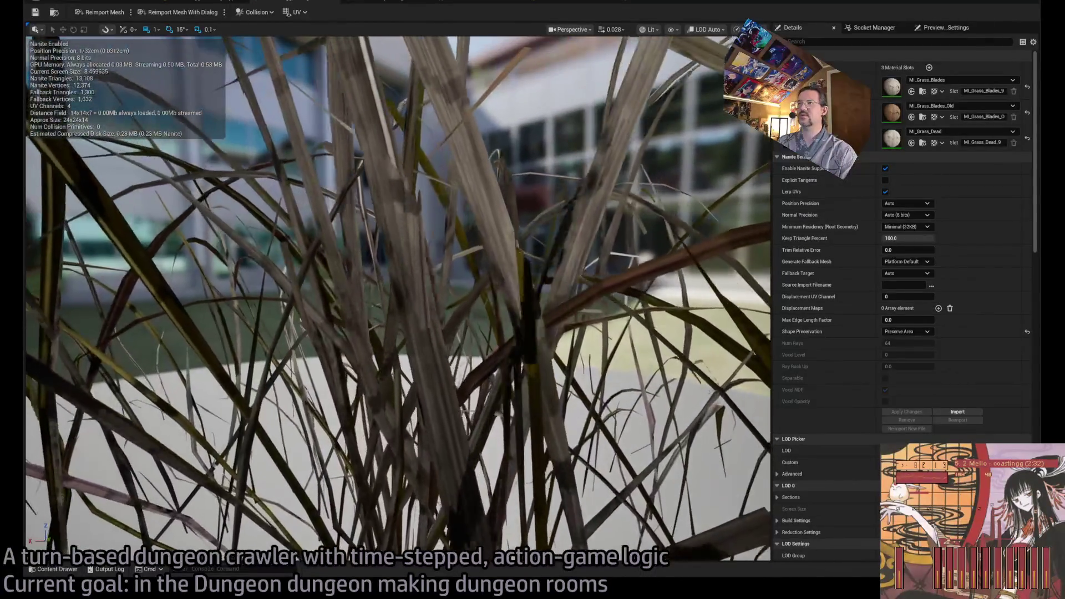
Step: Set the pale wood's Color1 Darken to 0.05 and Color2 Darken to 0.1
left_click(565, 7)
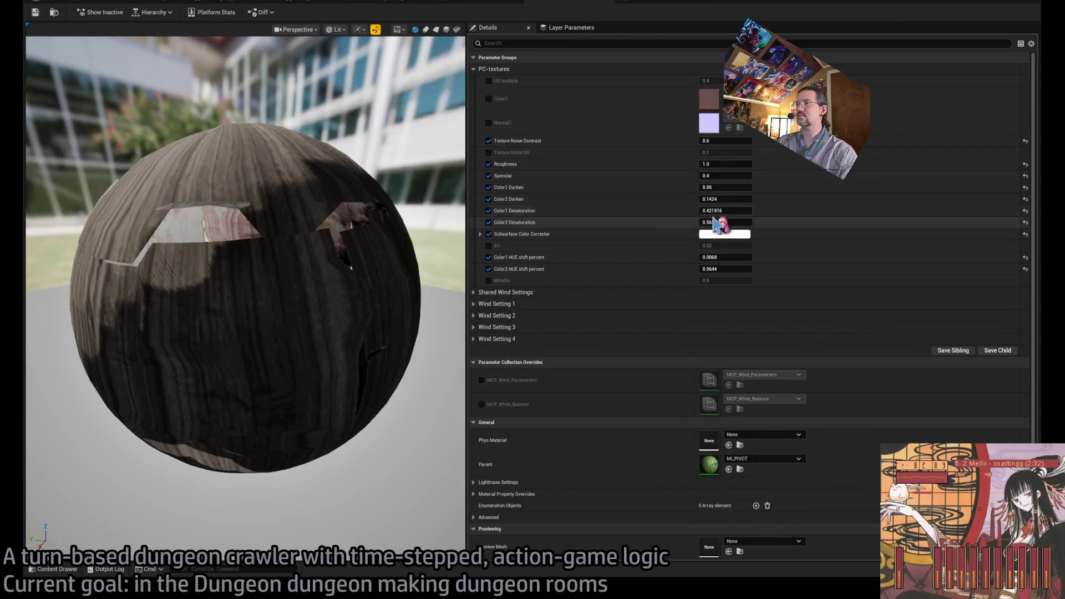
left_click_drag(725, 187, 749, 187)
type("0.05")
key("Return")
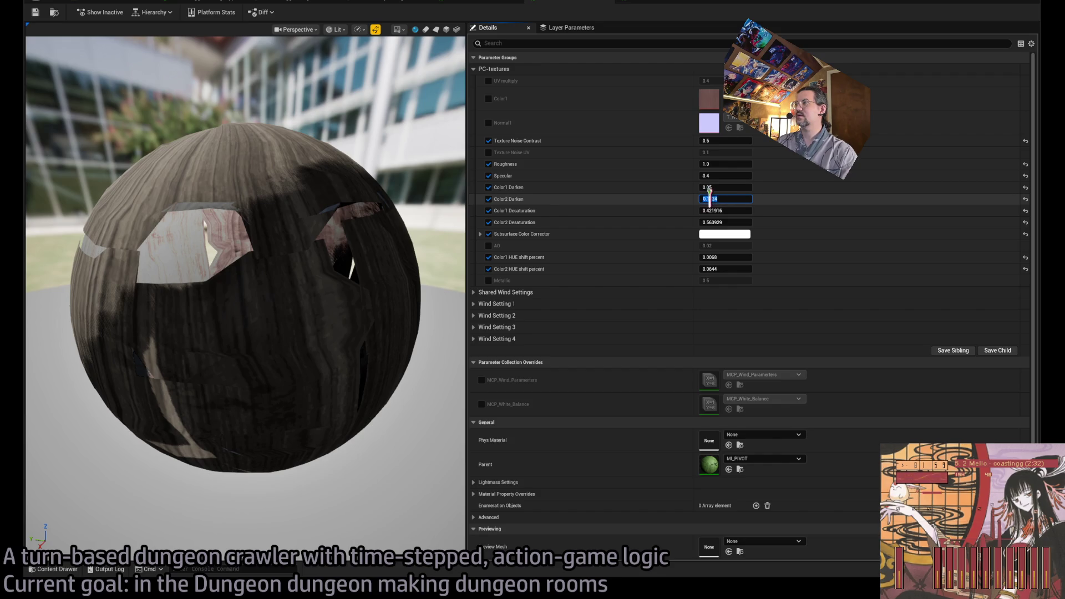
type("0.1")
key("BackSpace")
key("Return")
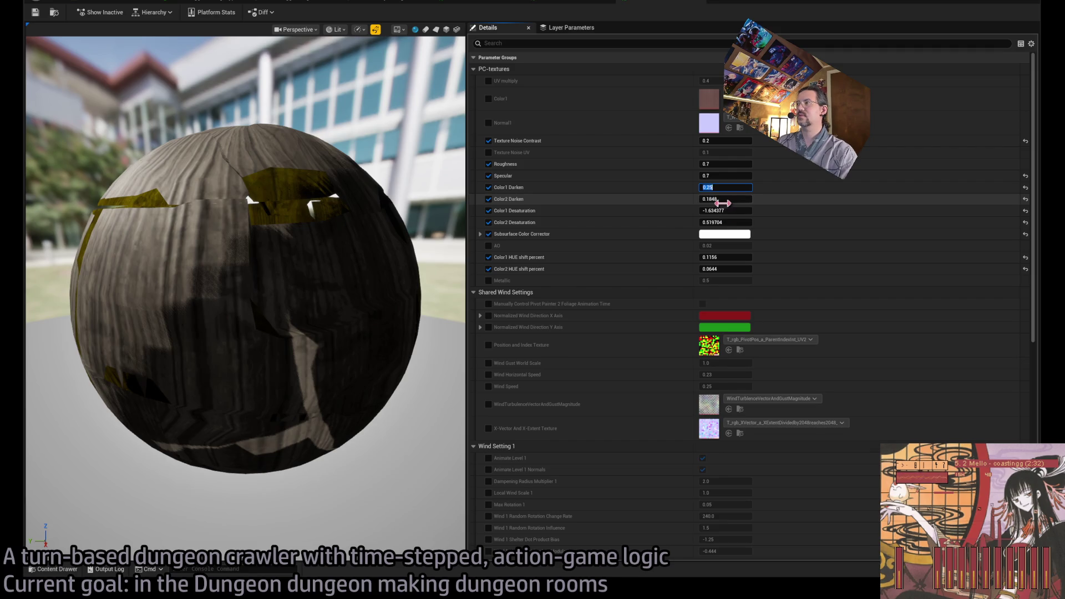
Step: Set the grey wood's Color2 Darken to 0.1 and raise Color1 Desaturation to 0.32119
key("BackSpace")
key("Return")
left_click_drag(369, 216, 244, 223)
mouse_move(722, 214)
left_mouse_down()
mouse_move(768, 214)
mouse_move(736, 214)
left_mouse_up()
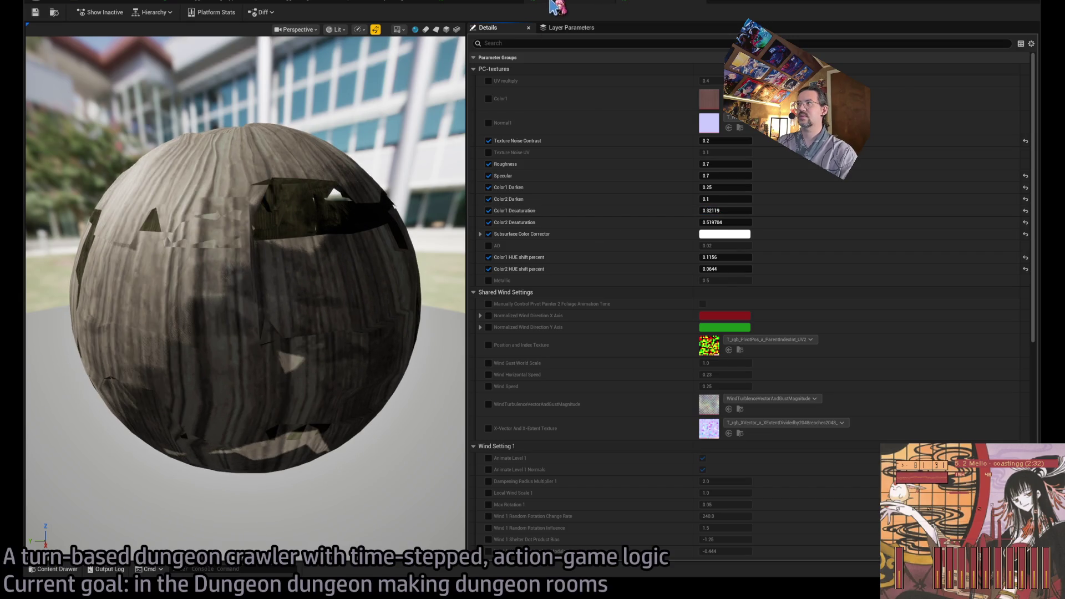
left_click(464, 7)
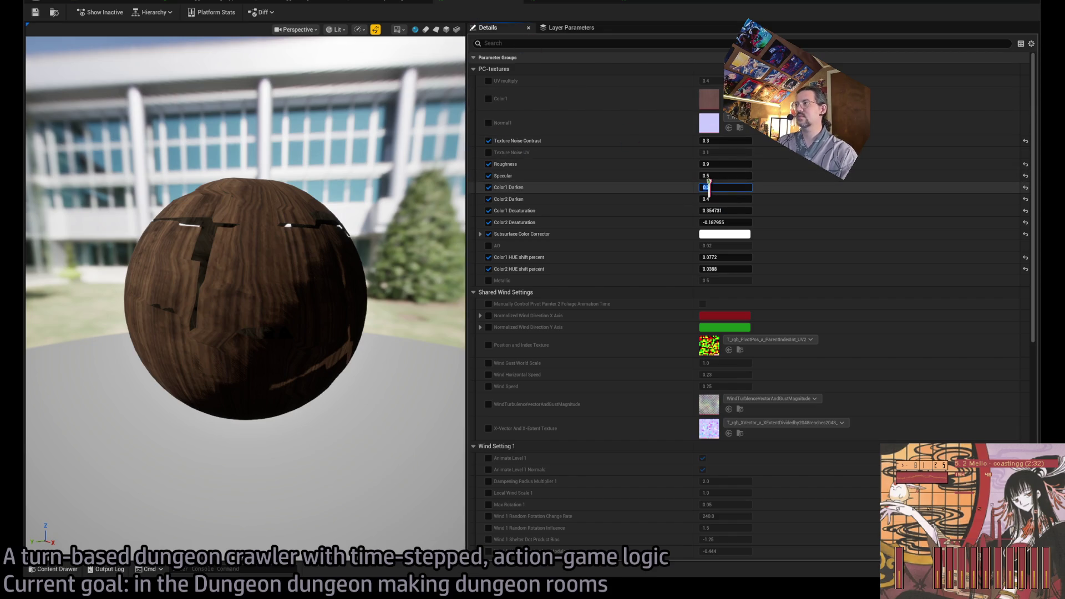
Step: Set the brown wood's Color1 Darken to 0.15 and Color2 Darken to 0.2
type("1")
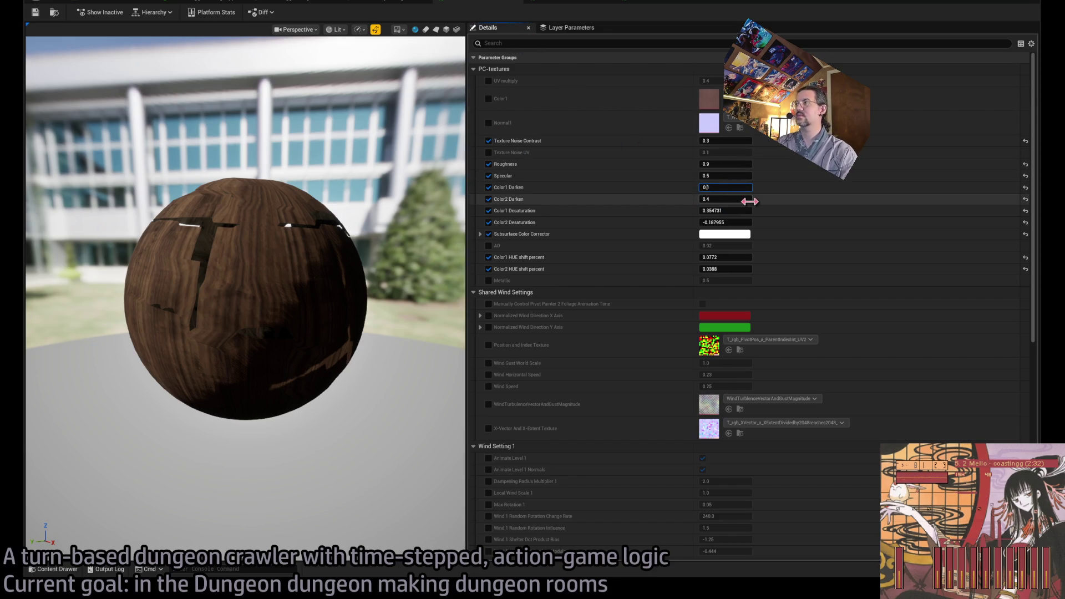
key("Return")
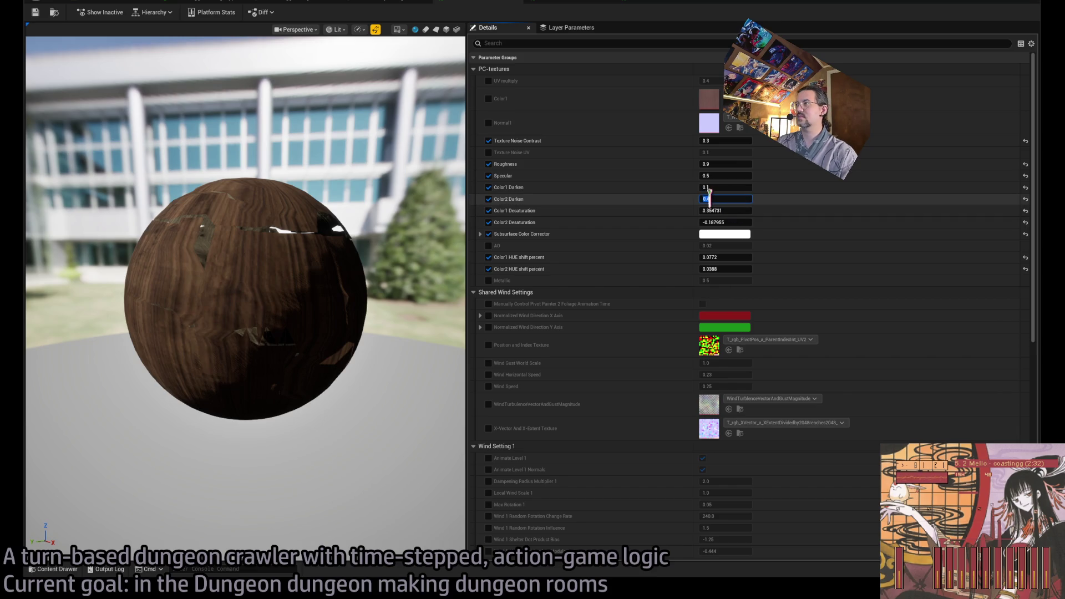
type("2")
key("Return")
type("0.15")
key("Return")
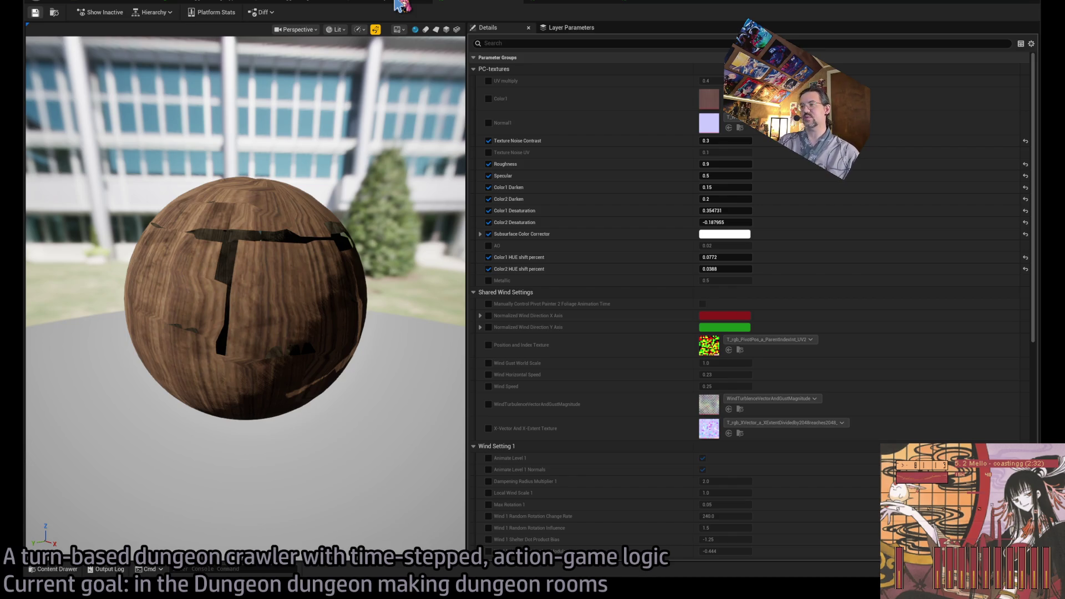
Step: Go back through the material and mesh tabs to the level and start a play test
left_click(396, 2)
left_click(289, 3)
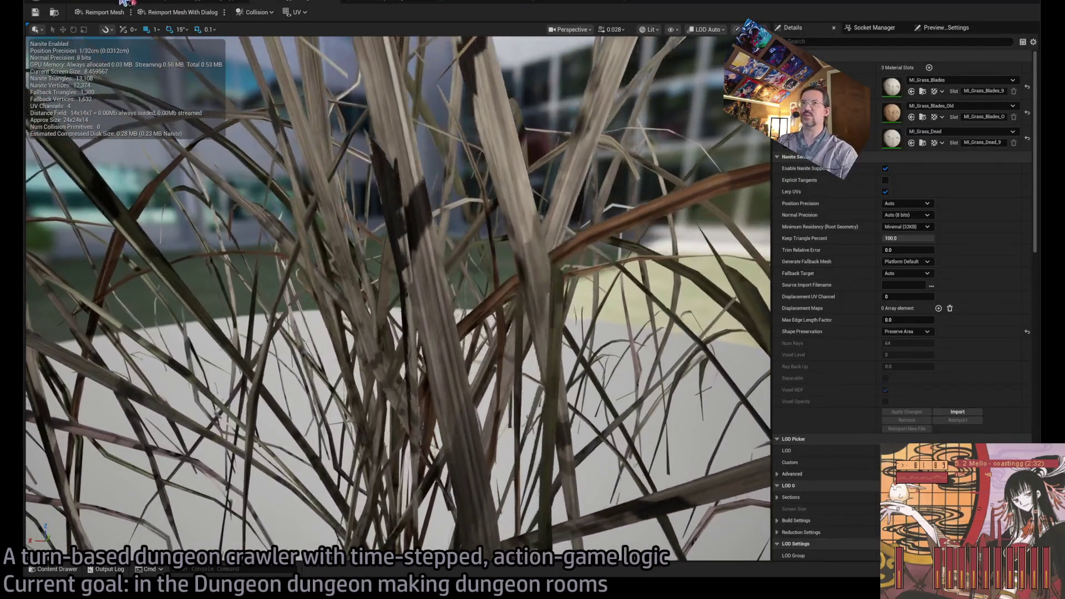
left_click(127, 3)
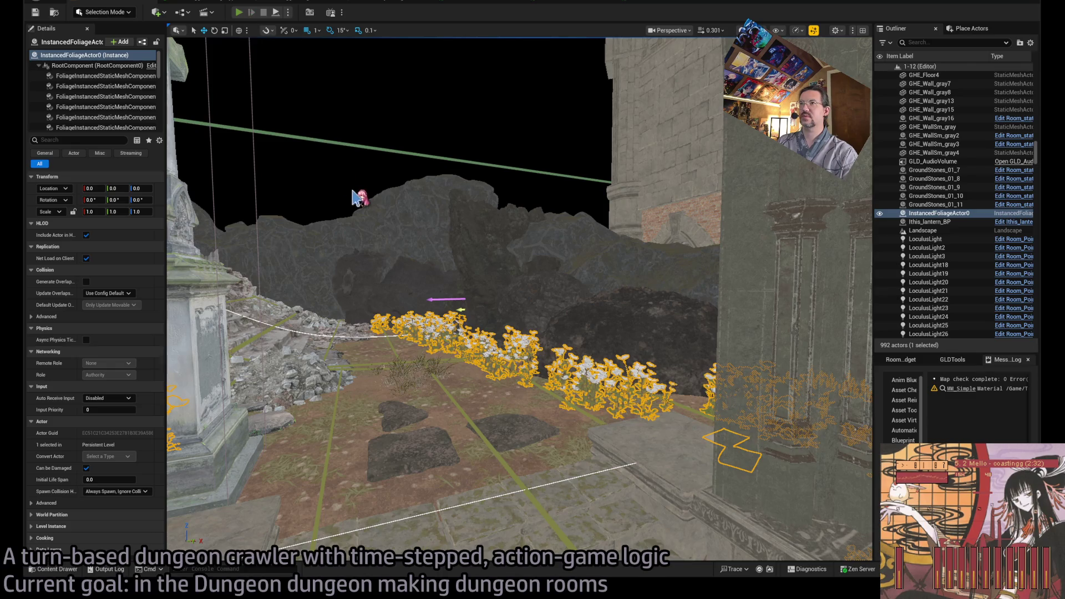
key("alt+p")
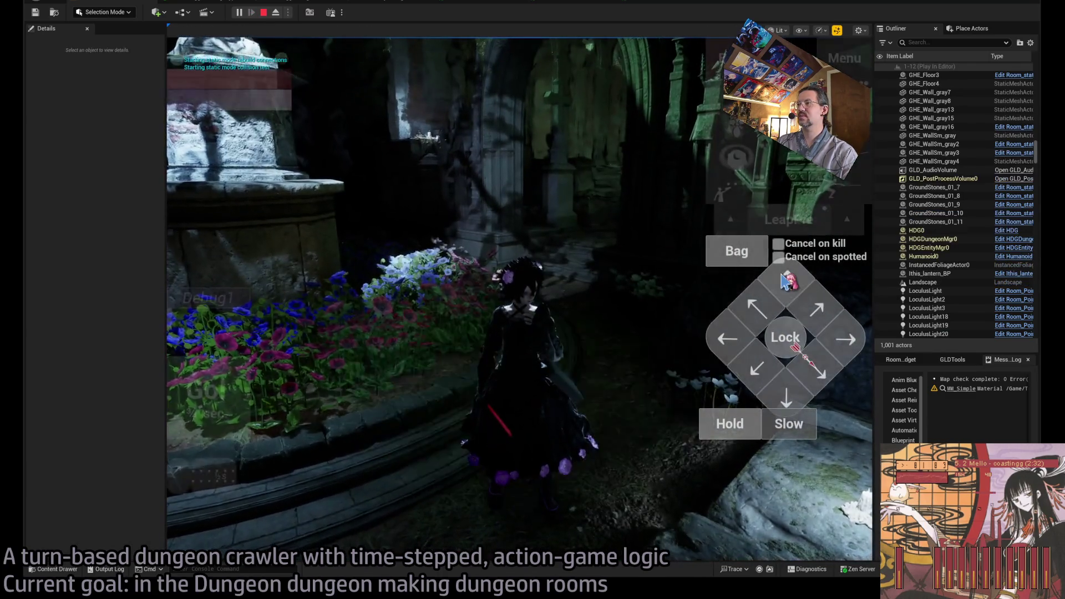
Step: Queue and run several turns, including a diagonal move, walking the character past the flowers
left_click(785, 281)
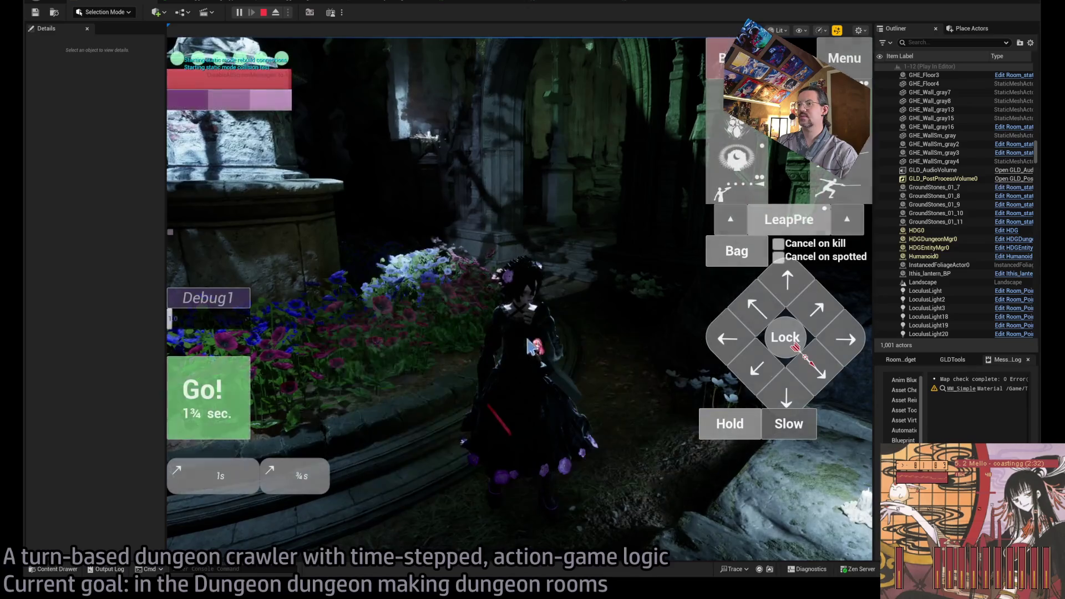
left_click(220, 409)
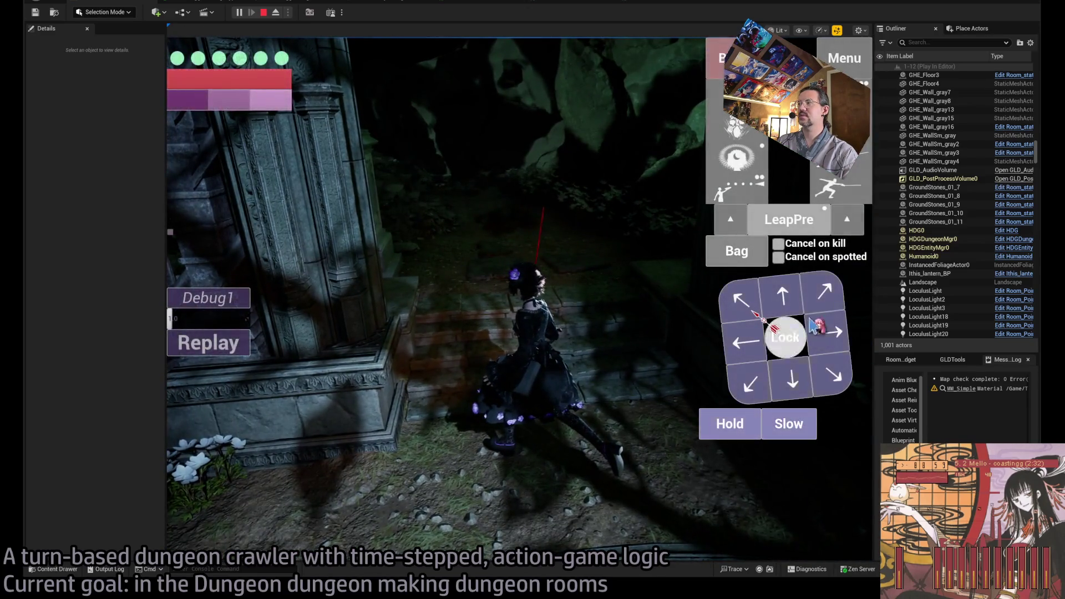
left_click(832, 376)
left_click(226, 419)
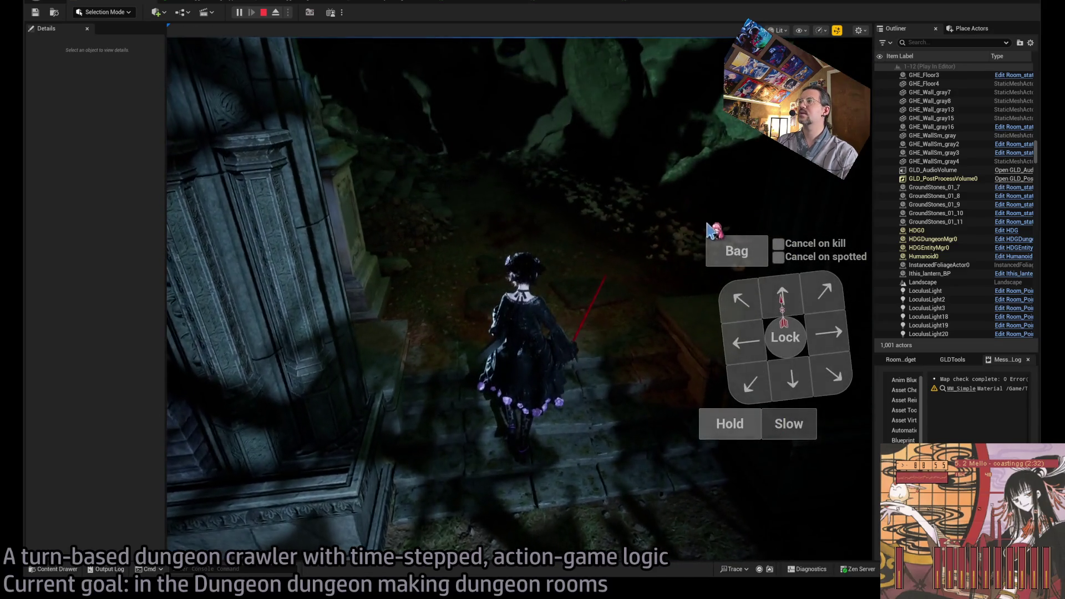
left_click(228, 370)
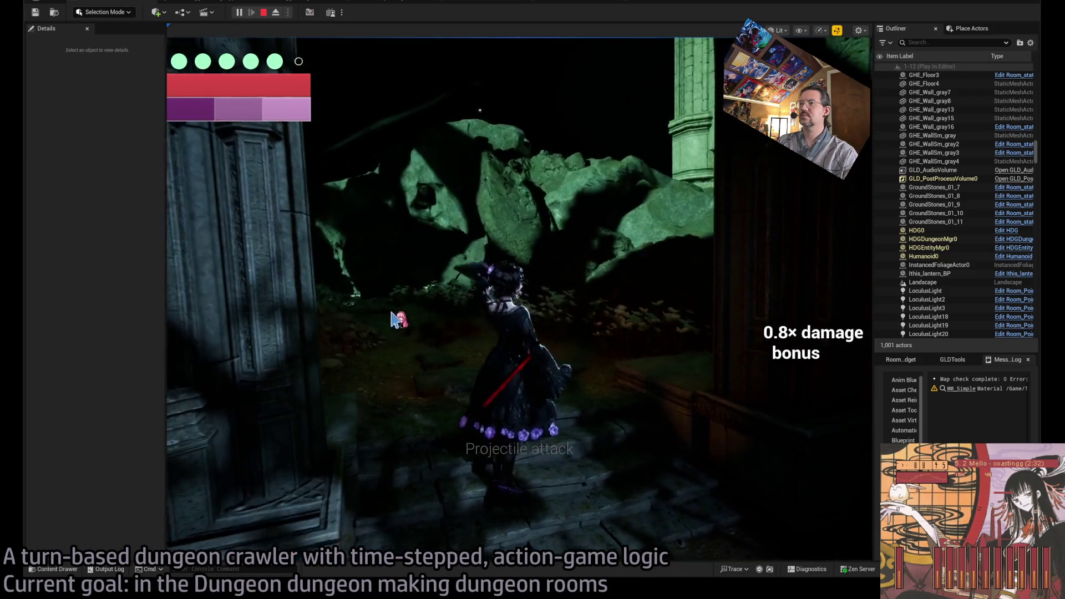
left_click(436, 341)
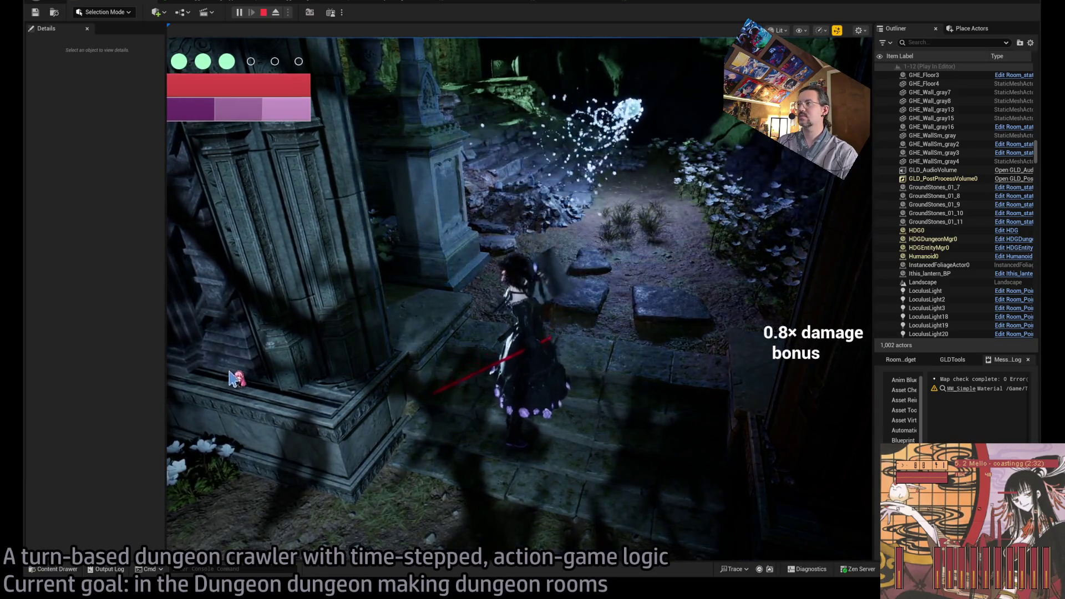
Step: Rotate the game camera, run a turn with a projectile attack, and turn the view toward the arches
mouse_move(297, 351)
left_mouse_down()
mouse_move(488, 289)
mouse_move(504, 297)
mouse_move(340, 297)
left_mouse_up()
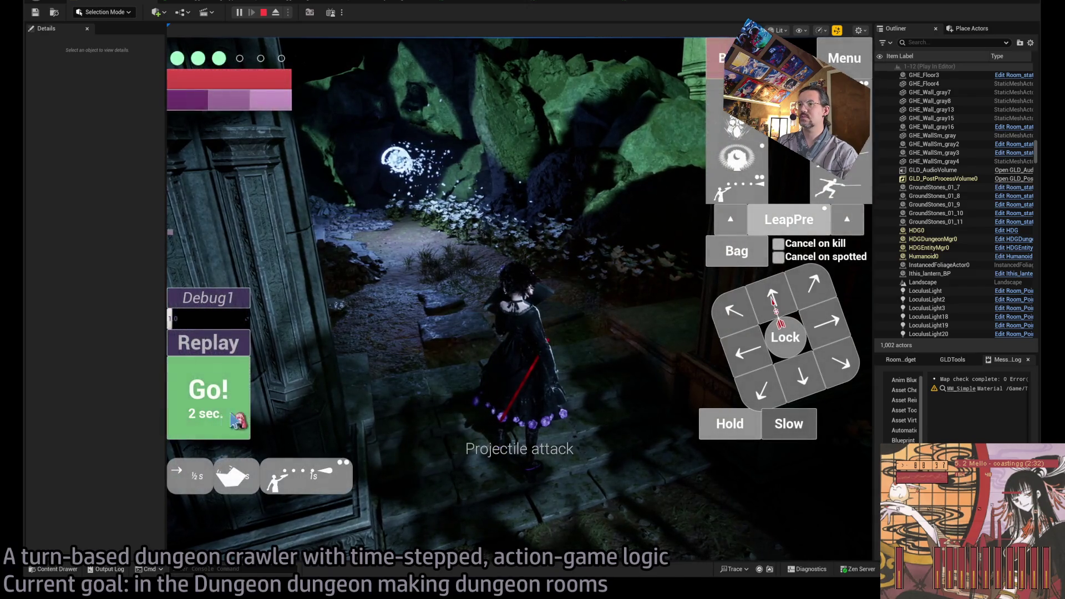
left_click(250, 413)
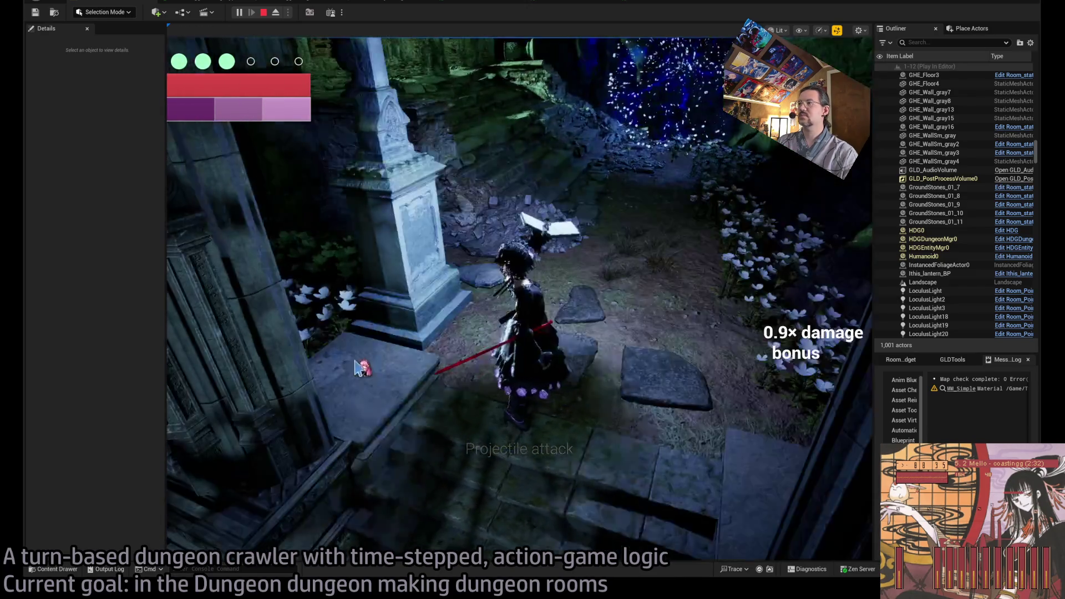
mouse_move(355, 369)
left_mouse_down()
mouse_move(593, 208)
mouse_move(595, 314)
left_mouse_up()
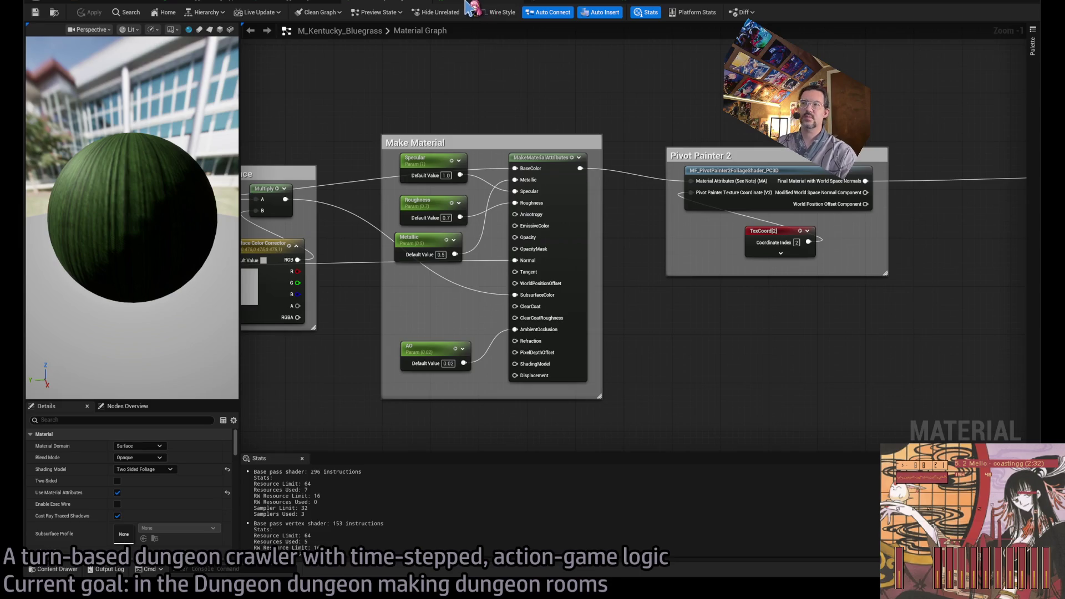
Step: Compare the grey and other wood material instances, orbiting the preview sphere for each
left_click(473, 3)
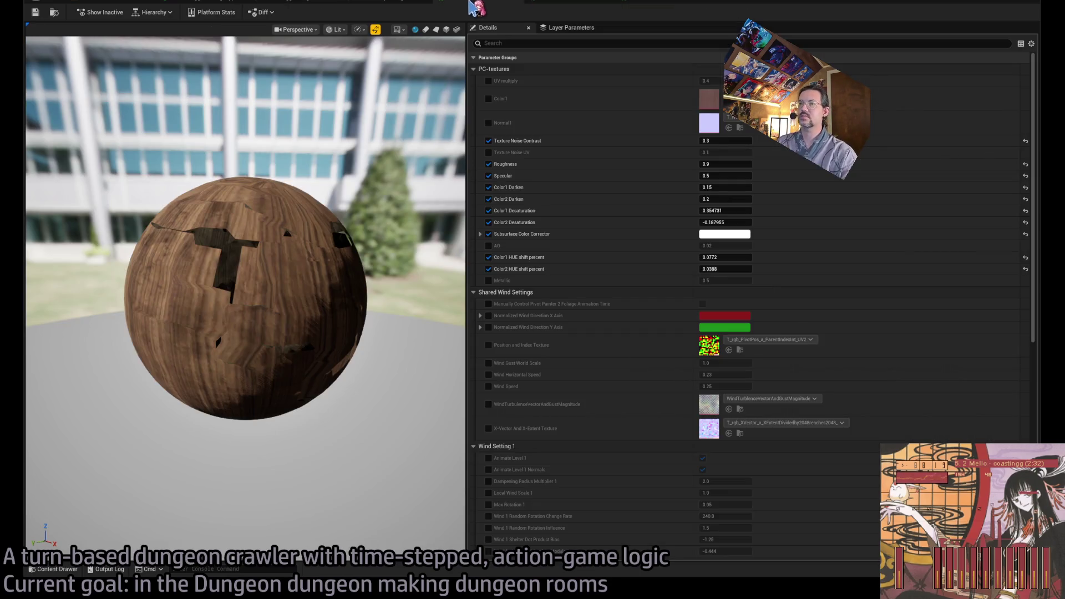
left_click(552, 6)
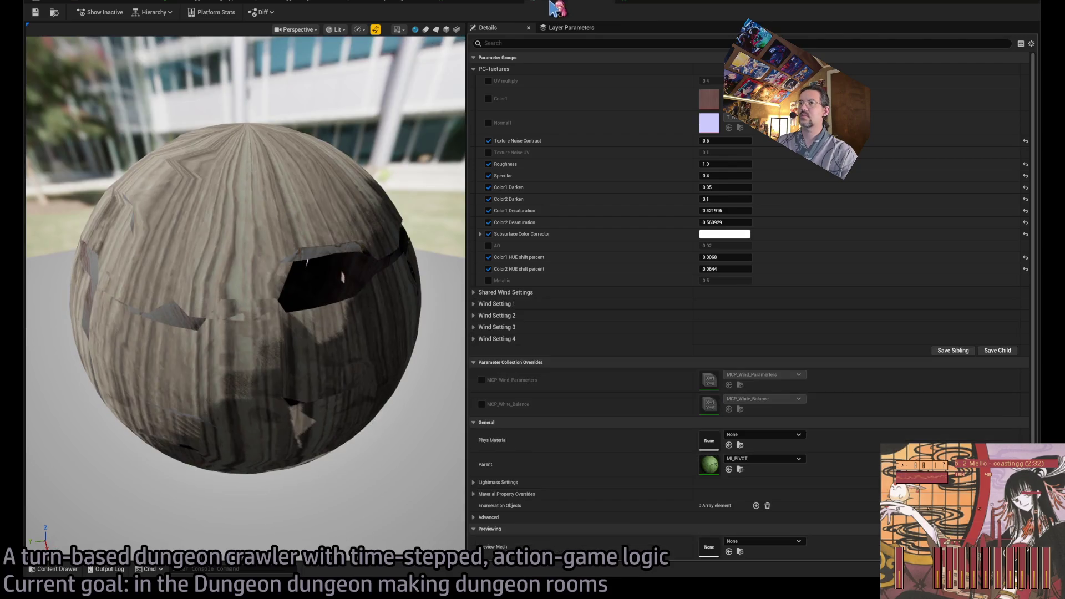
mouse_move(332, 196)
left_mouse_down()
mouse_move(355, 197)
mouse_move(316, 192)
mouse_move(343, 195)
left_mouse_up()
left_click(644, 3)
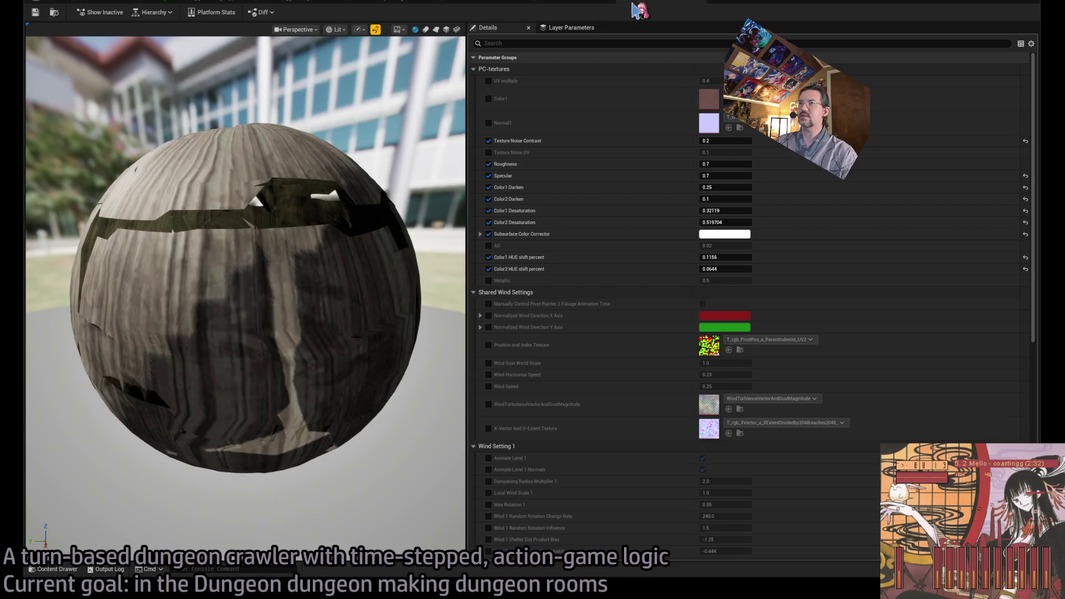
left_click_drag(441, 120, 441, 120)
left_click(496, 3)
left_click(582, 4)
left_click(662, 4)
left_click(484, 3)
Step: Return to the level viewport, fly toward the flower bed and stairs, and open the Content Drawer
left_click(487, 5)
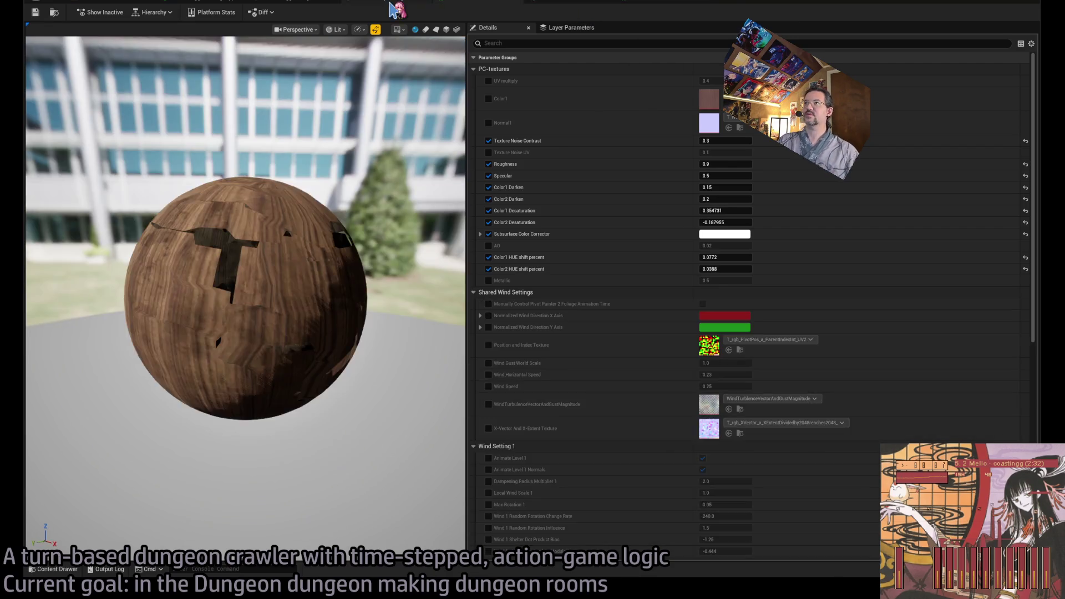
left_click(244, 6)
left_click(119, 5)
left_click_drag(489, 255, 489, 194)
mouse_move(489, 255)
left_mouse_down()
mouse_move(489, 221)
mouse_move(489, 275)
left_mouse_up()
left_click(54, 569)
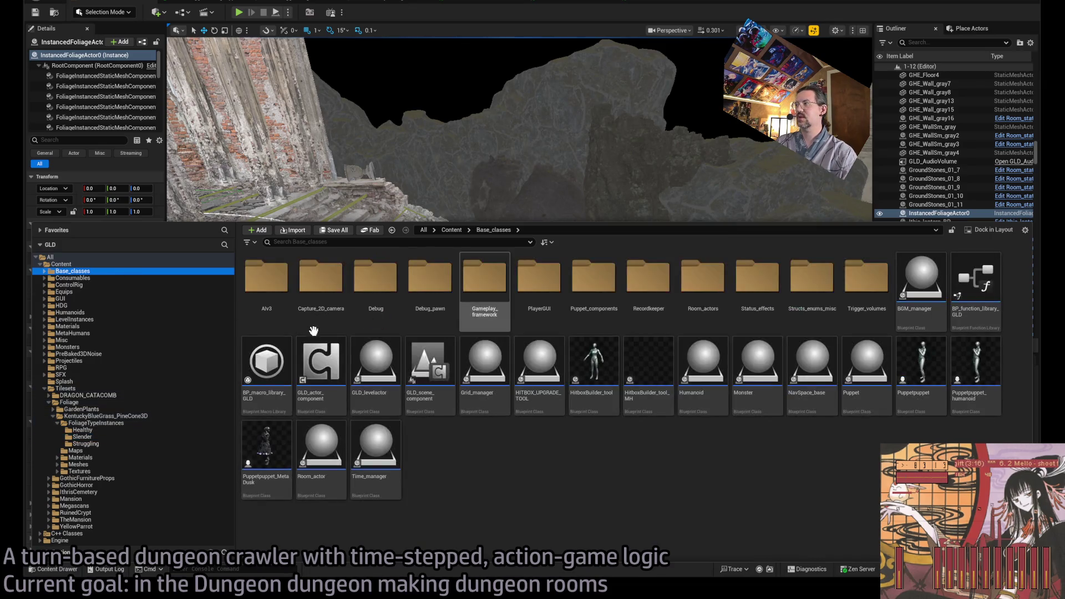
Step: Place a Room_SpotLight from Room_actors above the flower bed and focus the view on it
double_click(702, 276)
left_click(757, 278)
mouse_move(692, 207)
left_mouse_down()
mouse_move(506, 368)
mouse_move(509, 177)
mouse_move(510, 193)
mouse_move(502, 188)
left_mouse_up()
key("f")
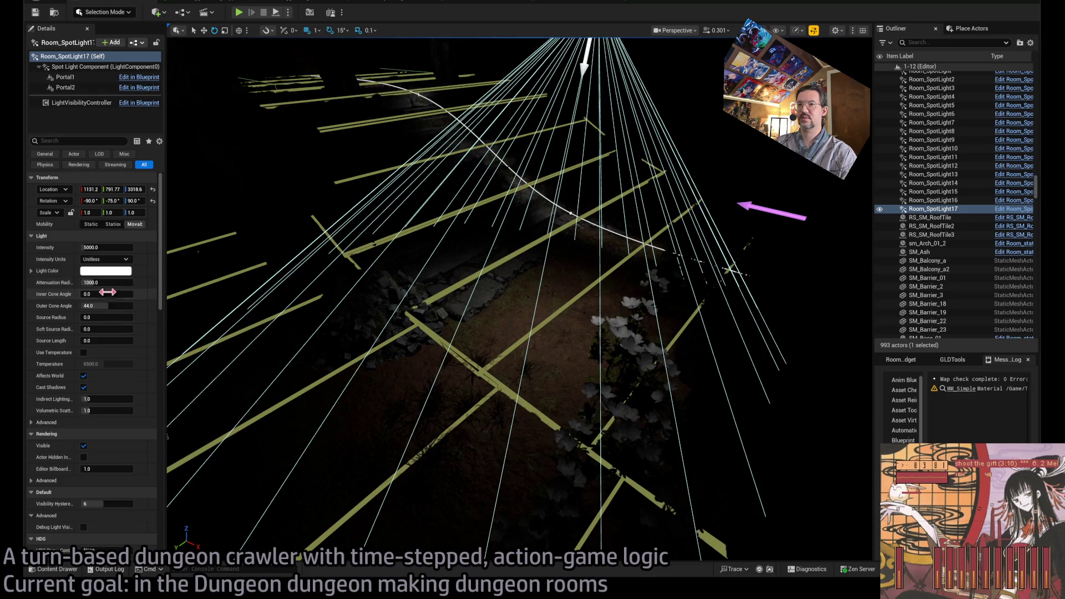
Step: Widen the spotlight's inner cone angle and raise its intensity to 5.0 EV
mouse_move(112, 296)
left_mouse_down()
mouse_move(138, 297)
mouse_move(101, 309)
left_mouse_up()
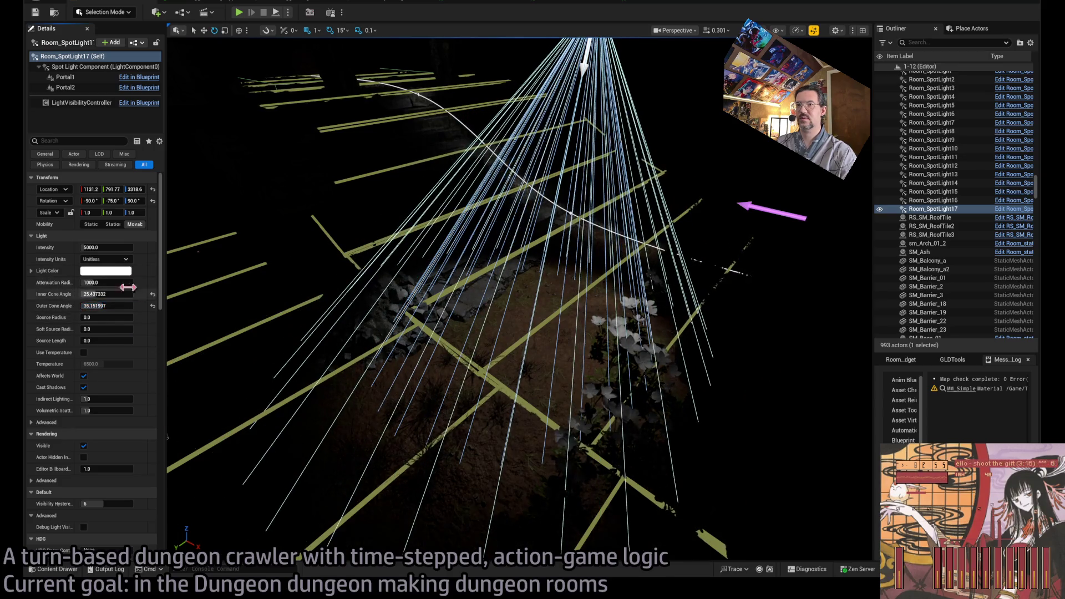
left_click_drag(108, 247, 119, 247)
left_click_drag(536, 238, 537, 238)
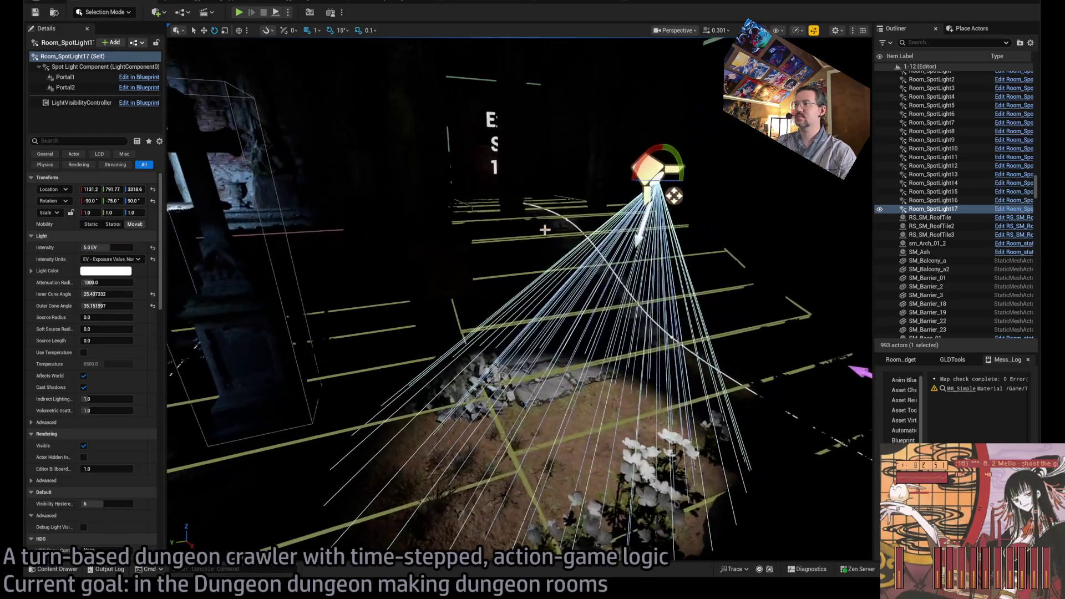
Step: Shift the spotlight sideways over the flowers and raise its Source Radius to about 75
key("w")
left_click_drag(638, 177, 571, 173)
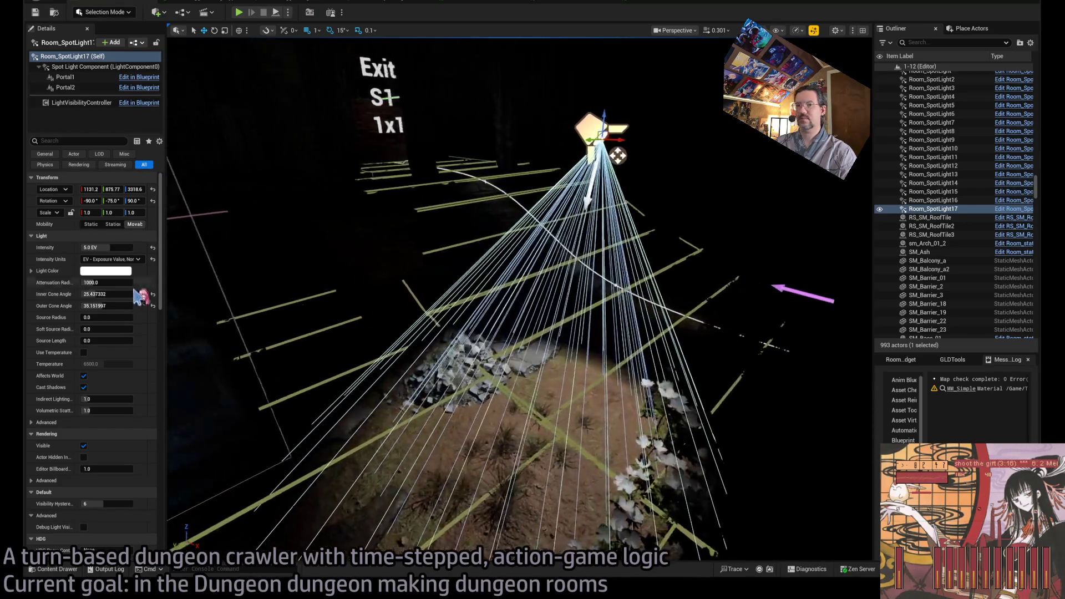
left_click_drag(112, 319, 142, 319)
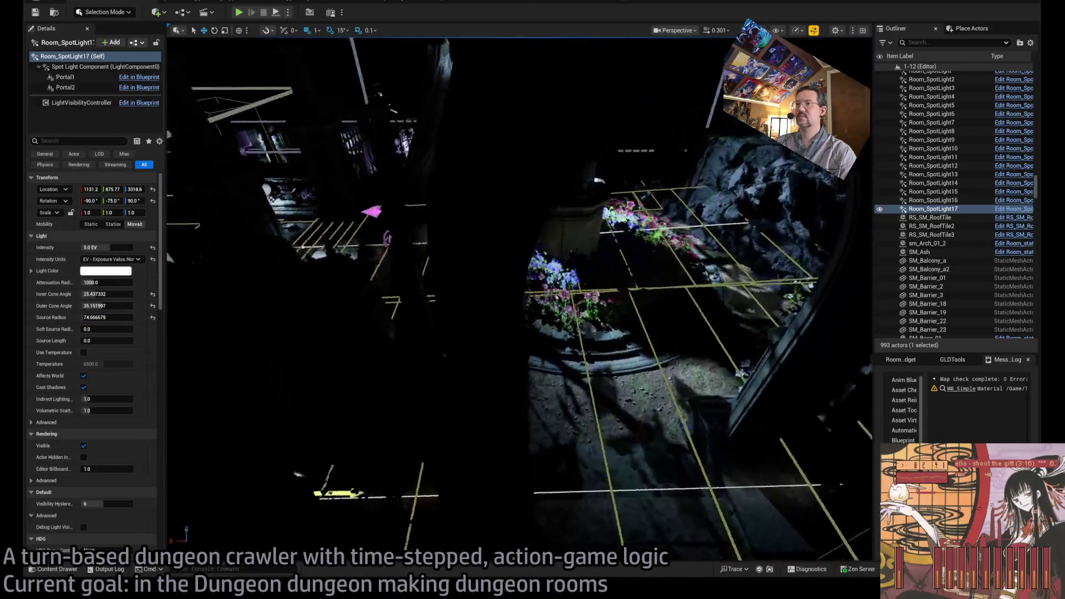
left_click(395, 206)
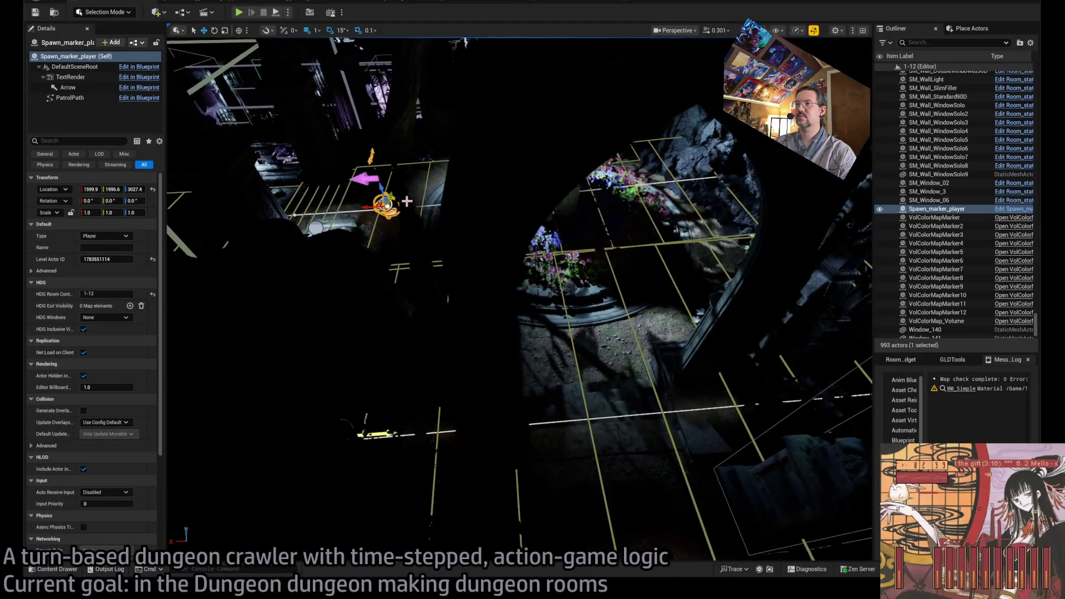
Step: Move the player spawn marker to about 1168.9, 1380.6 beside the flower bed and start a play-test
left_click_drag(382, 206, 531, 344)
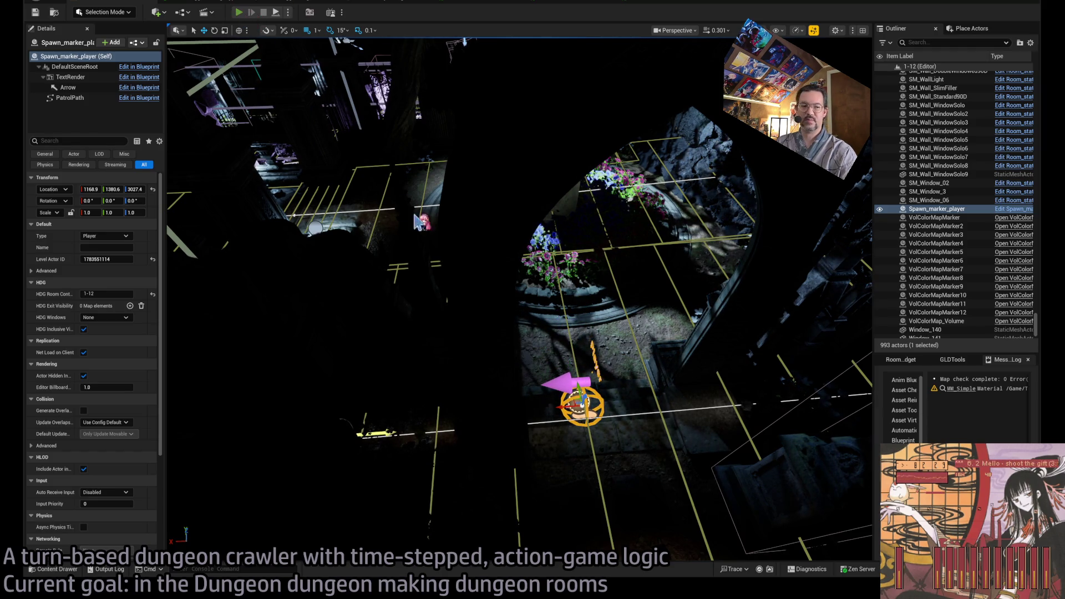
key("alt+p")
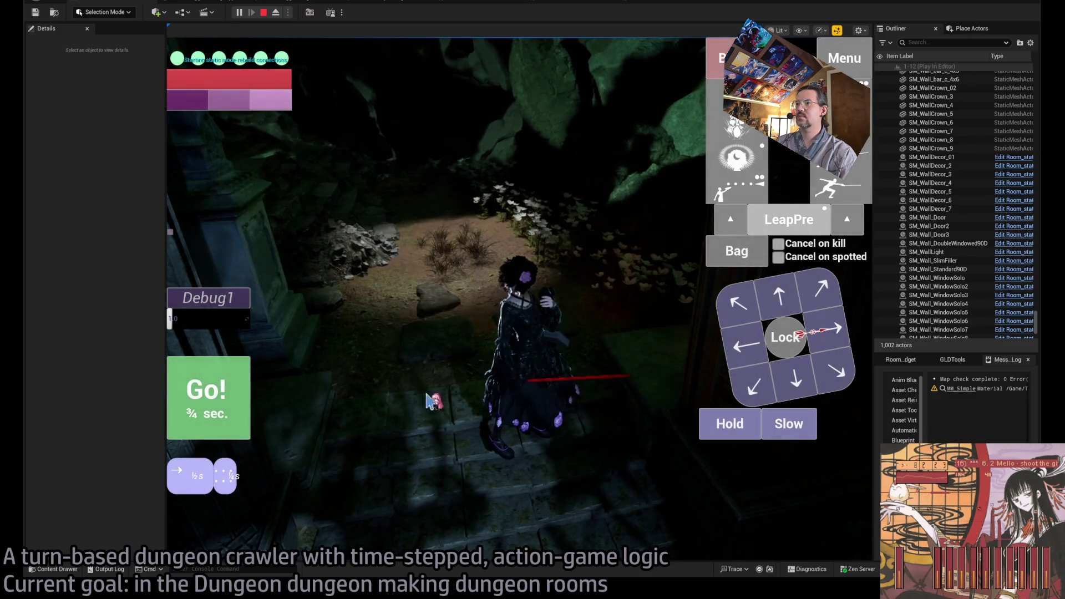
Step: Run a forward move in the play test, then bring up the pale wood material instance
left_click(755, 309)
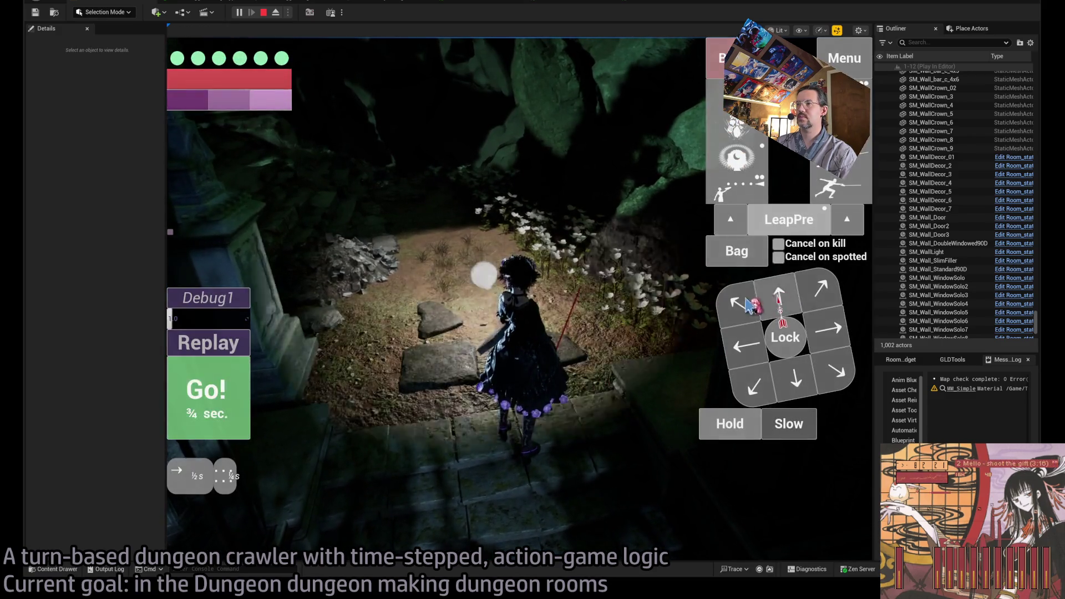
left_click(247, 357)
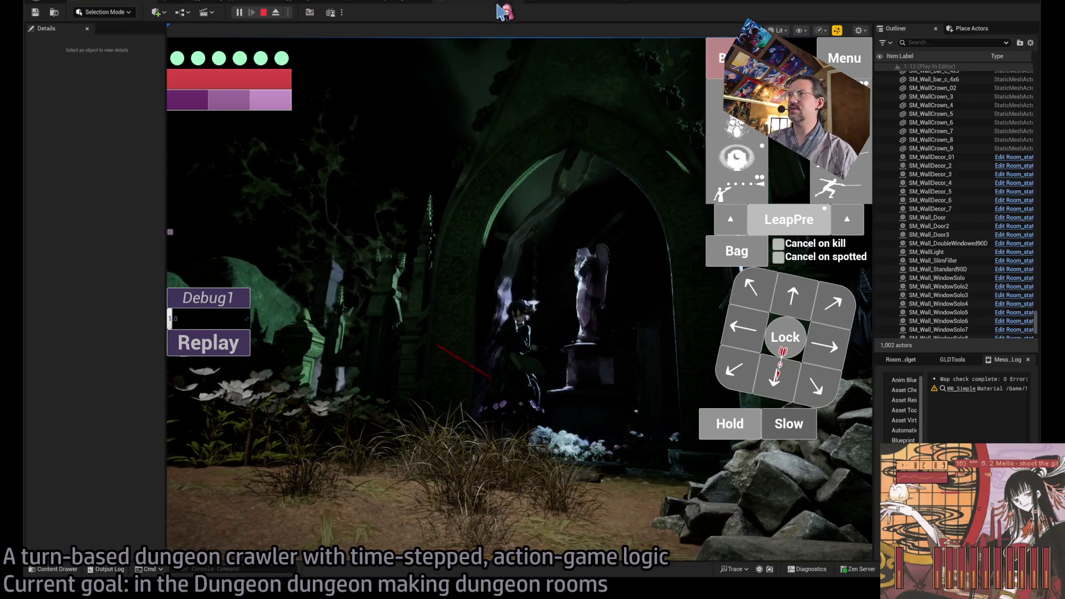
left_click(569, 5)
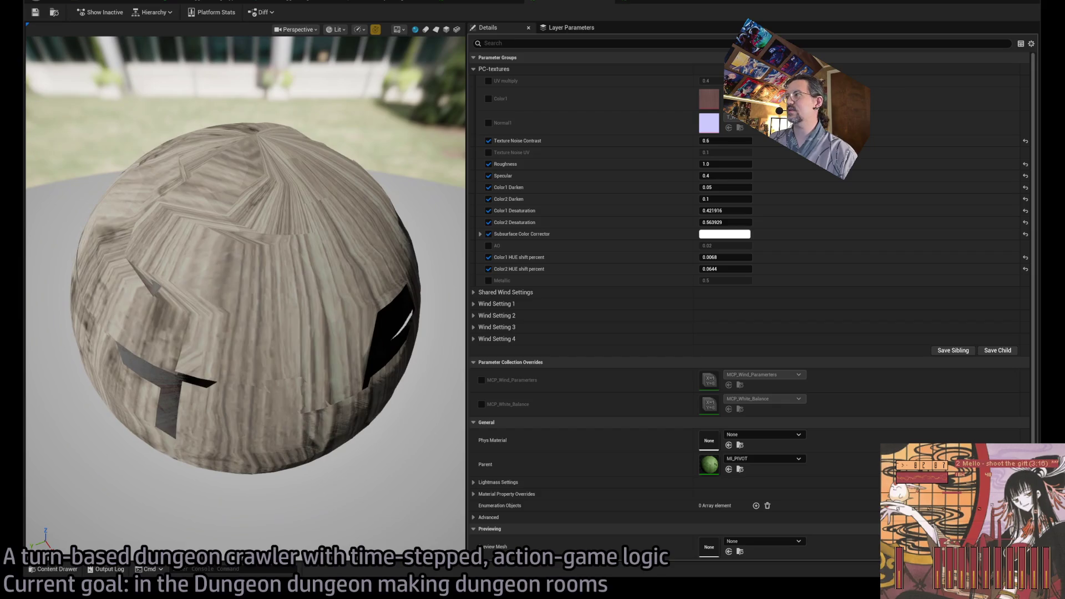
Step: Set Color2 Darken to 0.05 and Color1 Darken to 0.15 on the wood material instances
left_click(727, 198)
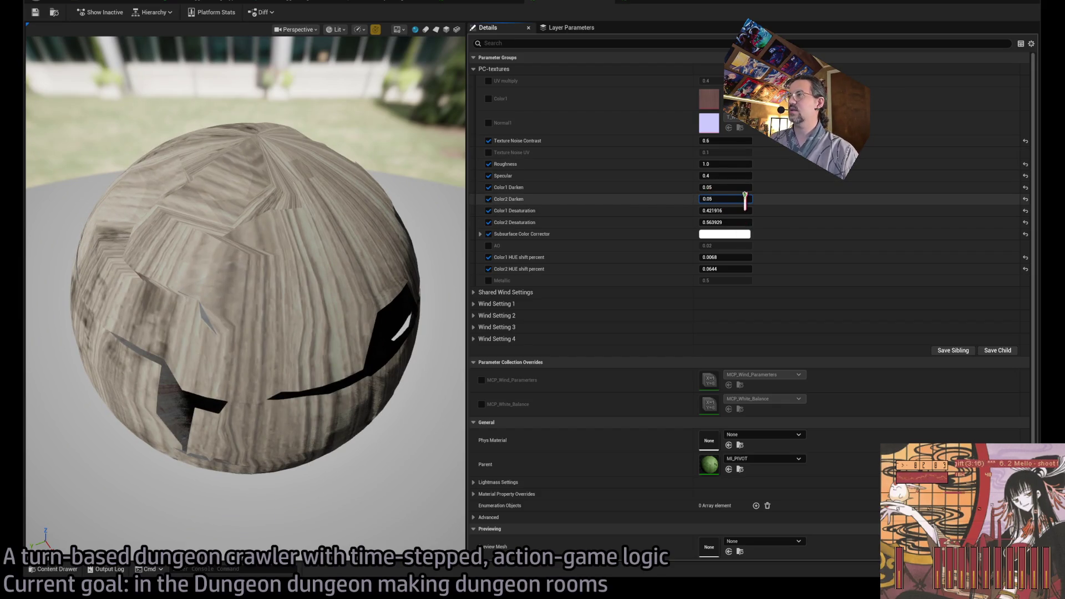
key("Return")
left_click(727, 197)
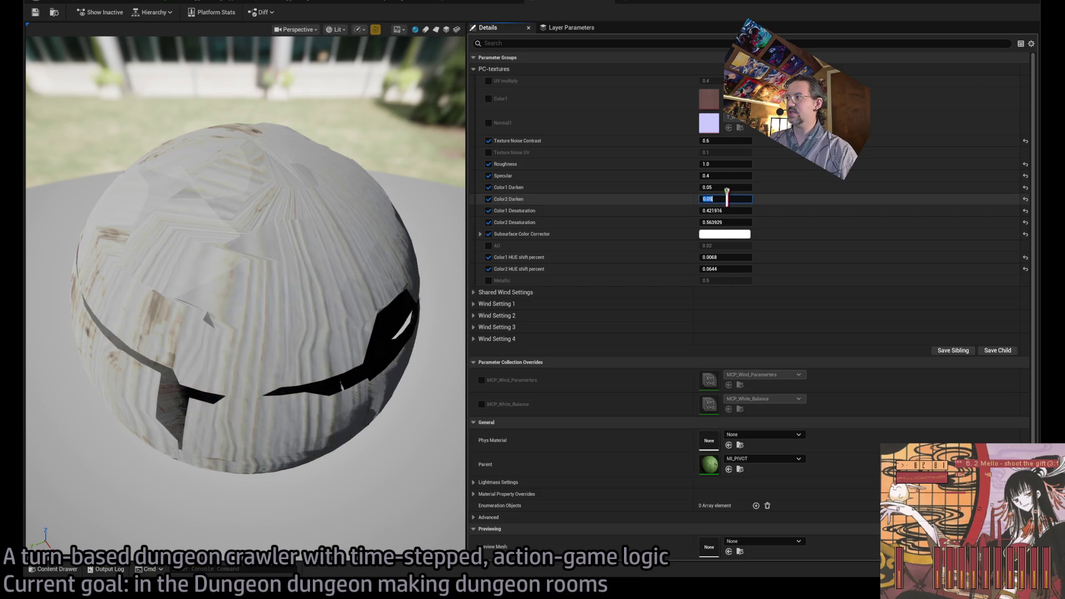
key("ctrl+Tab")
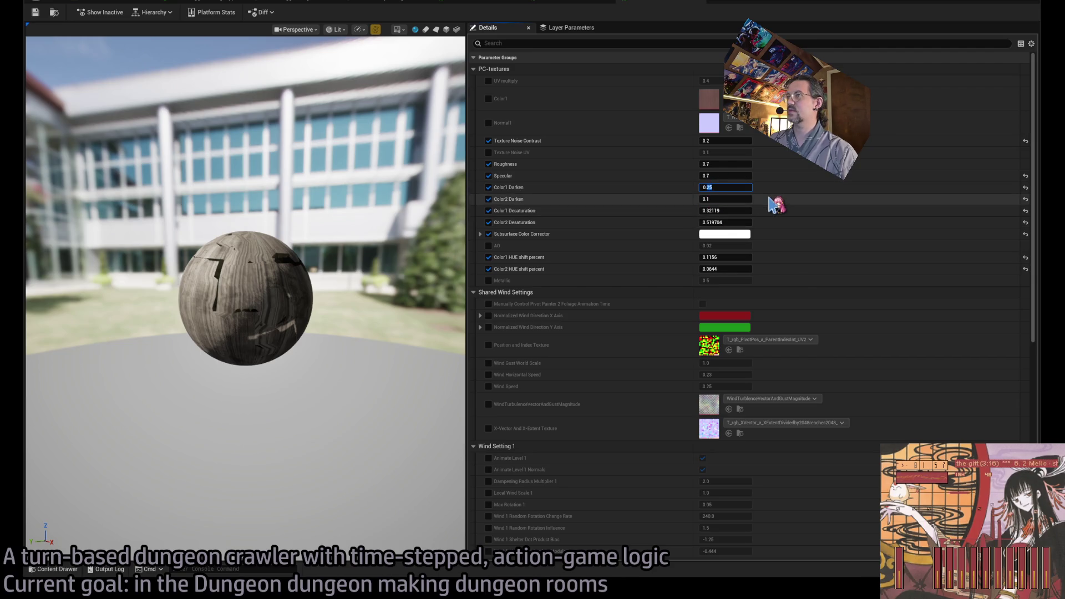
key("Return")
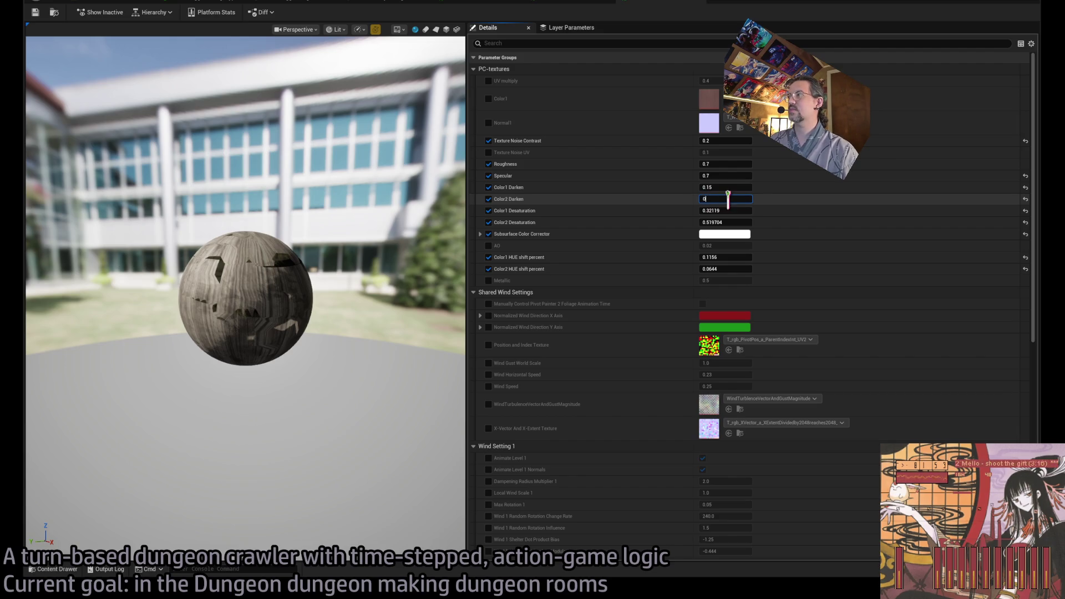
Step: Halve the brown wood's Color1 Darken to 0.075 and Color2 Darken to 0.1
left_click(524, 6)
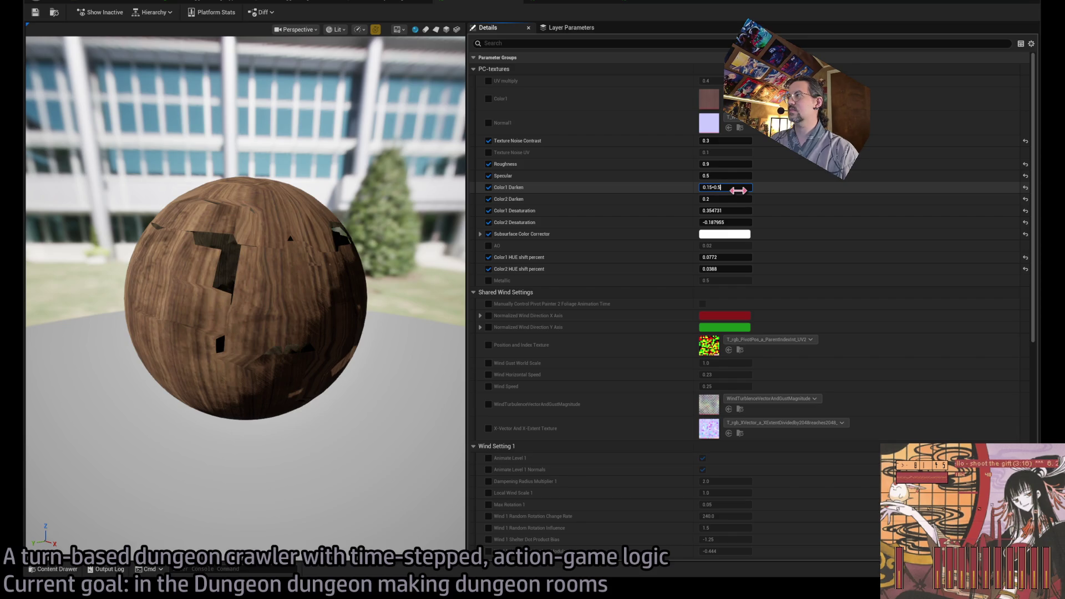
key("Return")
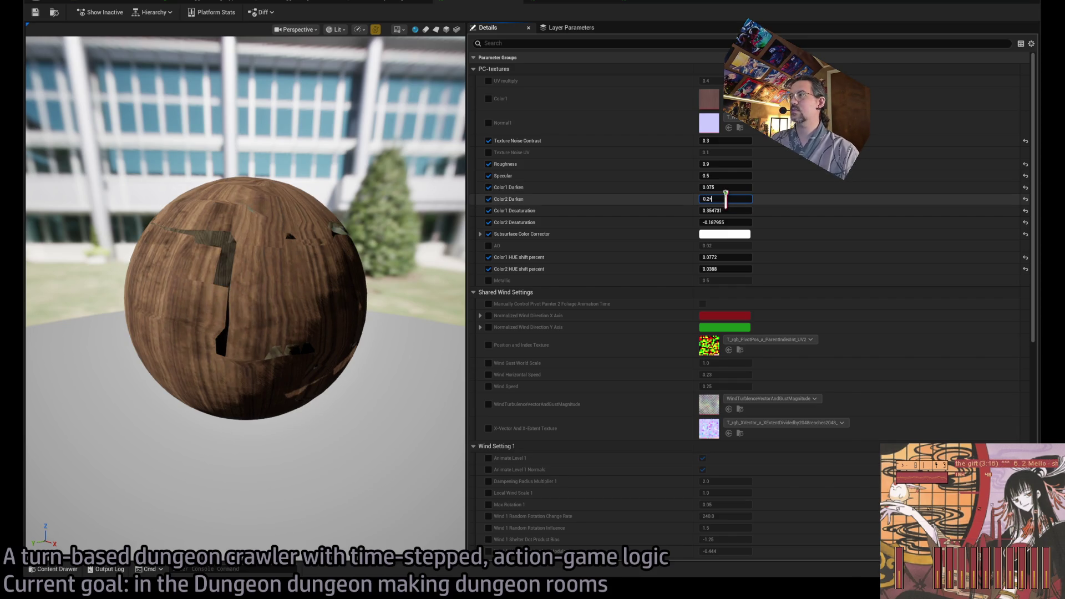
type("5")
key("Return")
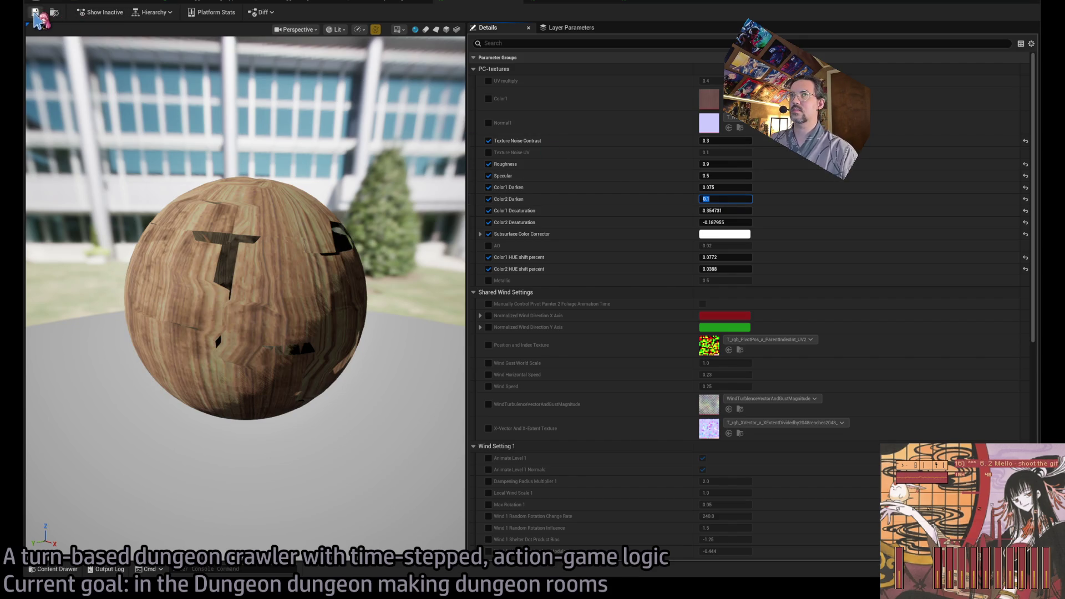
Step: Compare the retuned wood in the running play test, then return to the brown wood instance
left_click(84, 2)
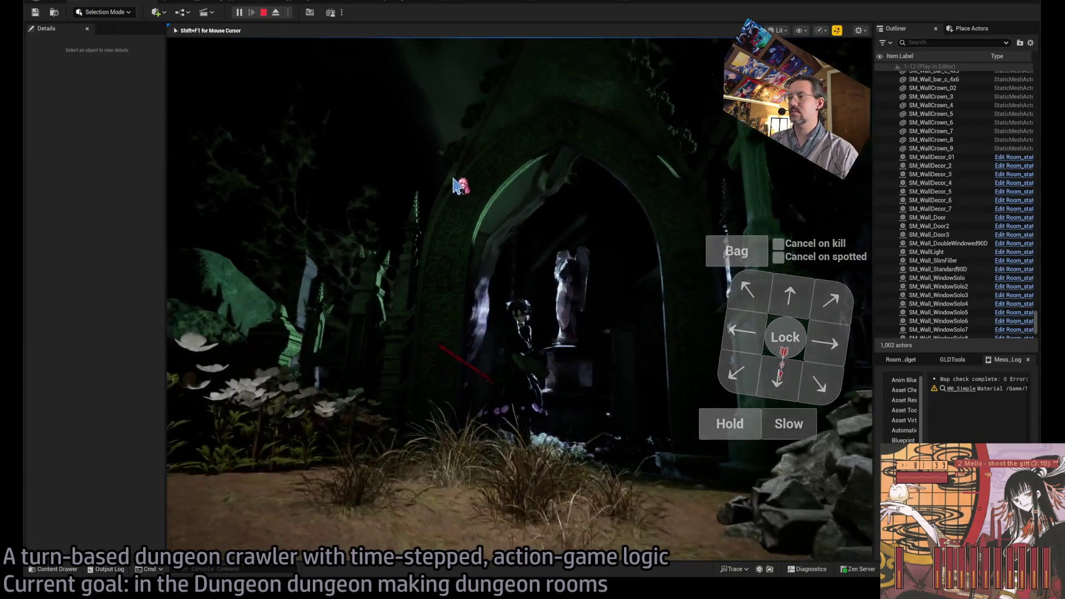
left_click(598, 2)
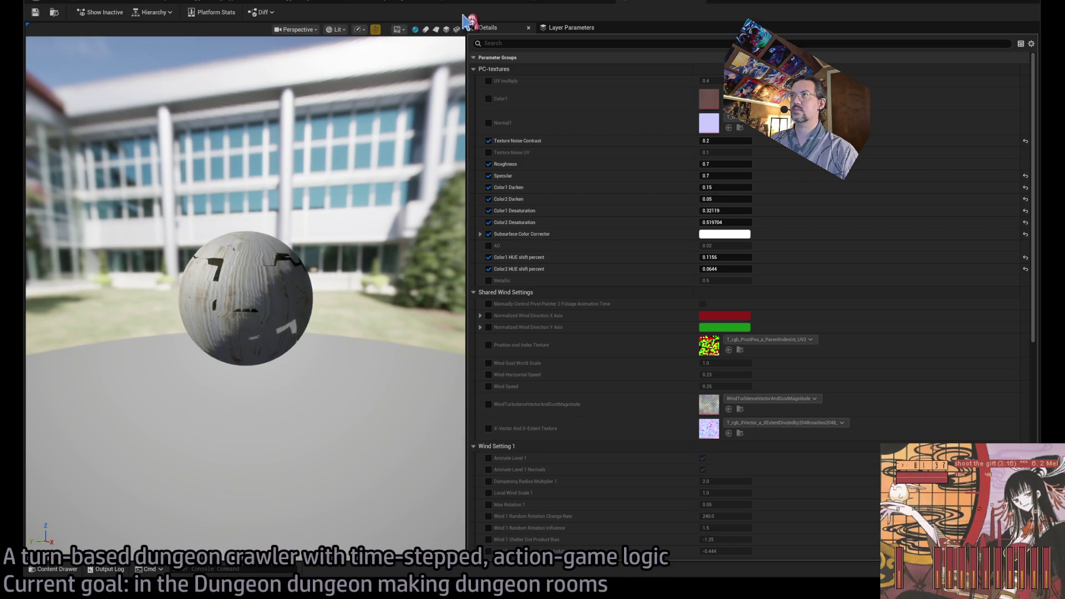
left_click(577, 2)
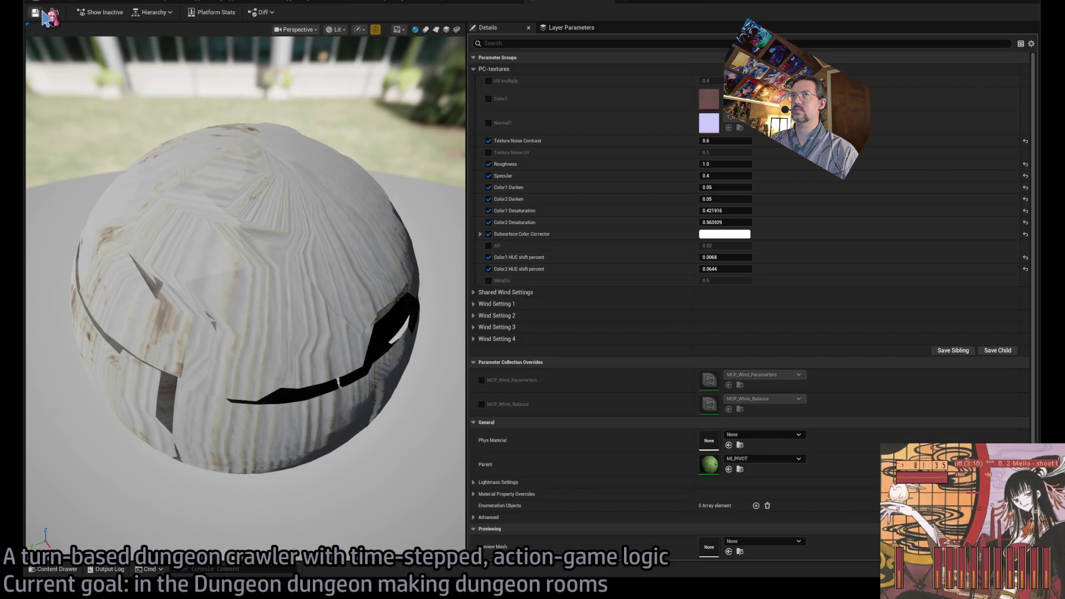
left_click(122, 3)
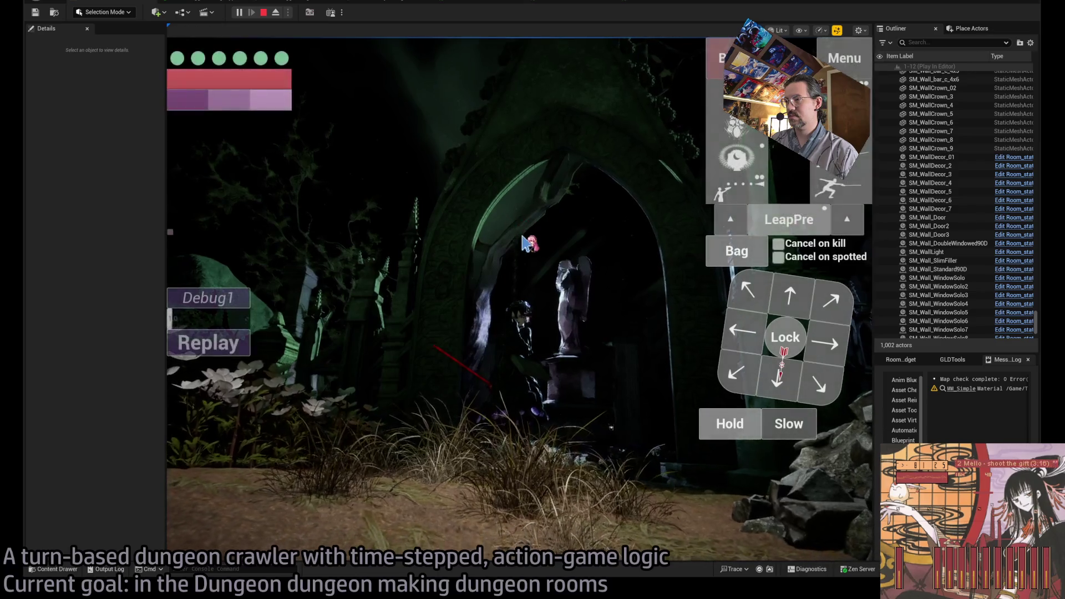
left_click(576, 4)
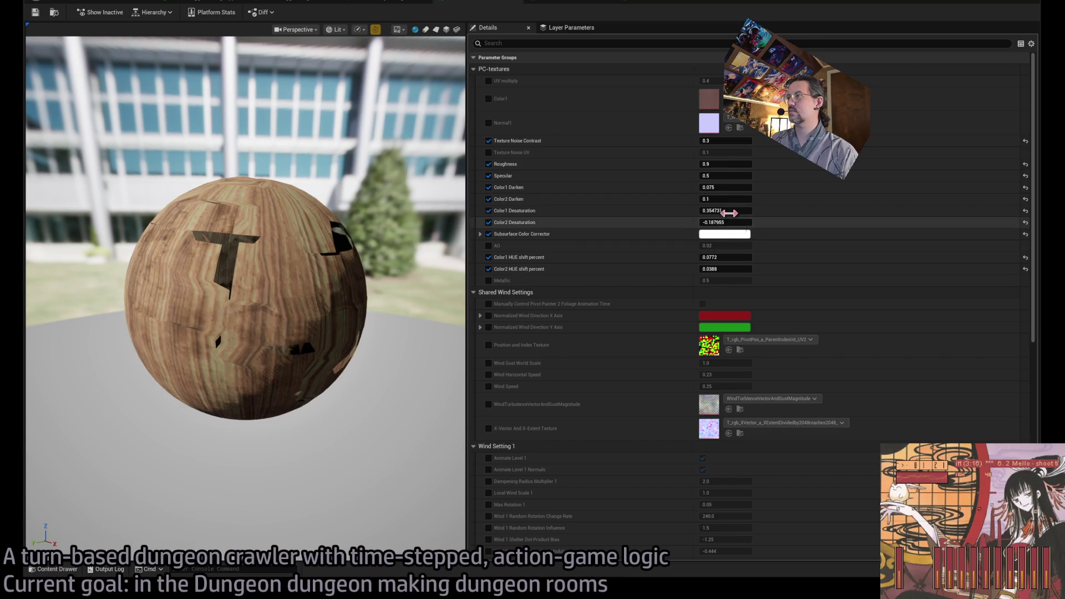
Step: Set Color1 Desaturation to 0.354731, nudge Color2 Desaturation slightly below zero, and check it in game
left_click_drag(725, 211, 765, 211)
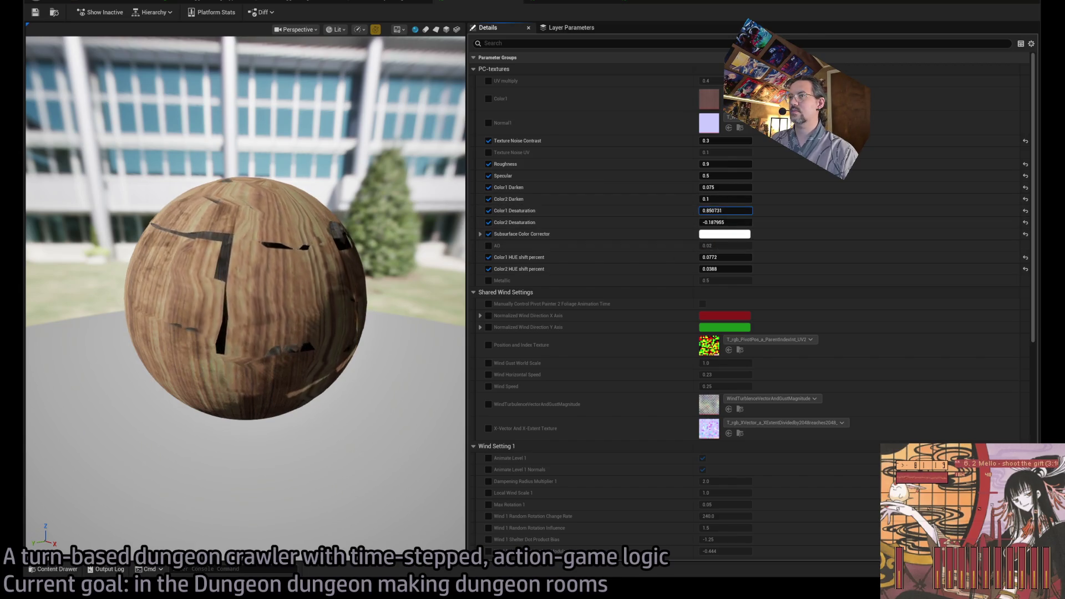
left_click_drag(736, 247, 728, 245)
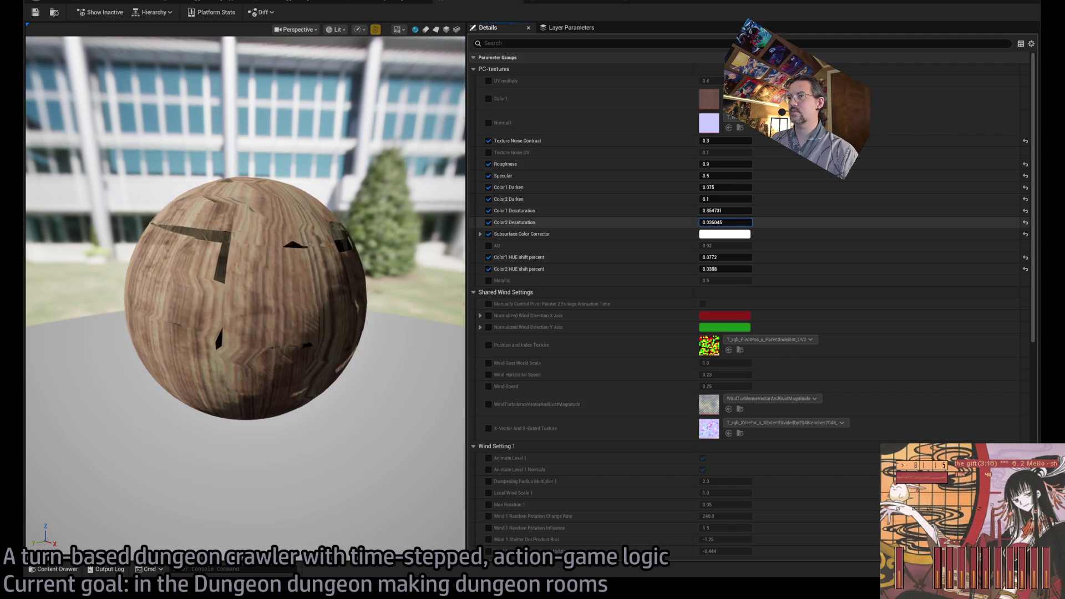
left_click_drag(725, 222, 716, 222)
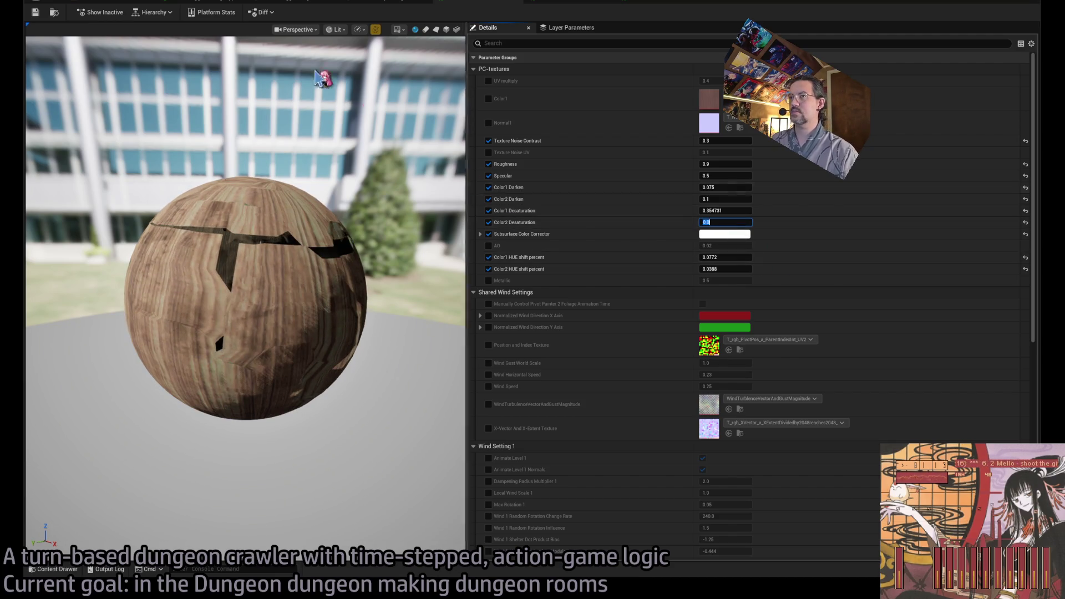
left_click(66, 13)
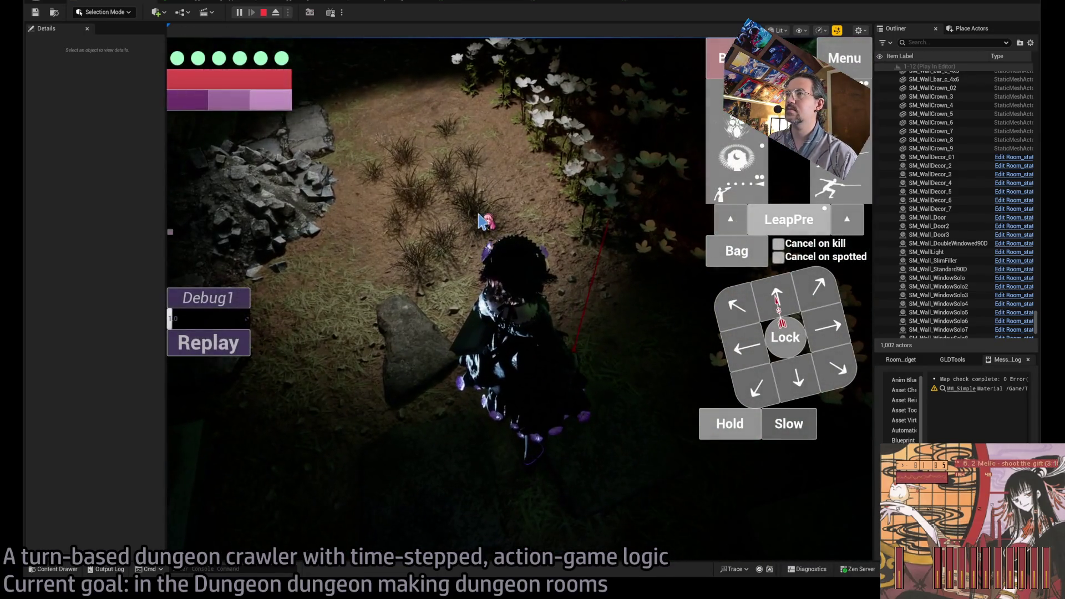
left_click(290, 3)
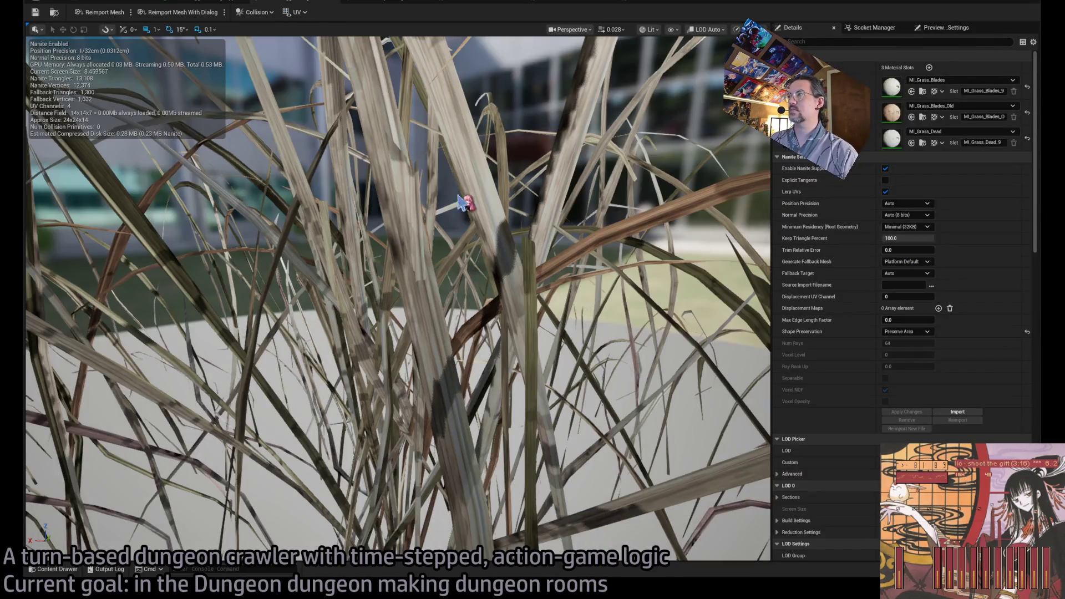
Step: Zoom in and out on the grass clump mesh, then return to the running play test
scroll(447, 190, "down", 5)
scroll(398, 294, "down", 5)
scroll(397, 299, "up", 10)
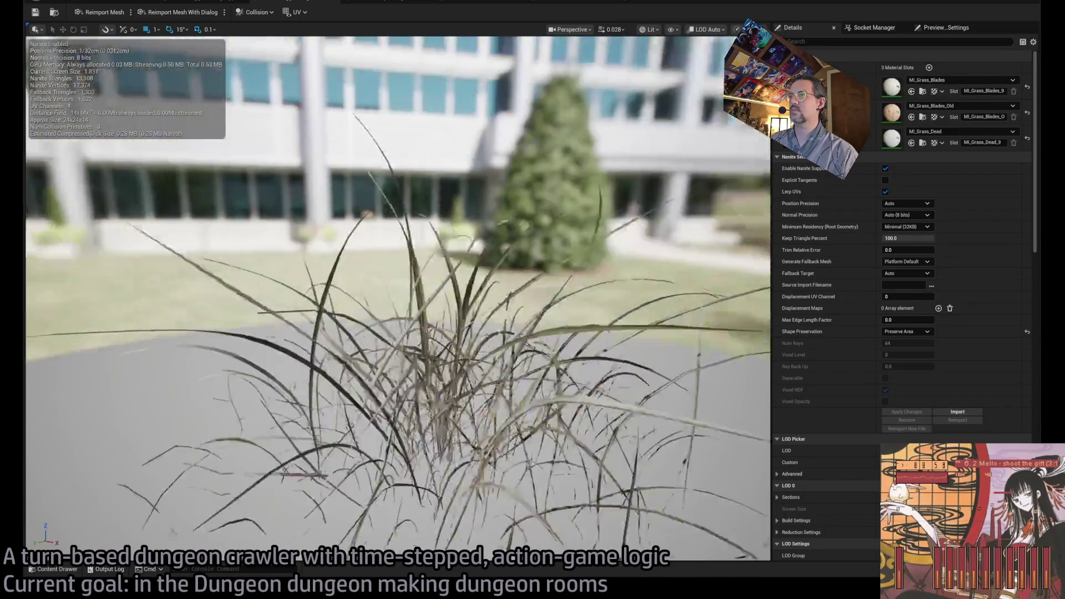
scroll(398, 299, "down", 10)
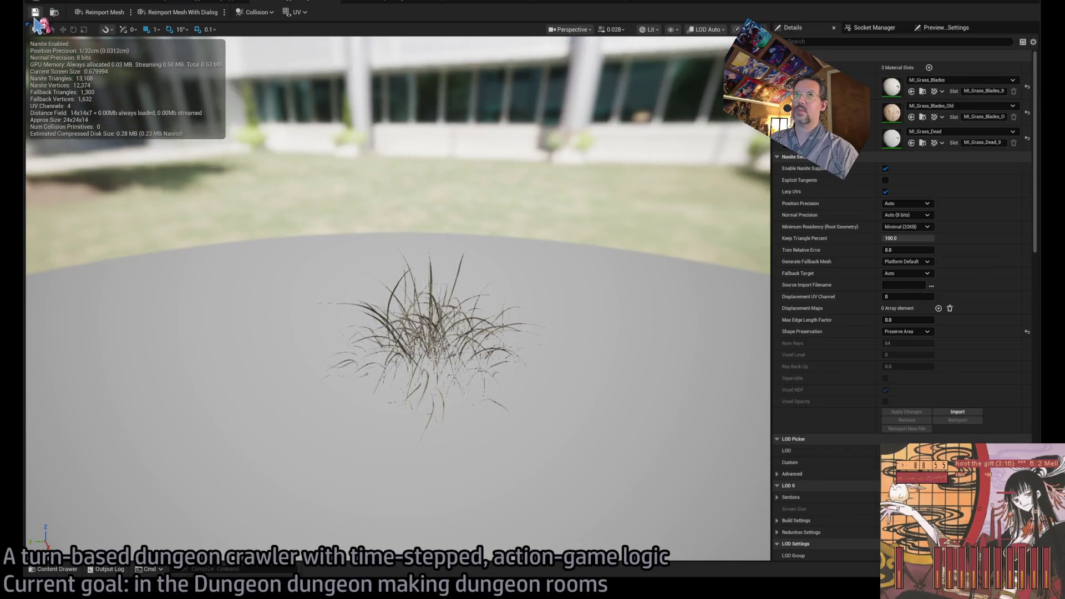
left_click(111, 3)
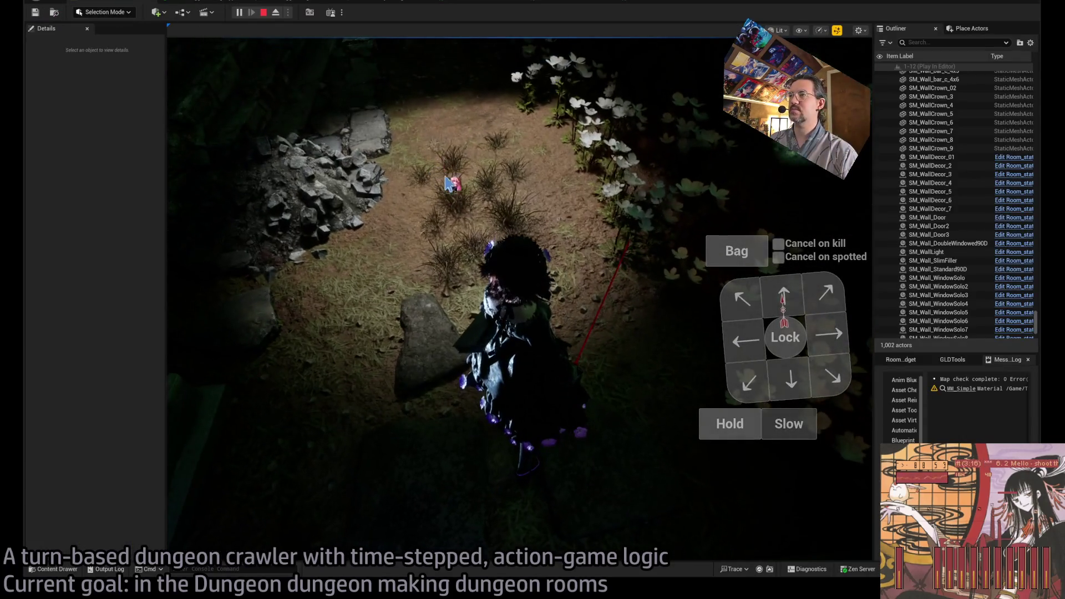
Step: Stop the play test with Esc and focus the viewport on Spawn_marker_player
key("Escape")
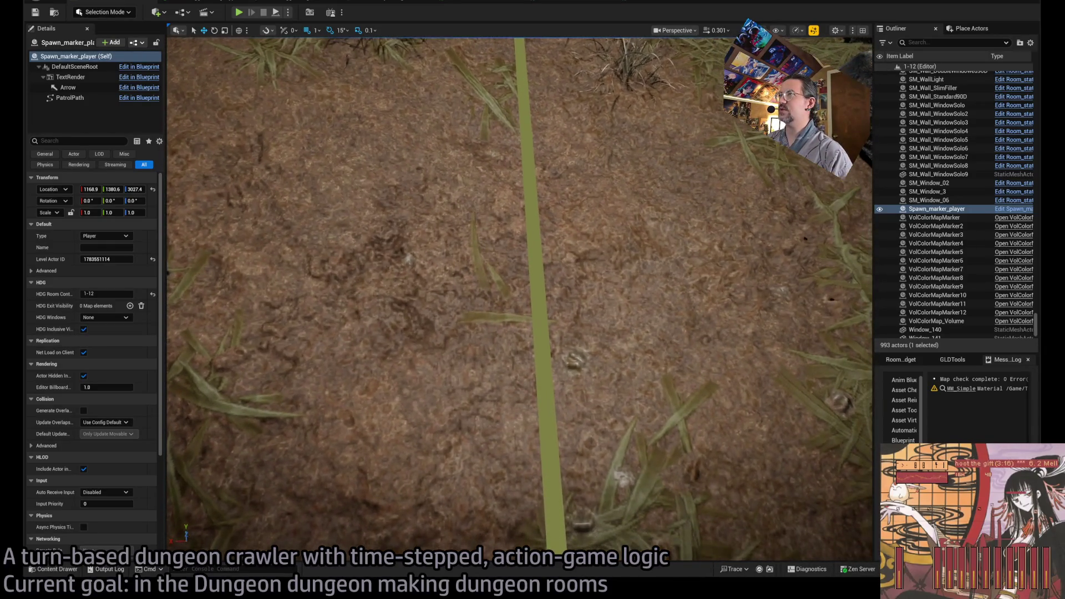
key("f")
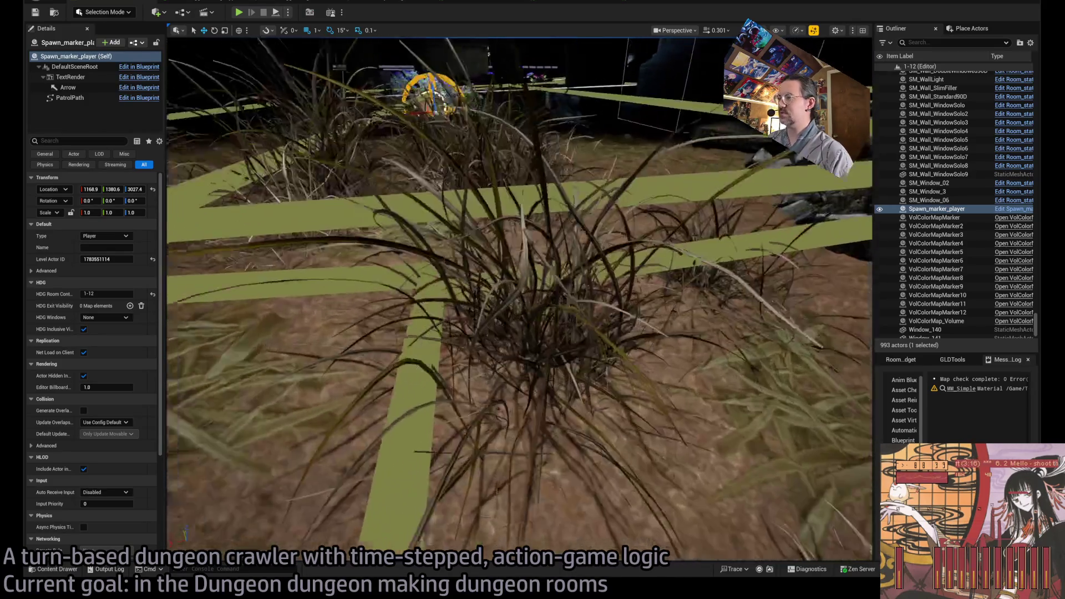
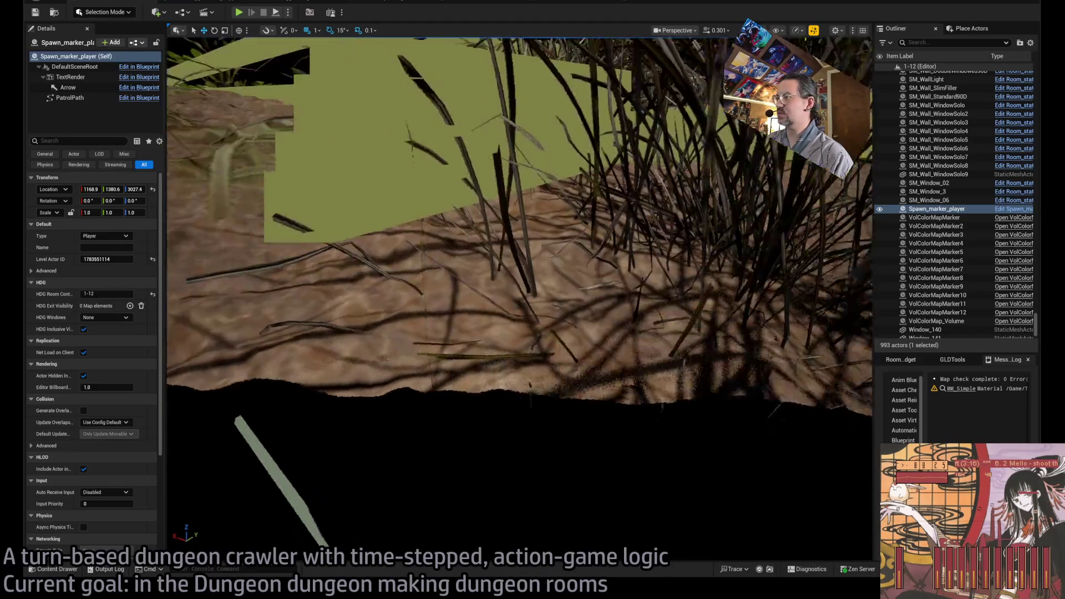
Step: Frame the spawn marker, inspect the grassy room floor, and bring up the PC-textures material instance
key("f")
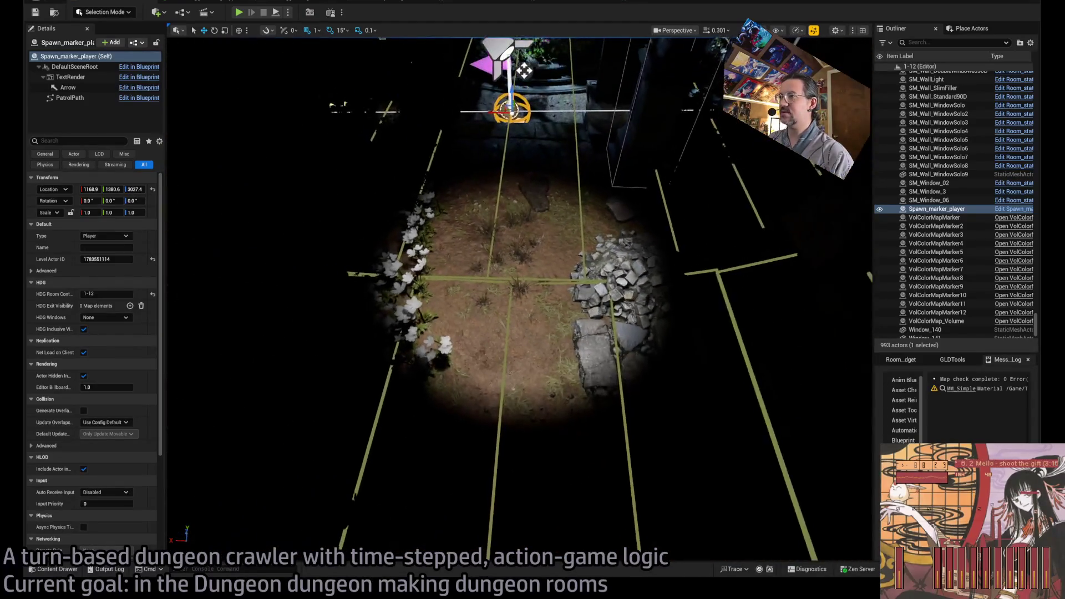
scroll(524, 77, "up", 3)
scroll(525, 78, "down", 2)
scroll(524, 77, "up", 3)
scroll(522, 197, "up", 3)
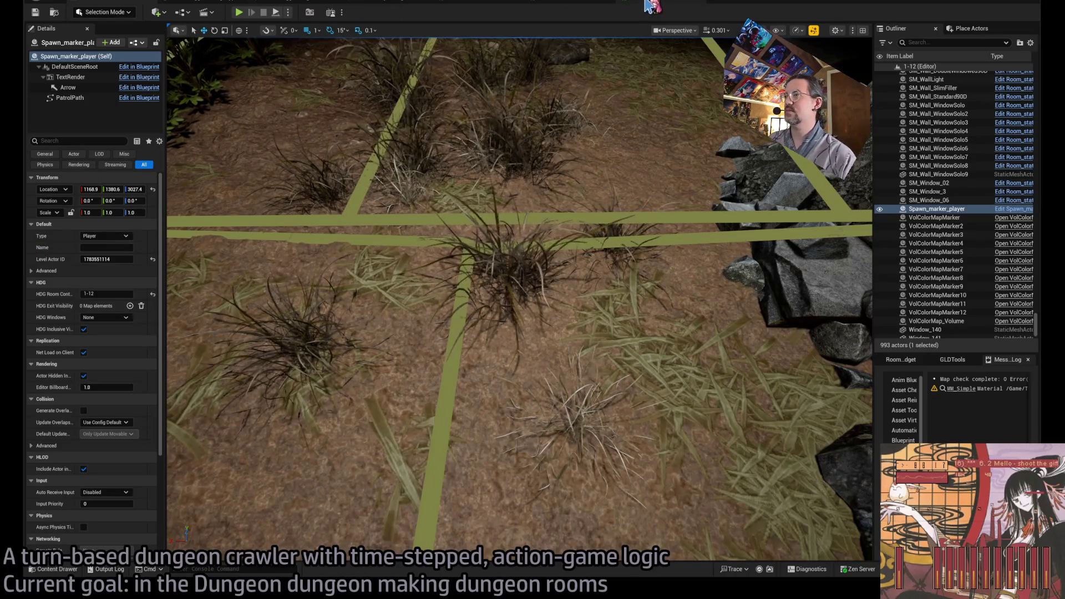
scroll(519, 300, "up", 3)
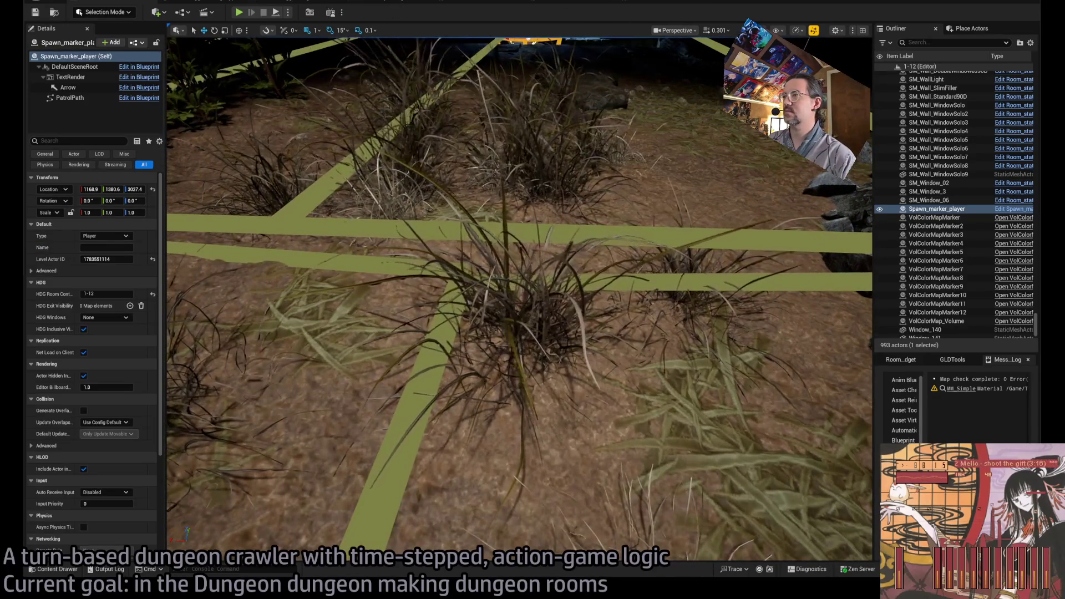
scroll(520, 299, "down", 5)
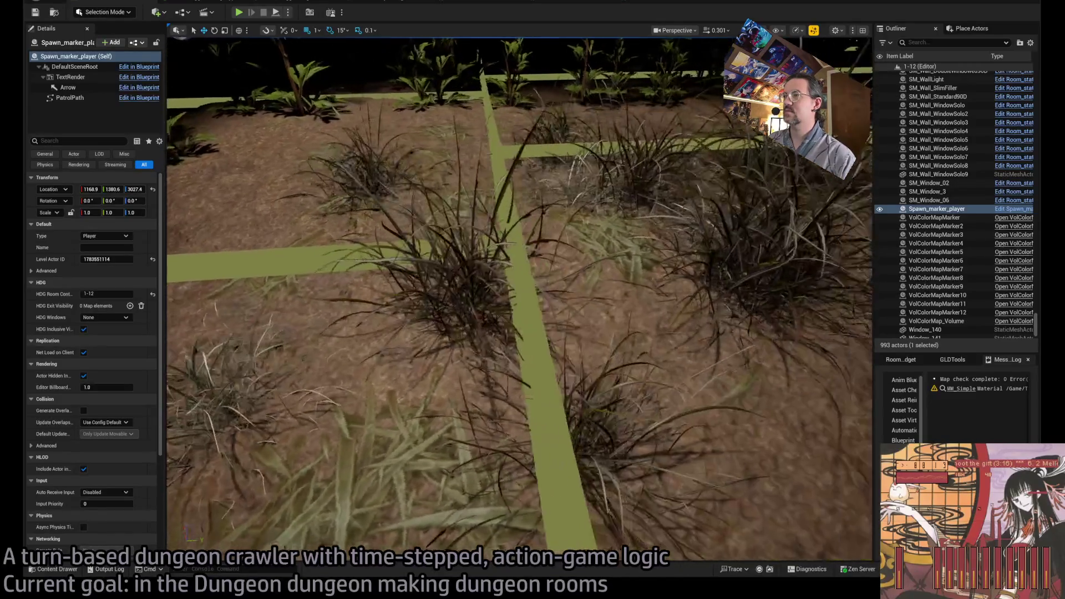
scroll(519, 299, "up", 5)
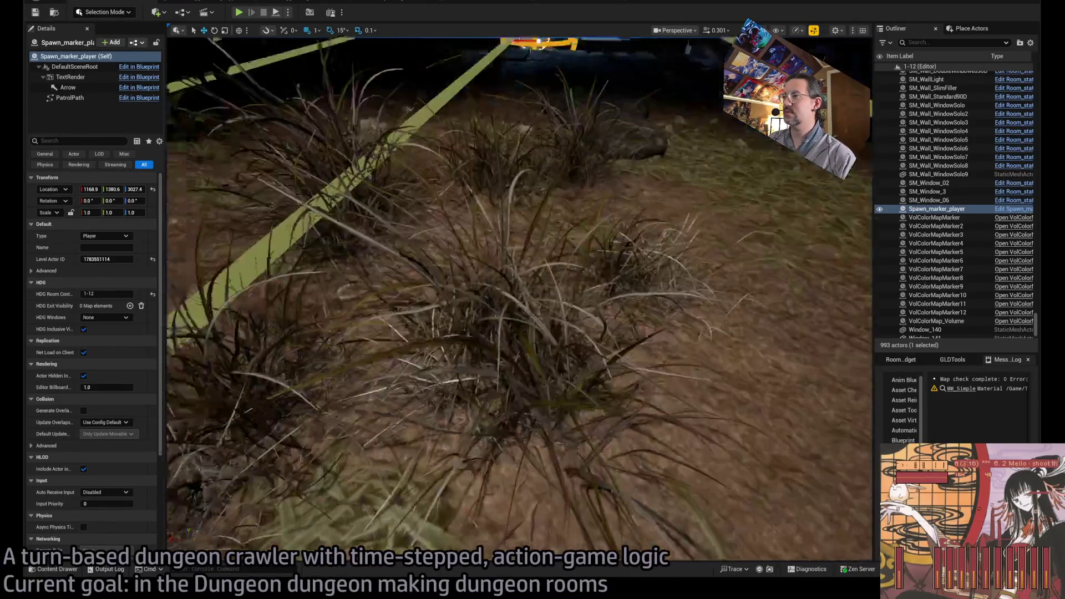
scroll(515, 195, "down", 5)
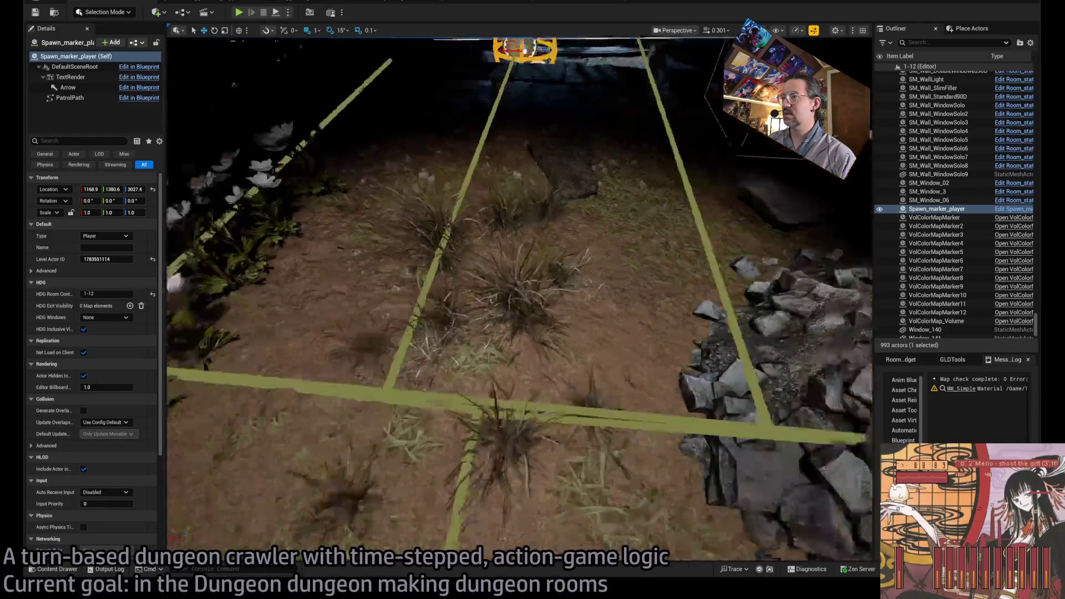
scroll(514, 195, "up", 4)
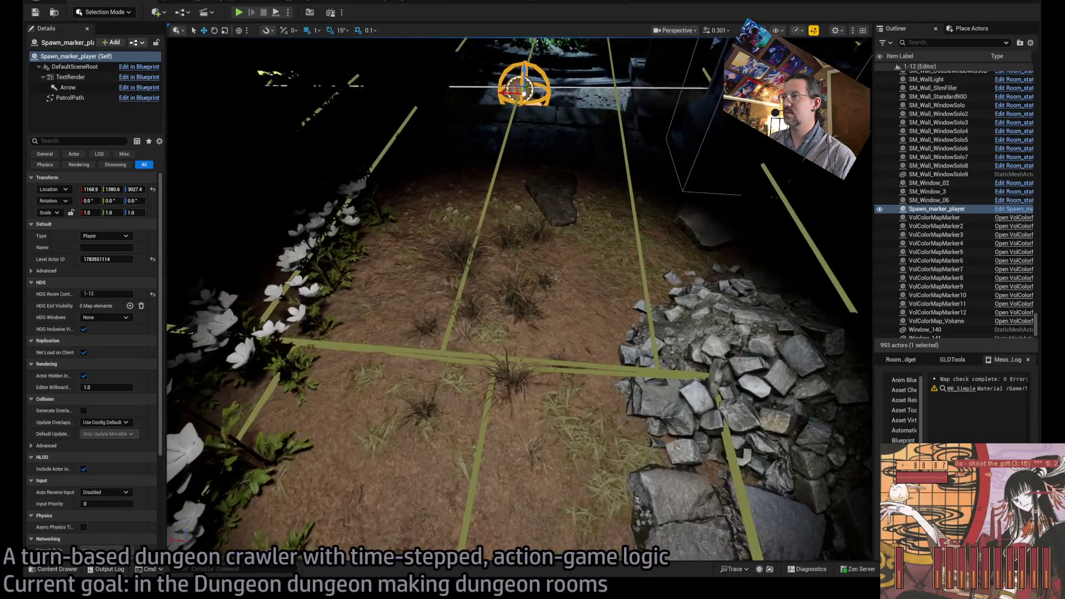
left_click(542, 2)
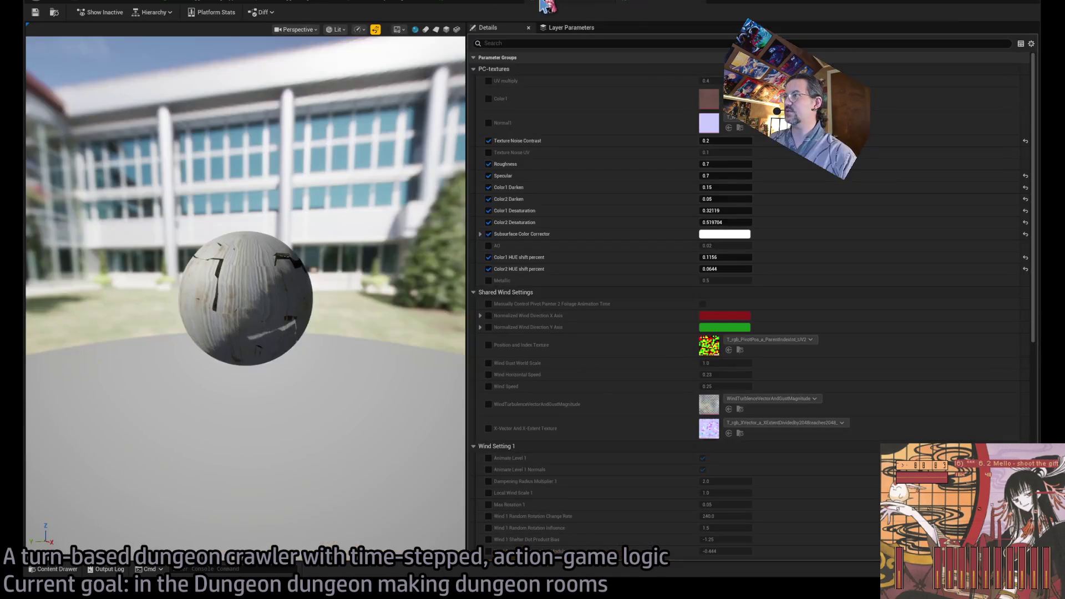
Step: Raise the light wood material instance's Color2 Darken to about 0.077
left_click(499, 2)
left_click(389, 2)
left_click(479, 2)
left_click(583, 3)
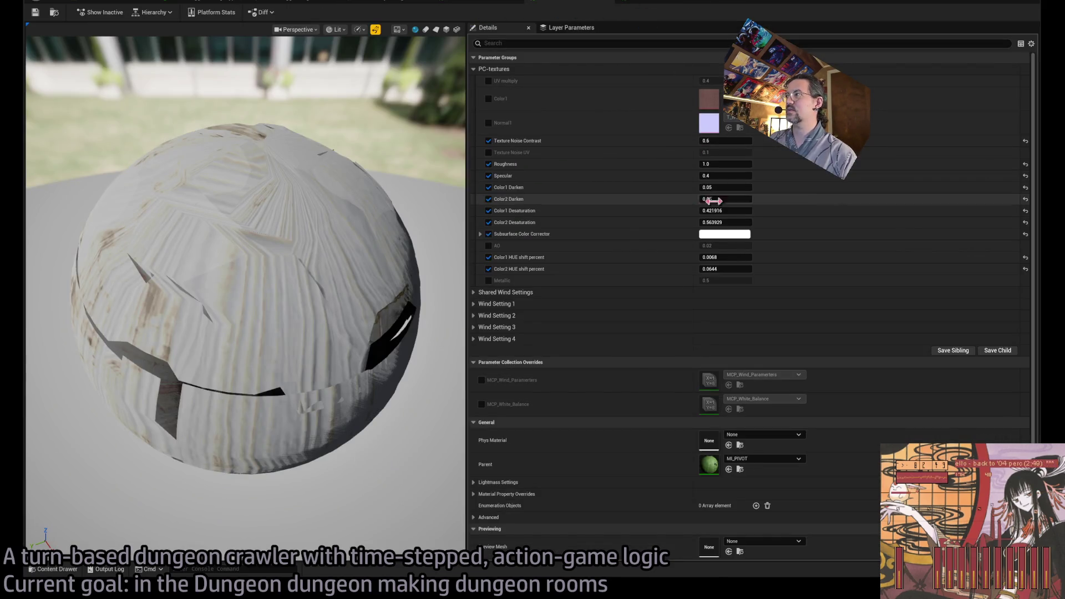
left_click_drag(738, 199, 749, 199)
Step: Undo the overshoot on the dark wood instance, compare both wood instances, and return to the level
left_click(660, 2)
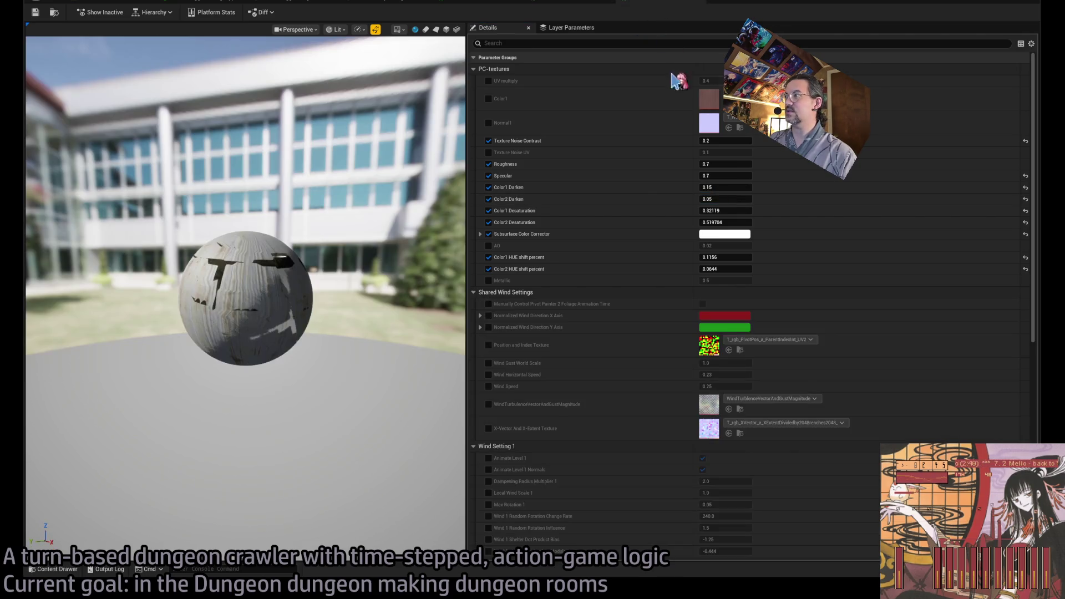
key("ctrl+z")
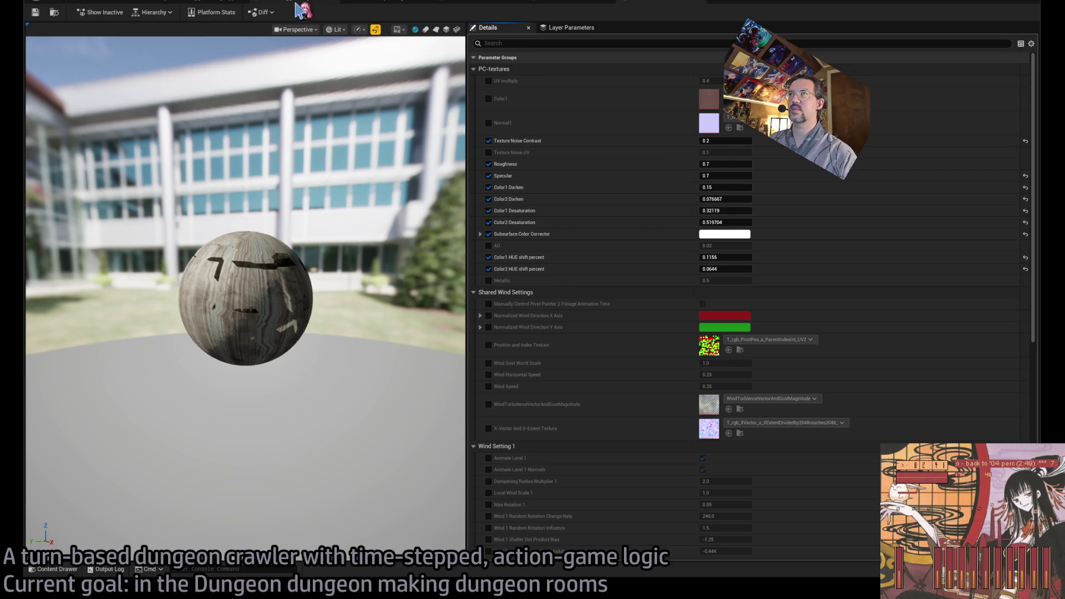
left_click(555, 4)
left_click(448, 2)
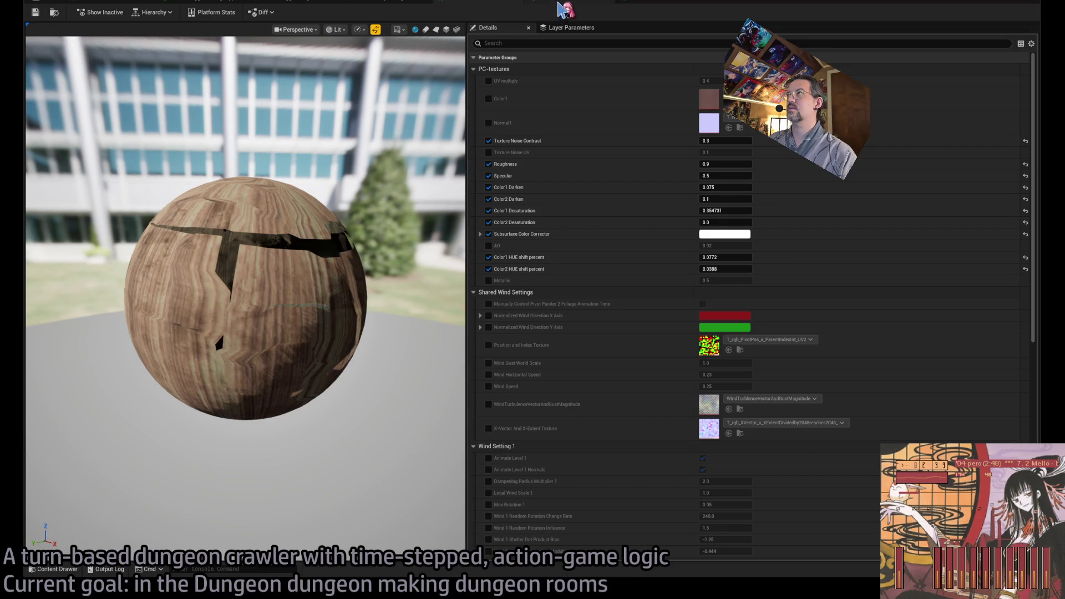
left_click(559, 4)
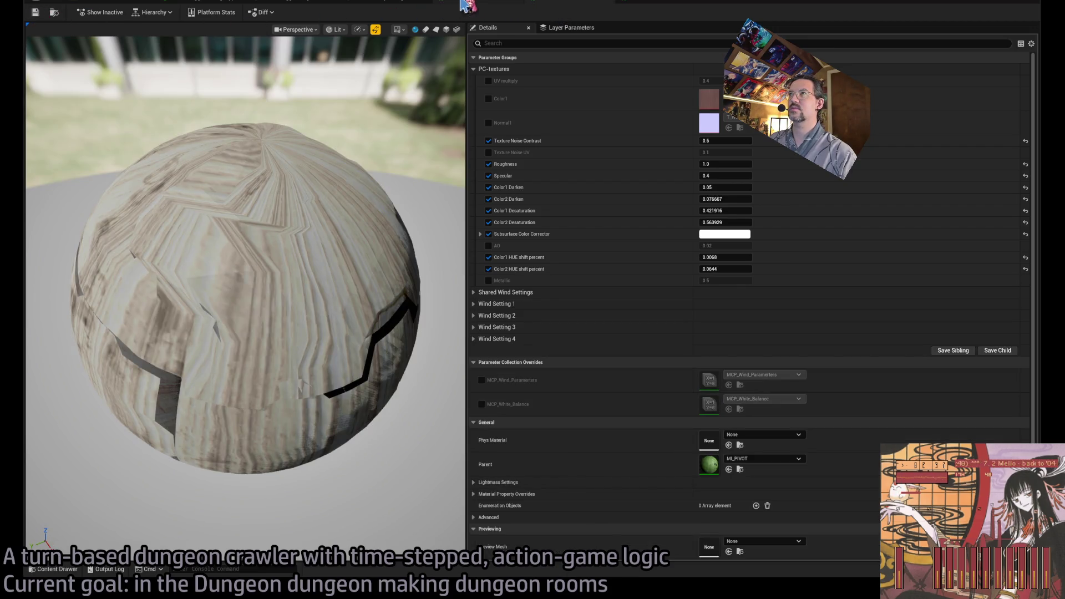
left_click(448, 3)
left_click(111, 2)
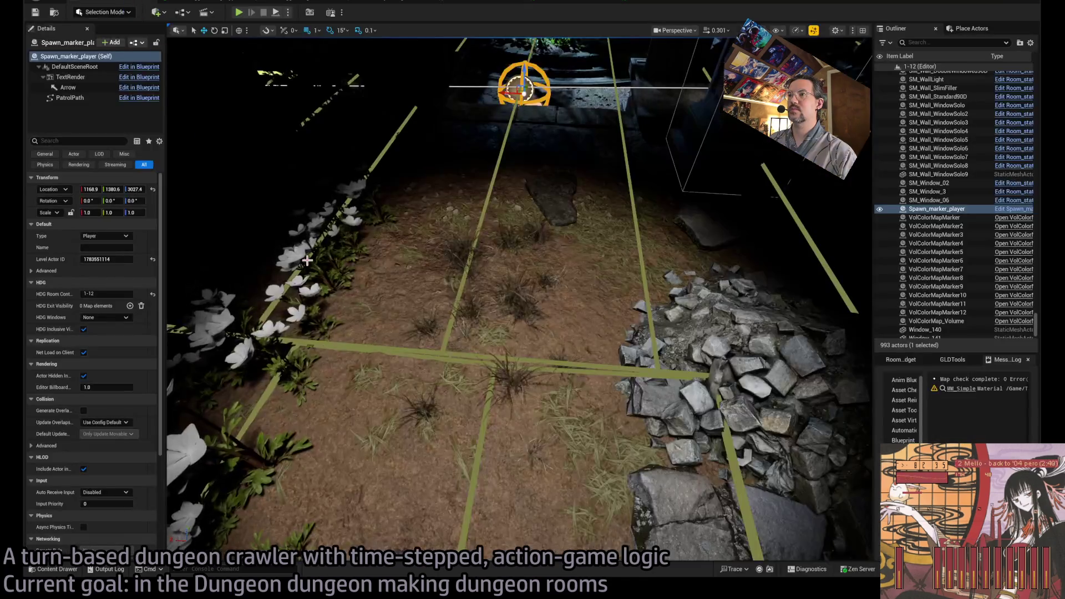
Step: Locate the Healthy KentuckyBlueGrass_PineCone3D foliage types in the Content Drawer and enter Foliage Mode
key("ctrl+space")
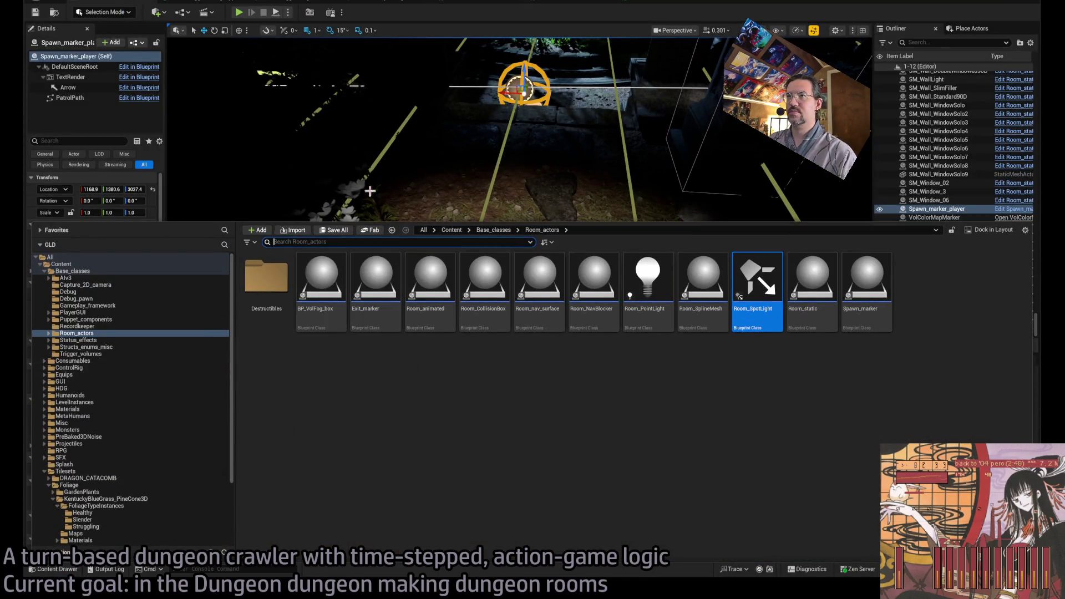
left_click(377, 4)
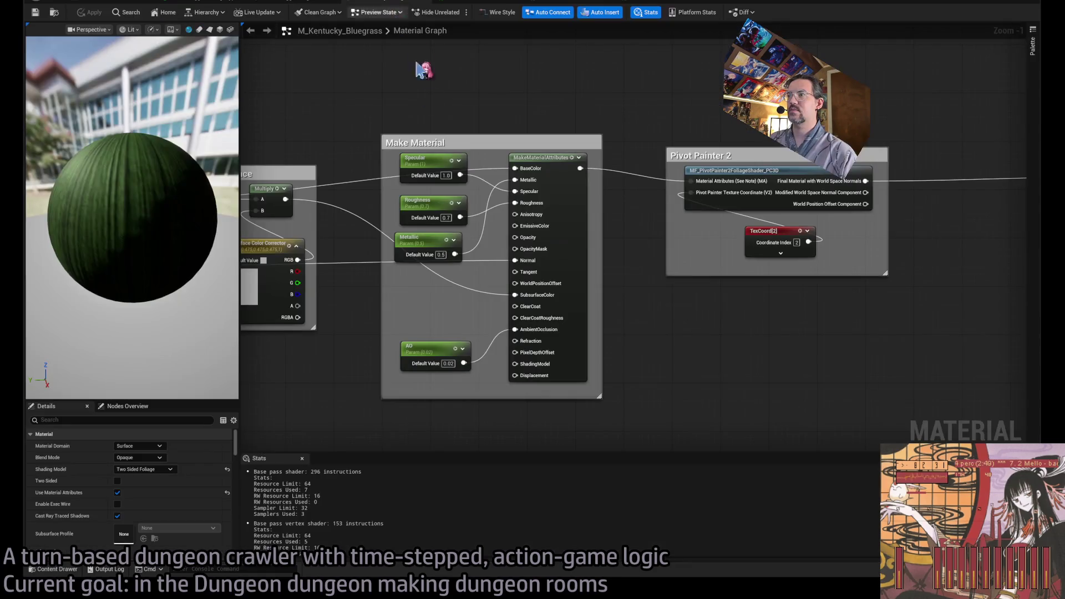
left_click(118, 2)
key("ctrl+space")
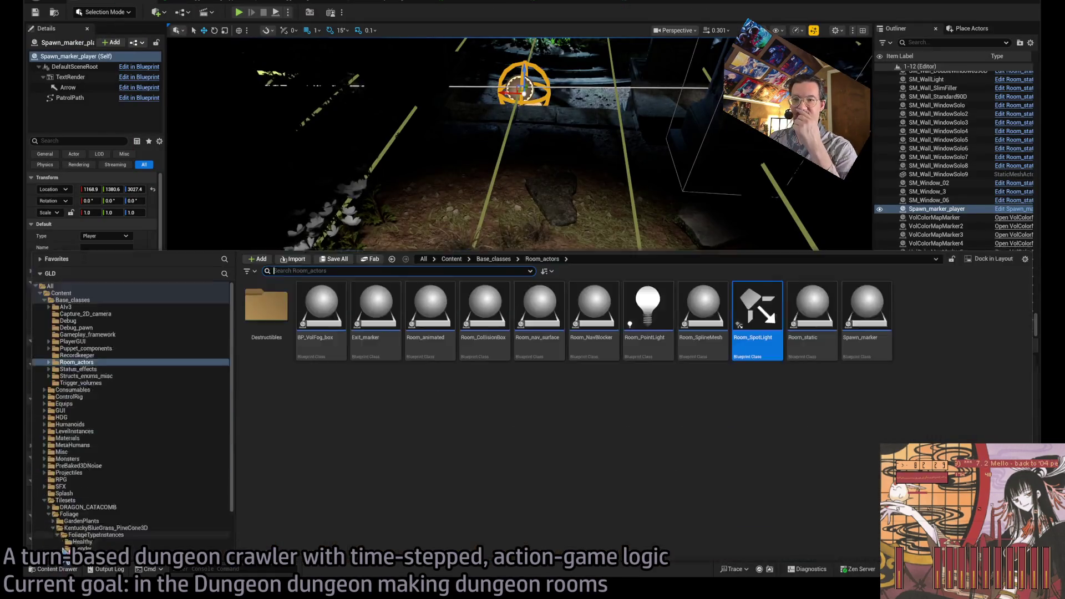
scroll(136, 413, "down", 1)
scroll(139, 422, "down", 2)
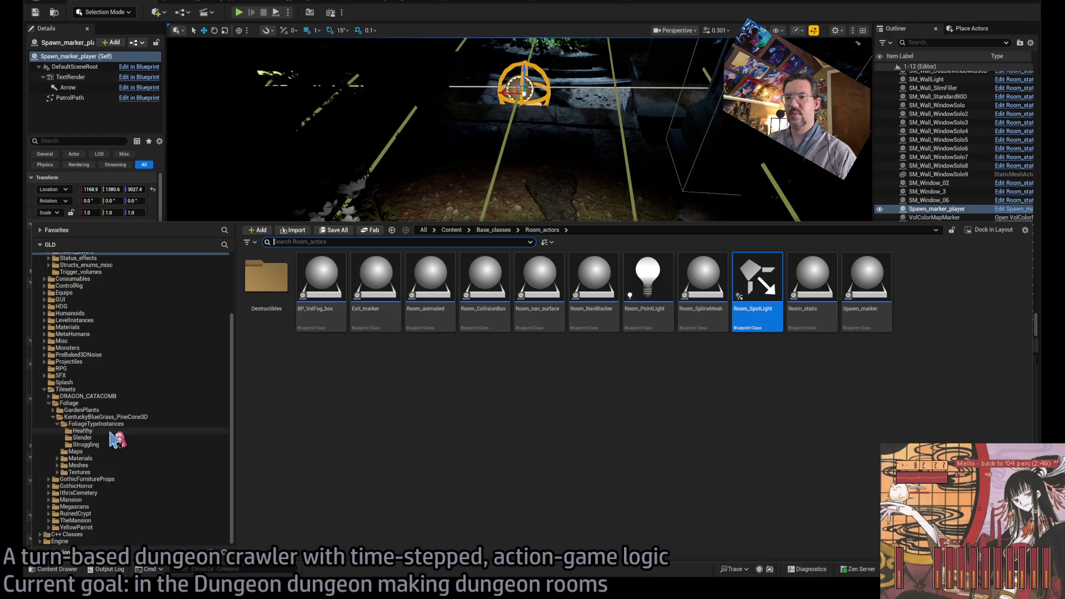
left_click(81, 431)
key("ctrl+space")
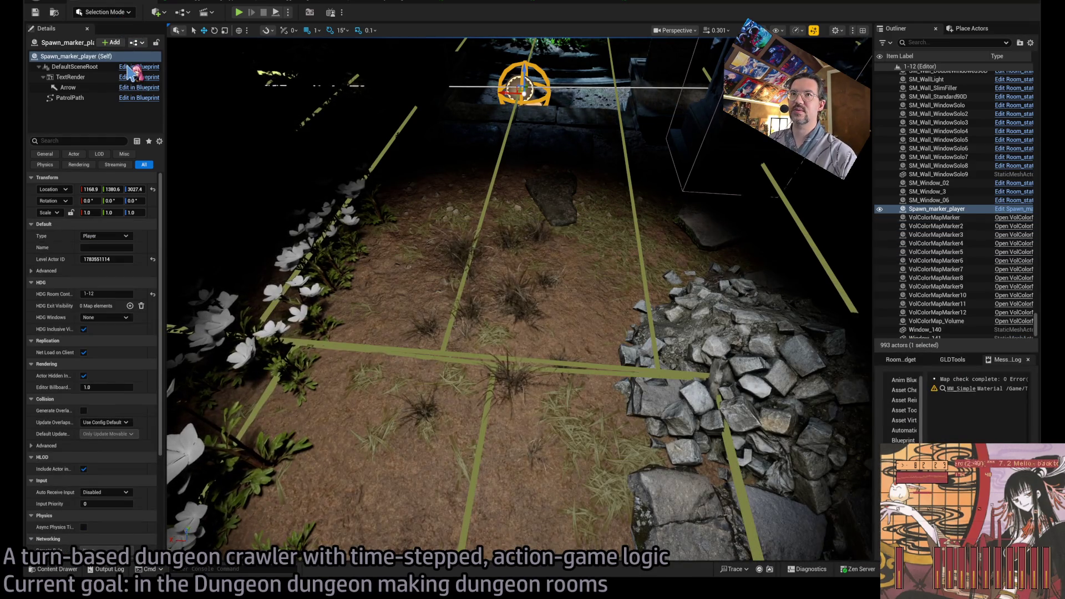
key("shift+3")
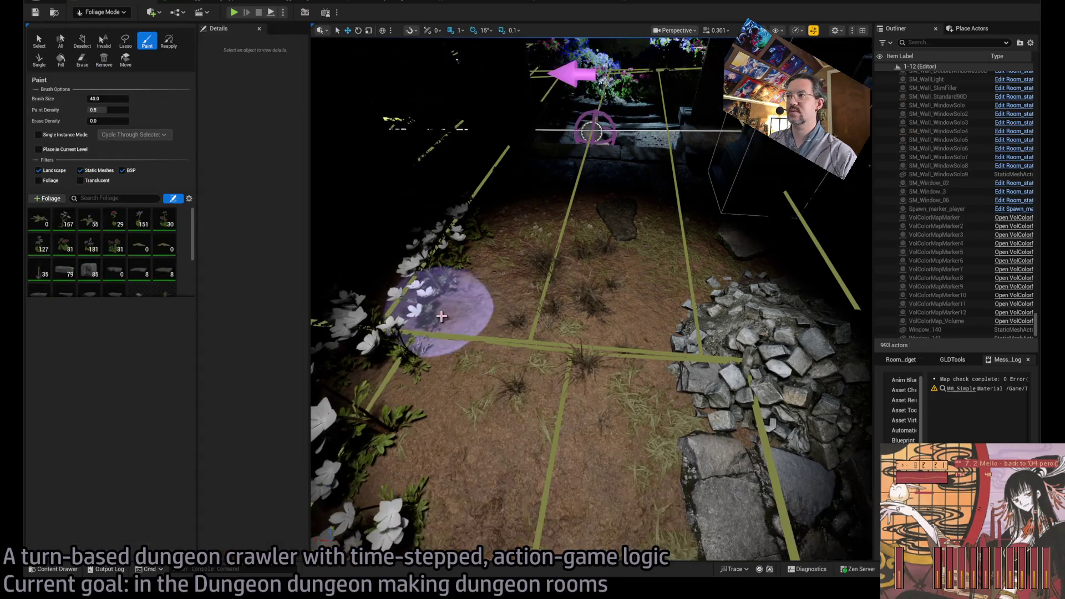
Step: Drag a Healthy flower foliage type from the Content Drawer into the foliage palette
key("ctrl+space")
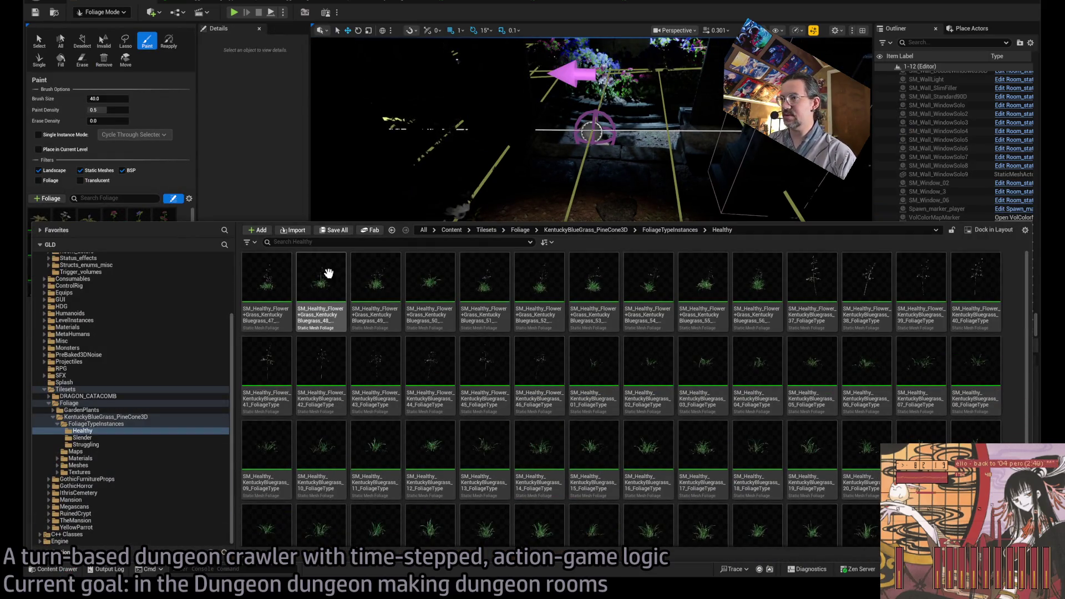
mouse_move(325, 298)
left_mouse_down()
mouse_move(138, 268)
mouse_move(119, 280)
left_mouse_up()
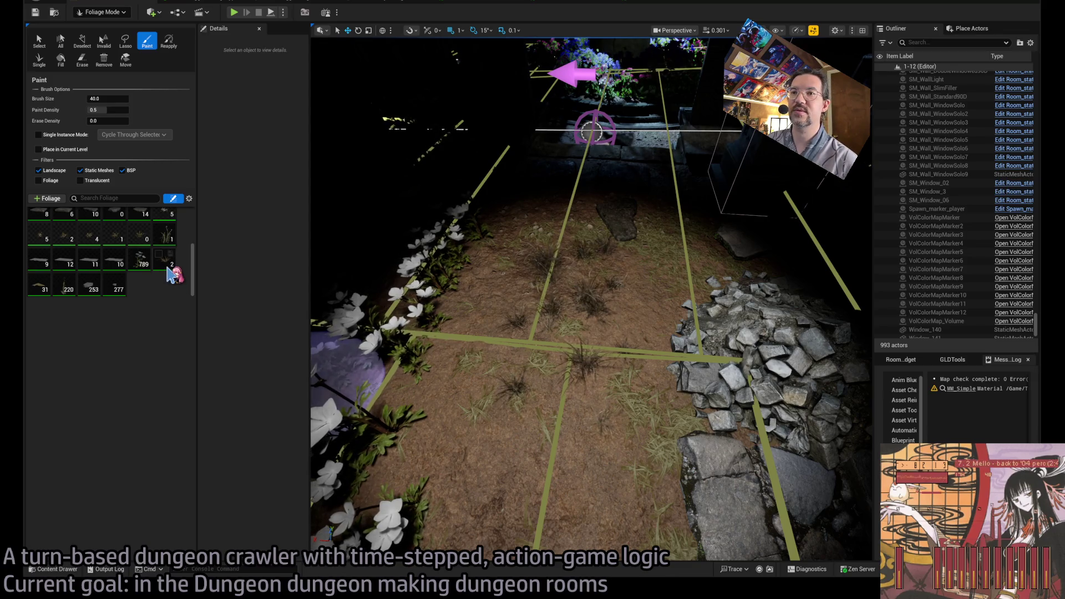
scroll(167, 271, "up", 1)
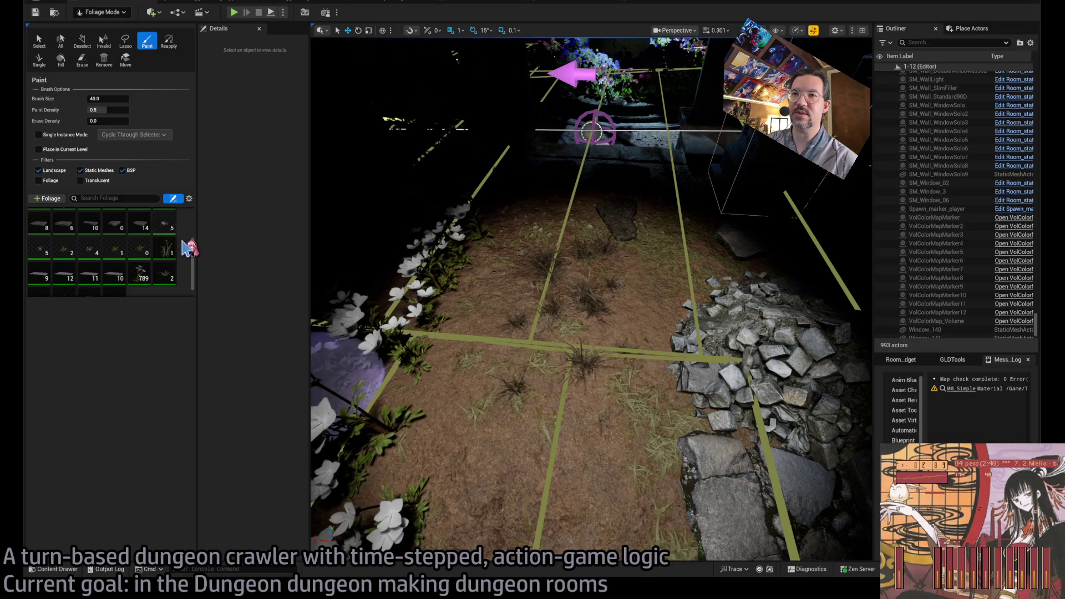
scroll(189, 244, "up", 5)
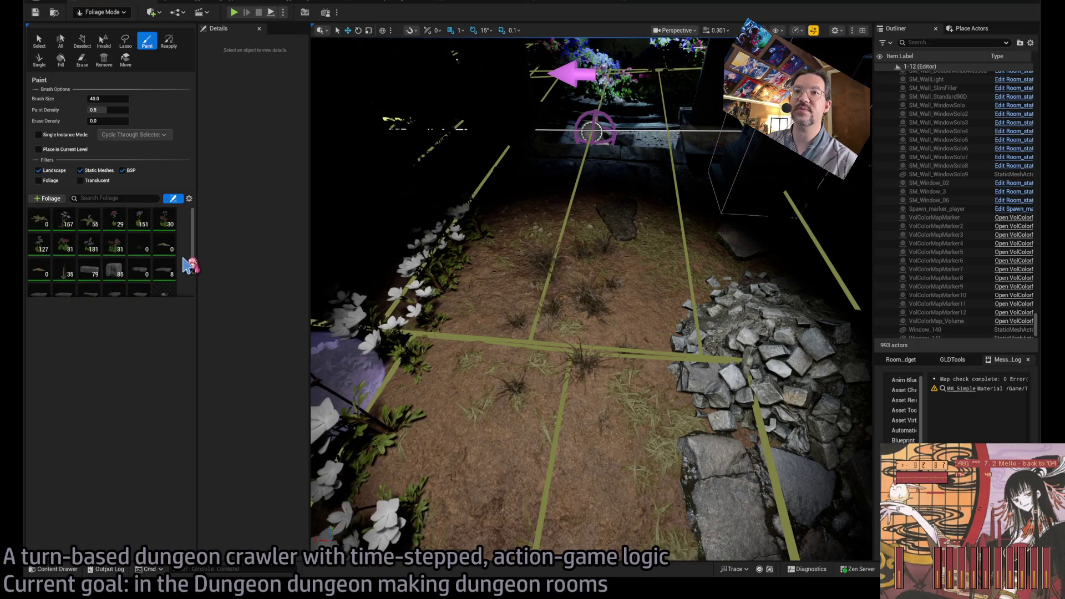
scroll(184, 260, "down", 5)
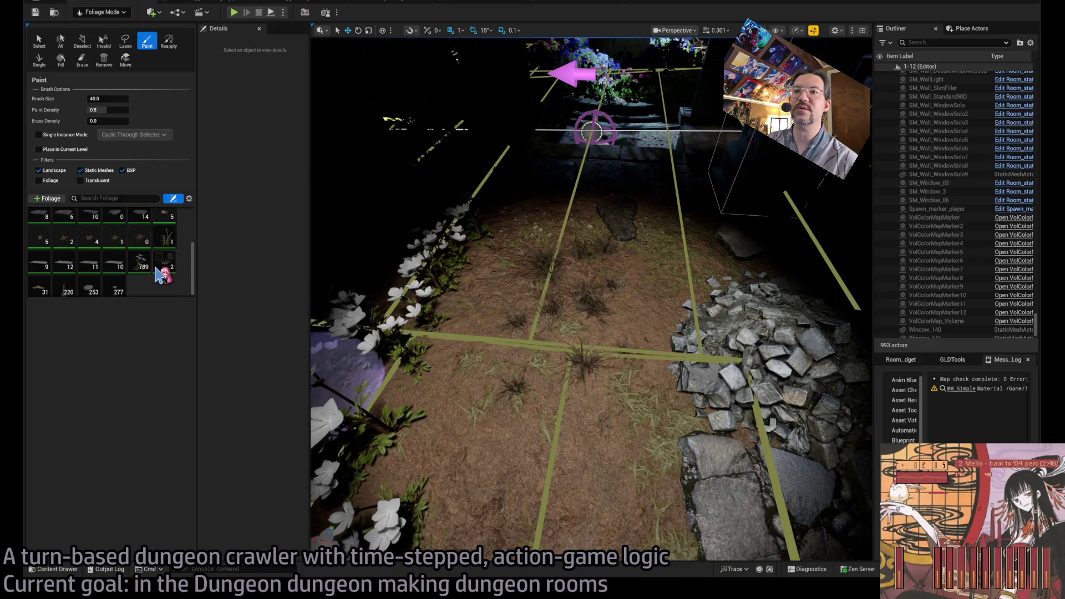
left_click(164, 265)
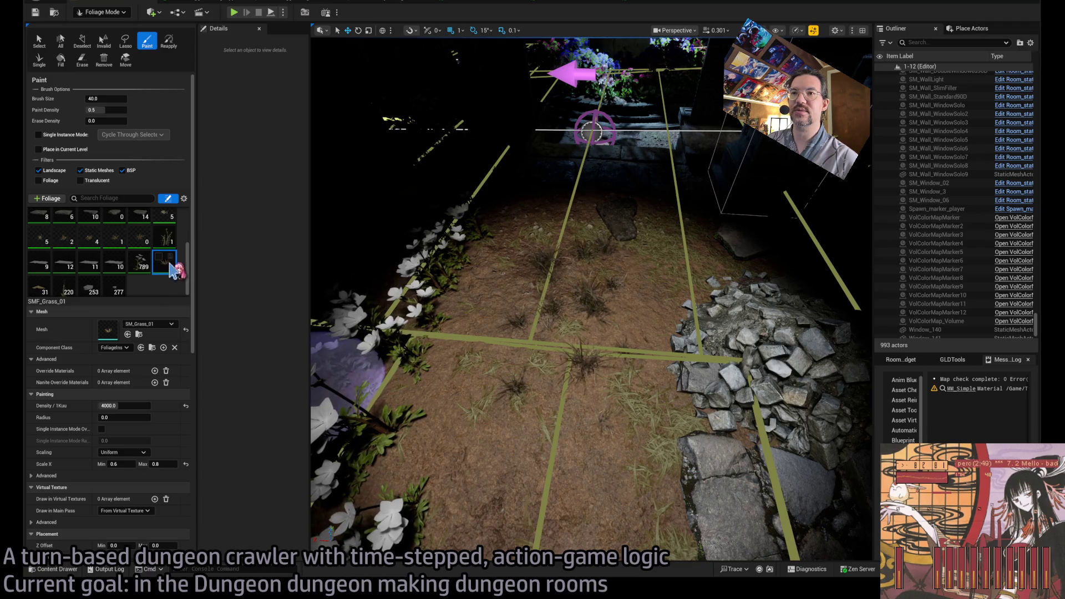
left_click(139, 335)
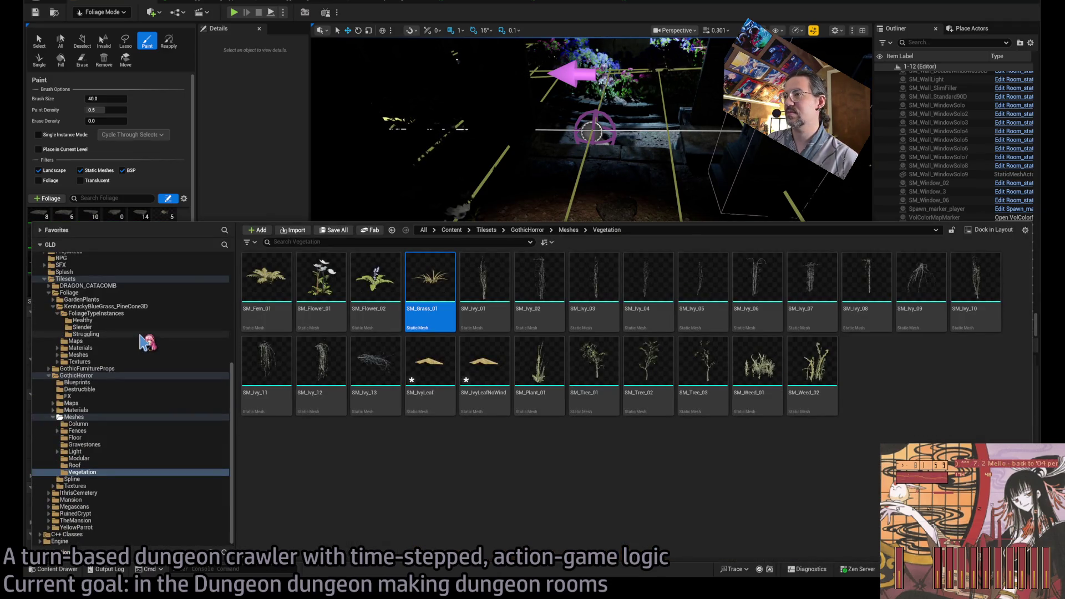
left_click(360, 183)
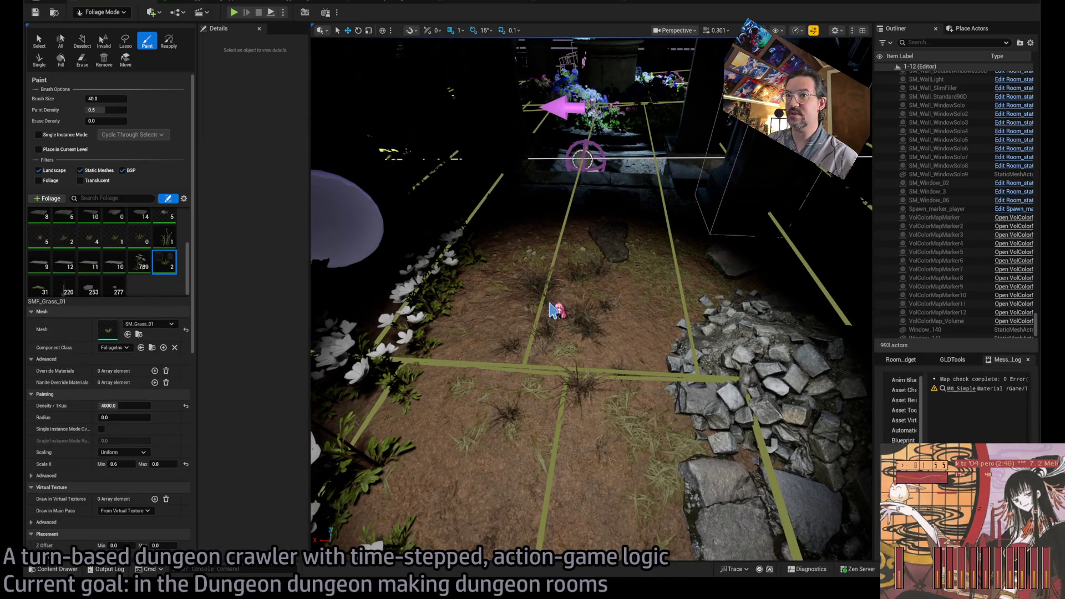
Step: Remove the SMF_Grass_01 foliage type from the palette
scroll(164, 240, "up", 2)
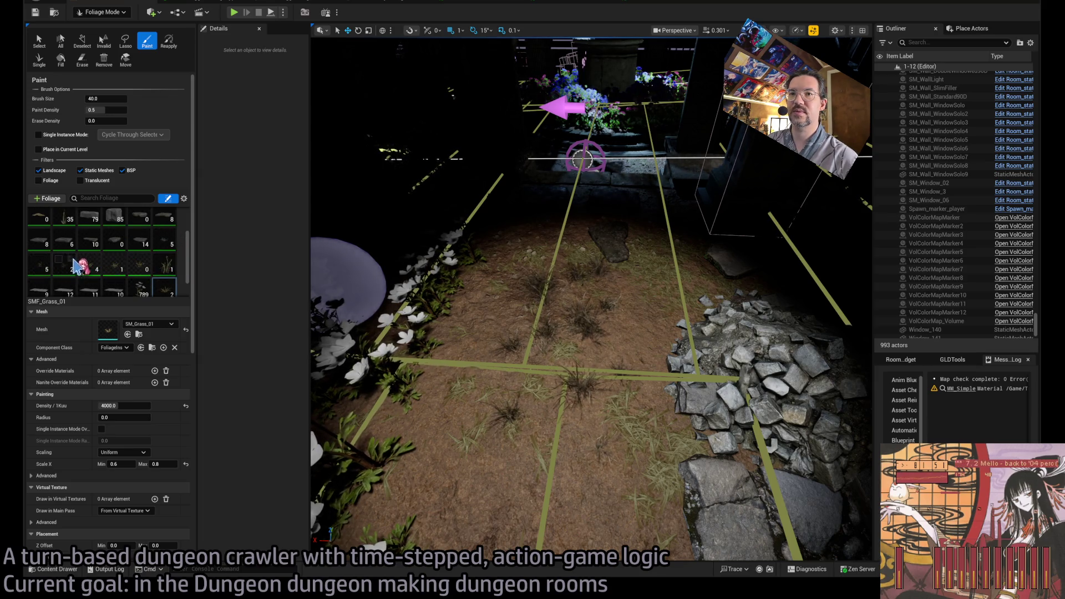
left_click(138, 265)
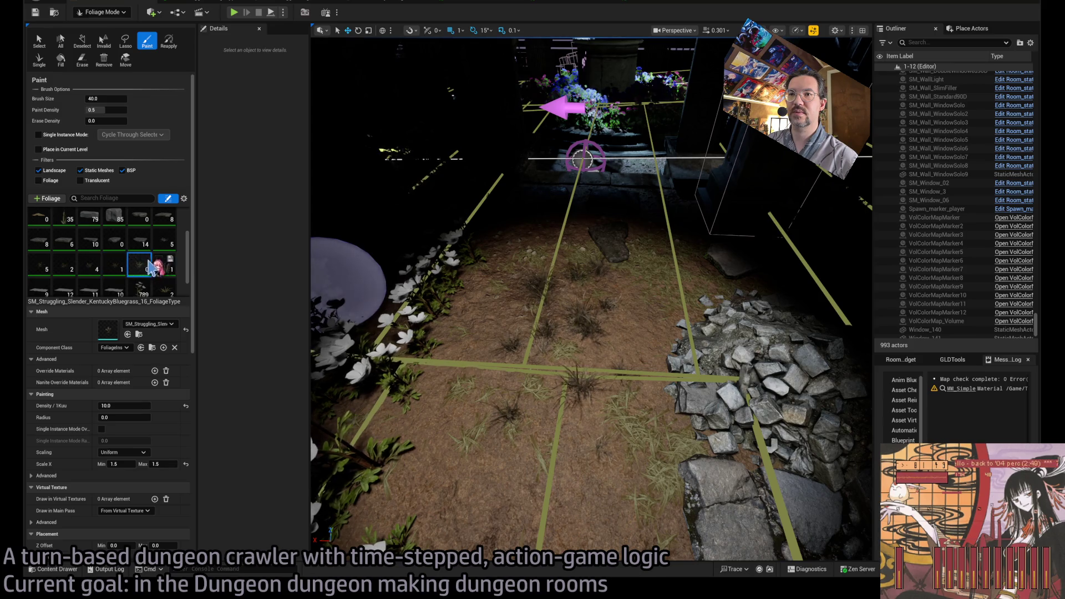
scroll(166, 271, "down", 2)
left_click(170, 271)
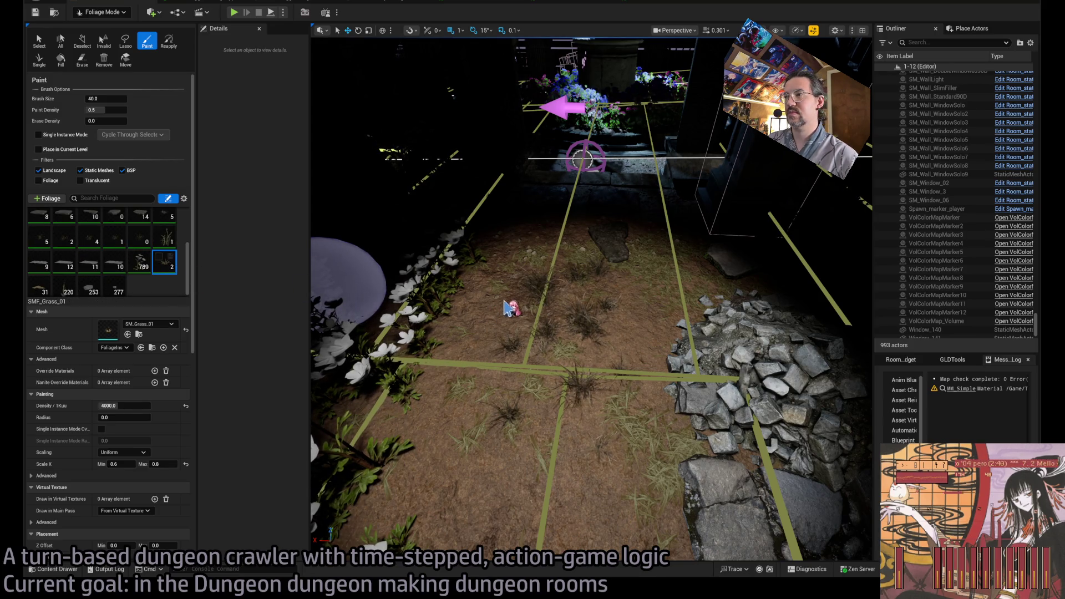
key("Delete")
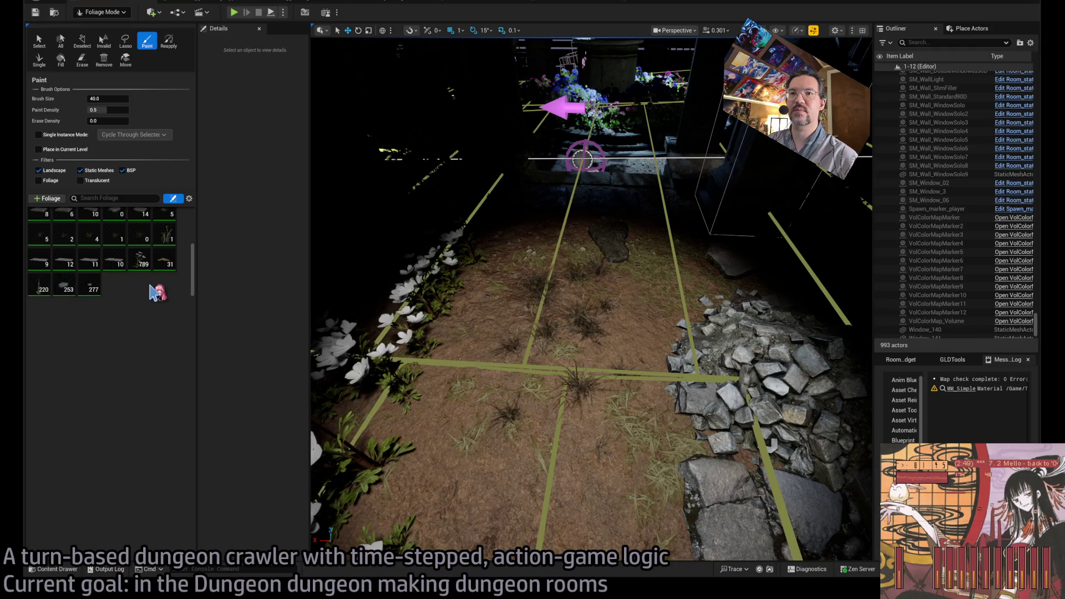
Step: Select SM_Healthy_Flower+Grass_KentuckyBluegrass_48 (density 70) as the foliage type to paint
scroll(155, 278, "up", 1)
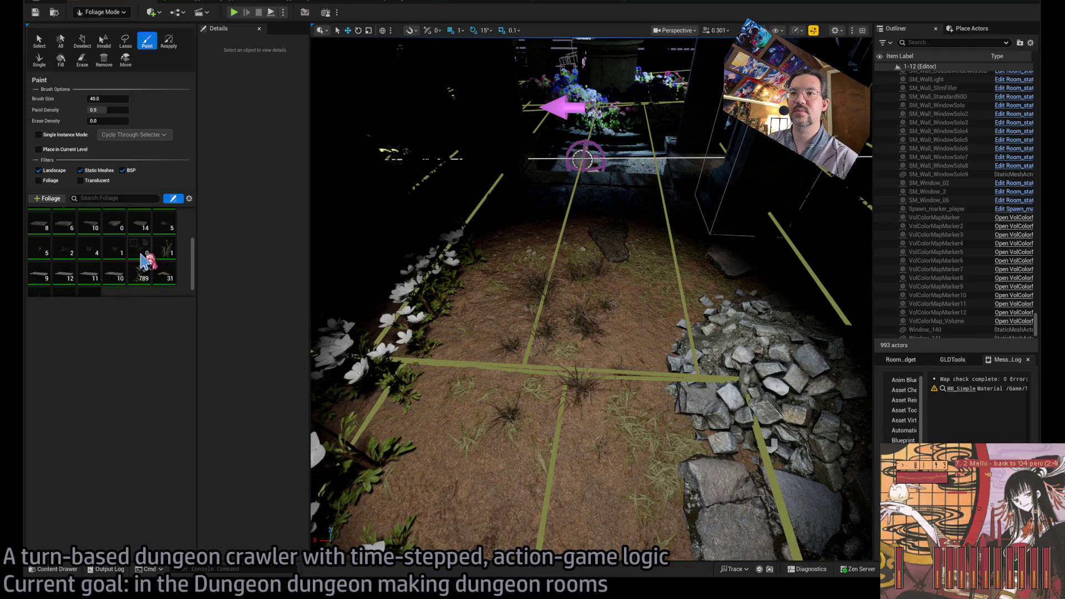
left_click(142, 255)
scroll(166, 256, "up", 2)
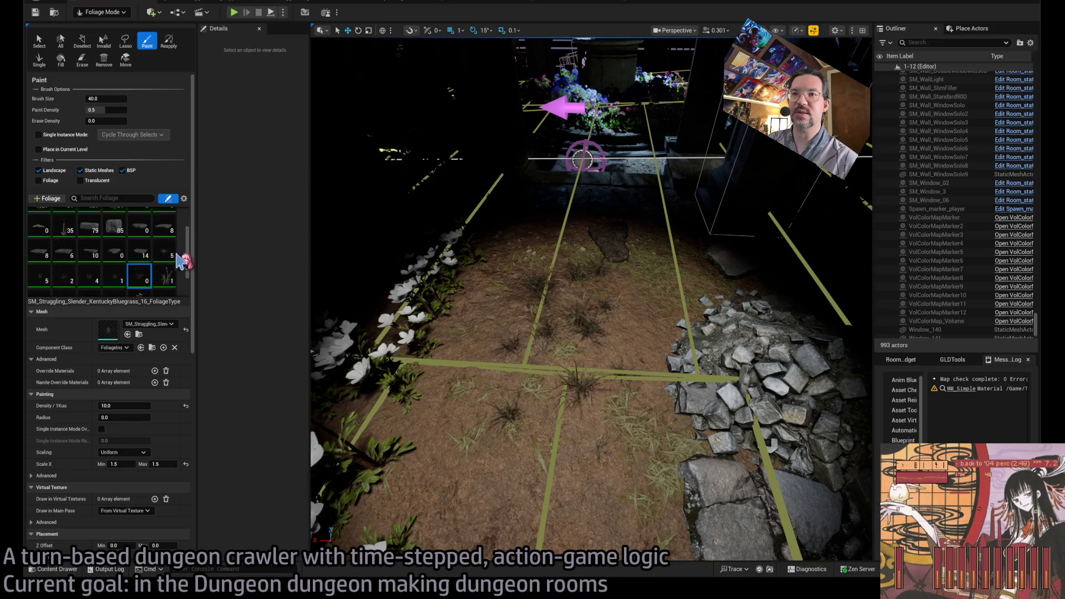
scroll(167, 260, "up", 4)
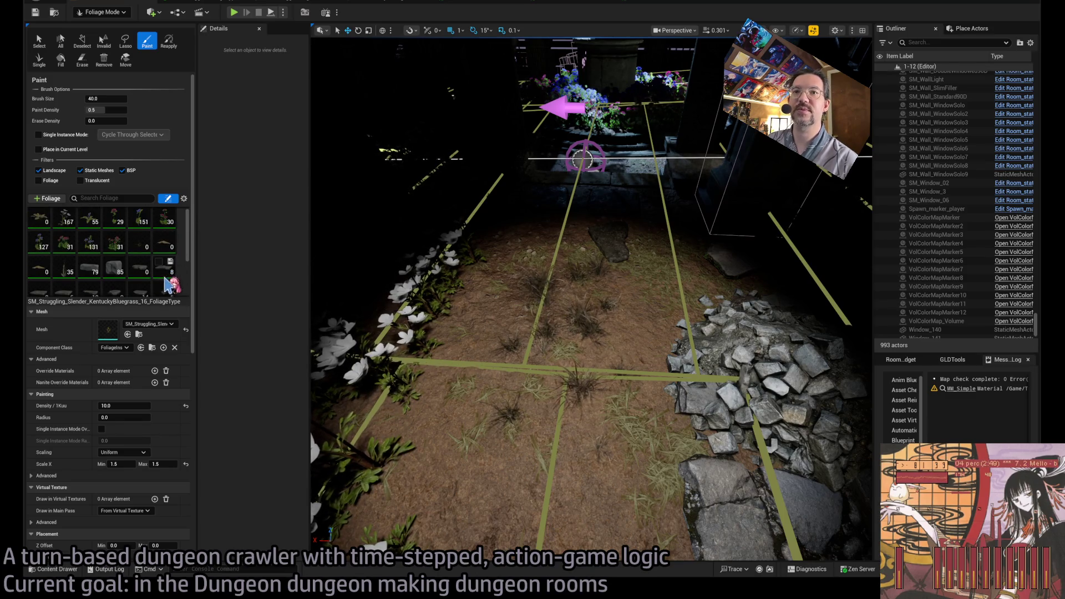
left_click(138, 244)
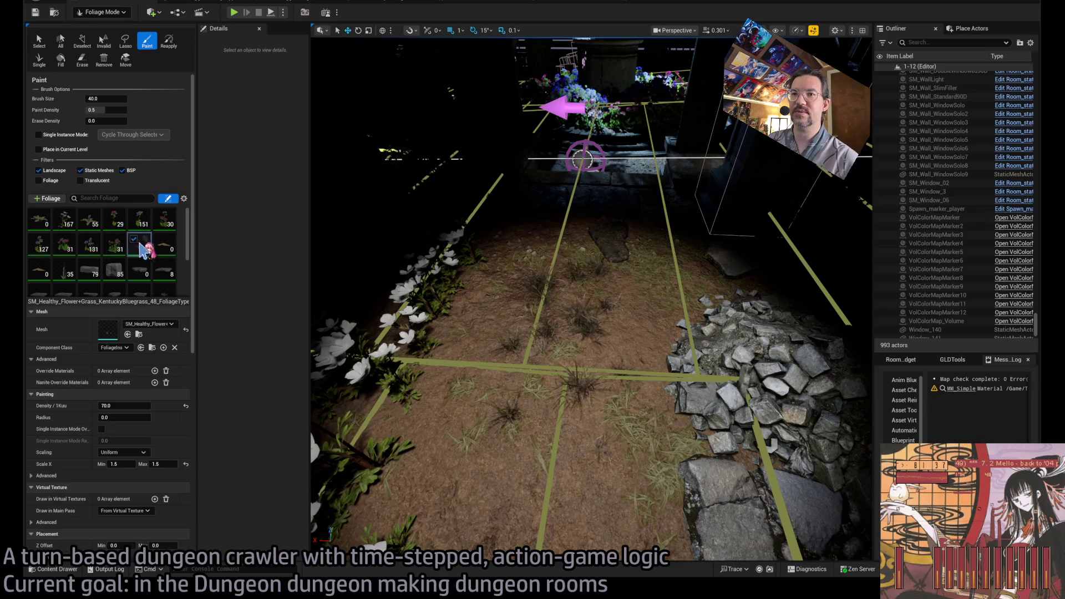
mouse_move(434, 408)
left_mouse_down()
mouse_move(516, 439)
mouse_move(434, 408)
left_mouse_up()
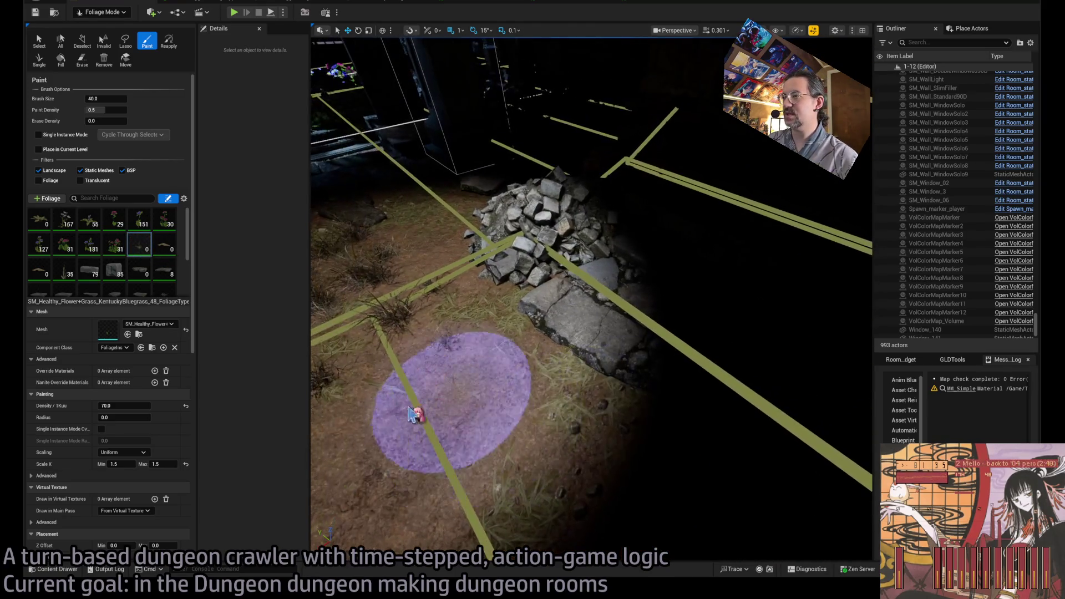
Step: Paint flower-and-grass clumps around the rocks on the dungeon floor
left_click_drag(467, 444, 477, 353)
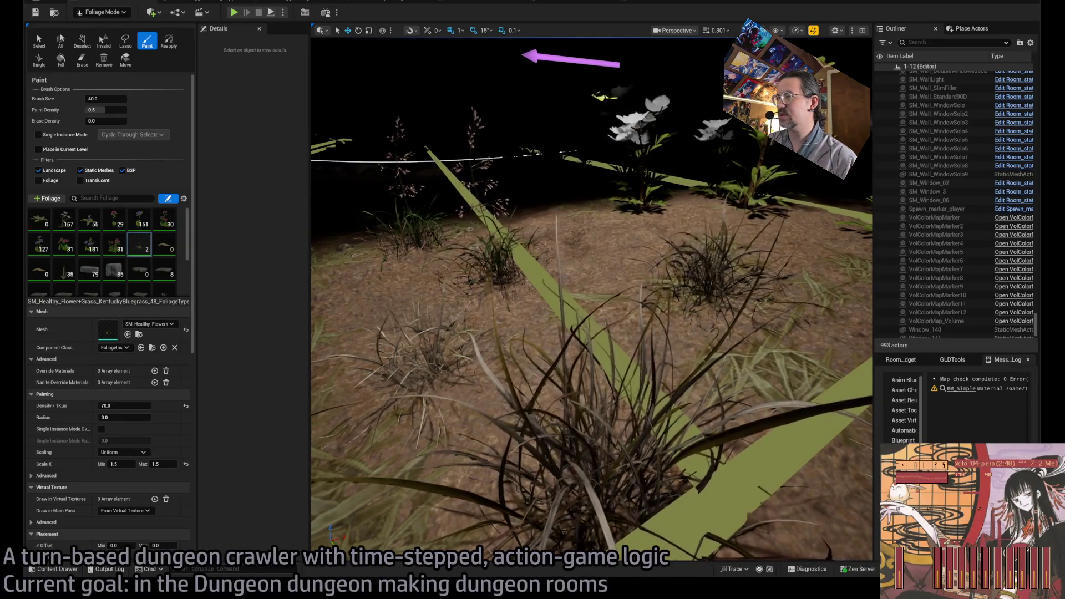
left_click_drag(477, 353, 484, 333)
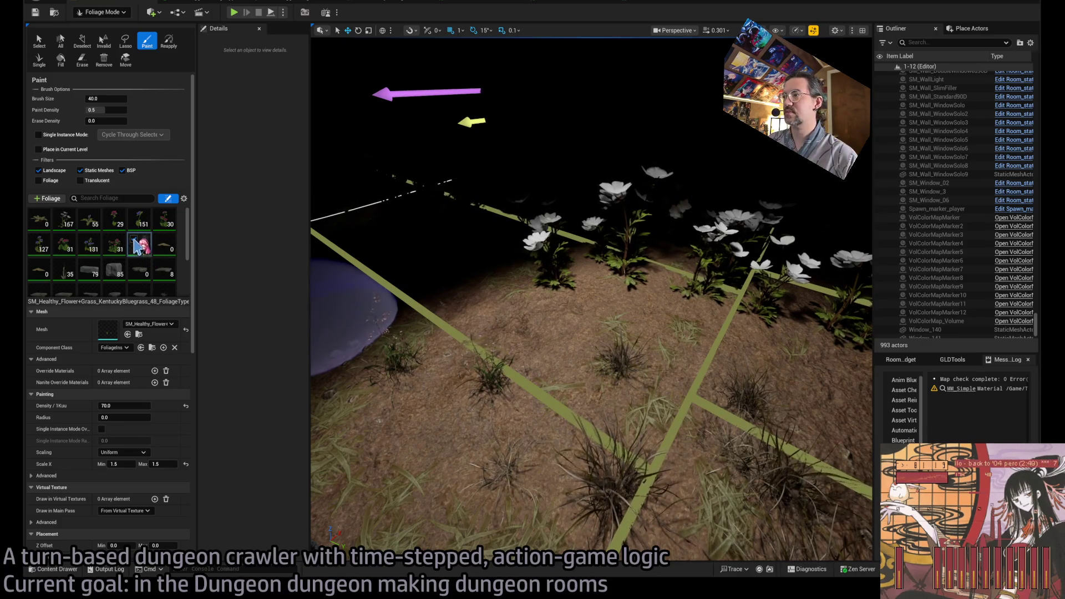
left_click_drag(629, 393, 615, 381)
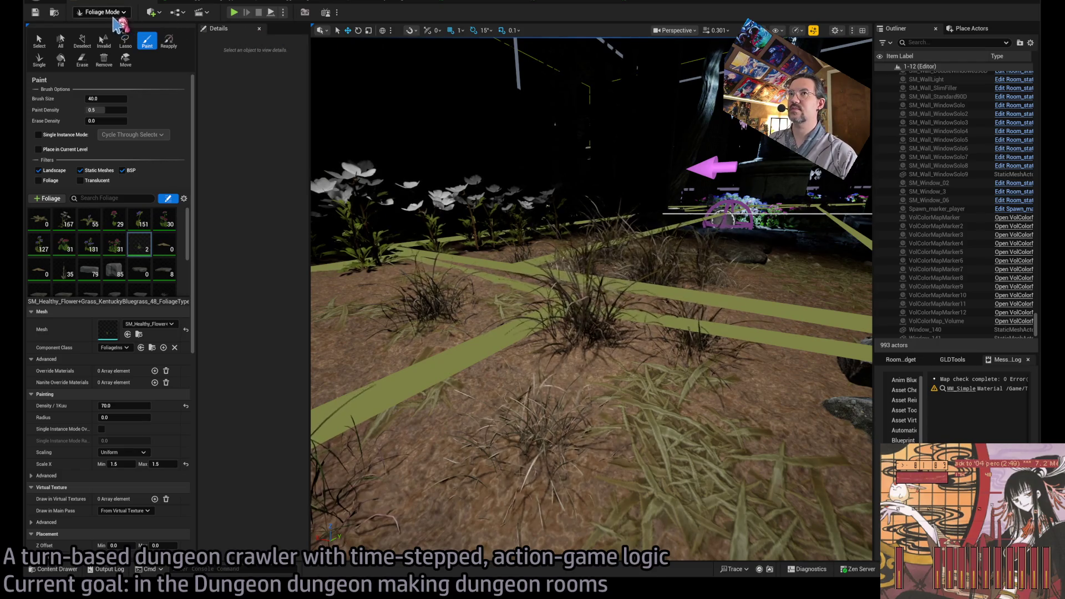
Step: Select the SM_Struggling_Slender_KentuckyBluegrass_15 foliage type and open its grass mesh
key("shift+1")
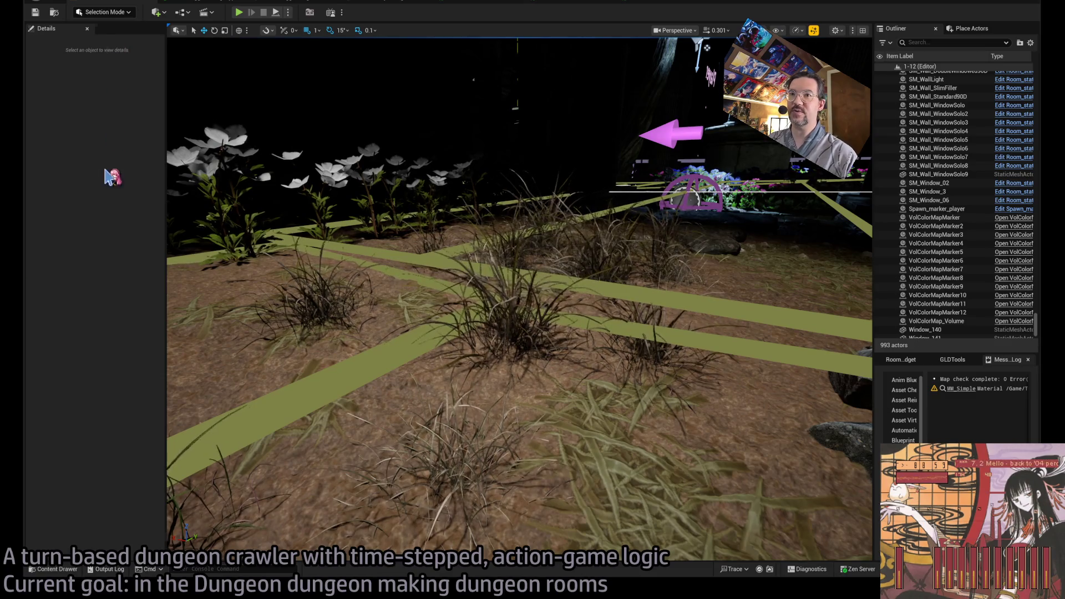
key("shift+3")
scroll(162, 263, "down", 5)
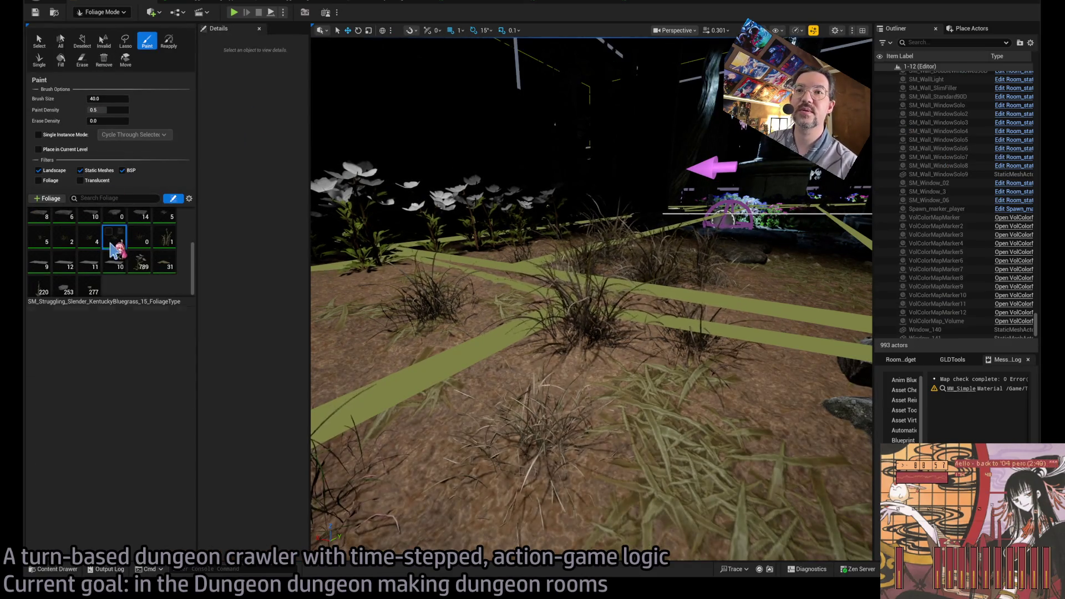
left_click(115, 251)
double_click(117, 335)
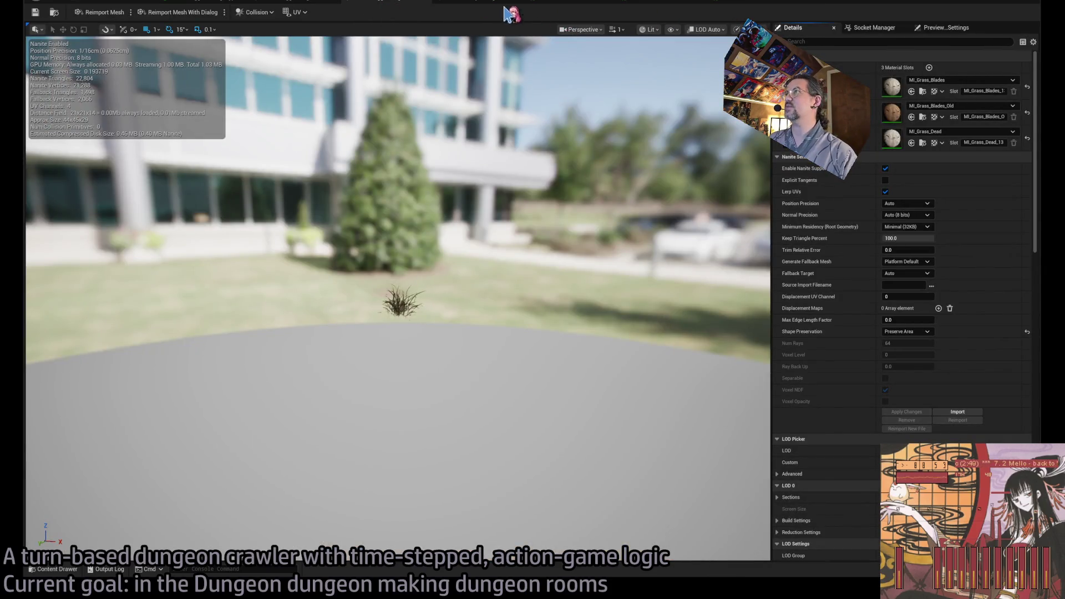
Step: Open the MI_Grass_Blades_Old material slot from the slender grass mesh's Static Mesh Editor
double_click(892, 113)
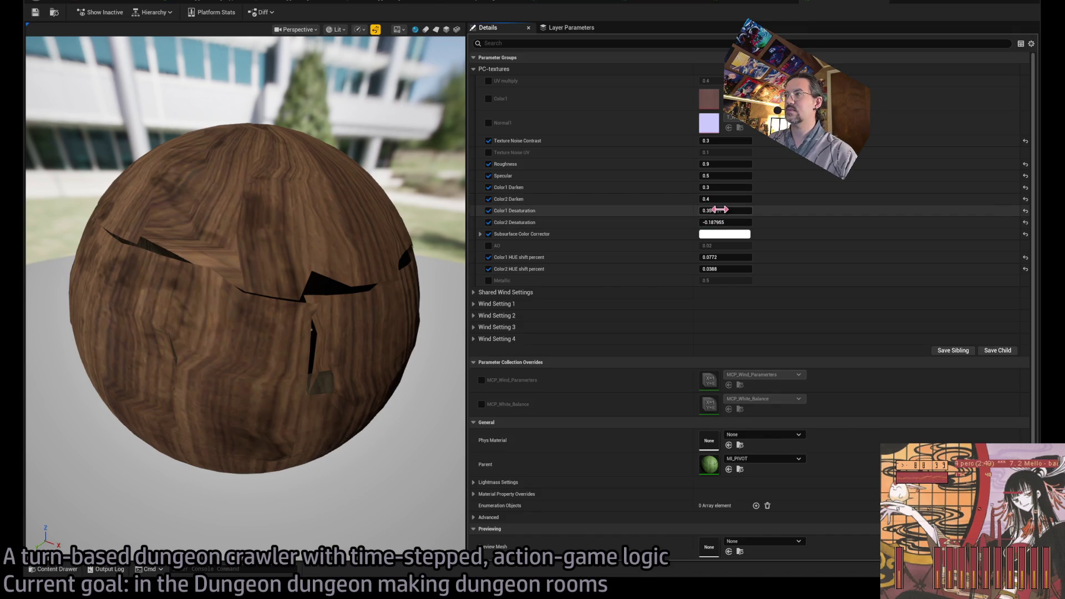
Step: Set Color1 Darken to 0.3/3 (0.1) and Color2 Darken to 0.4/3 (0.133333)
left_click(719, 210)
type("/3")
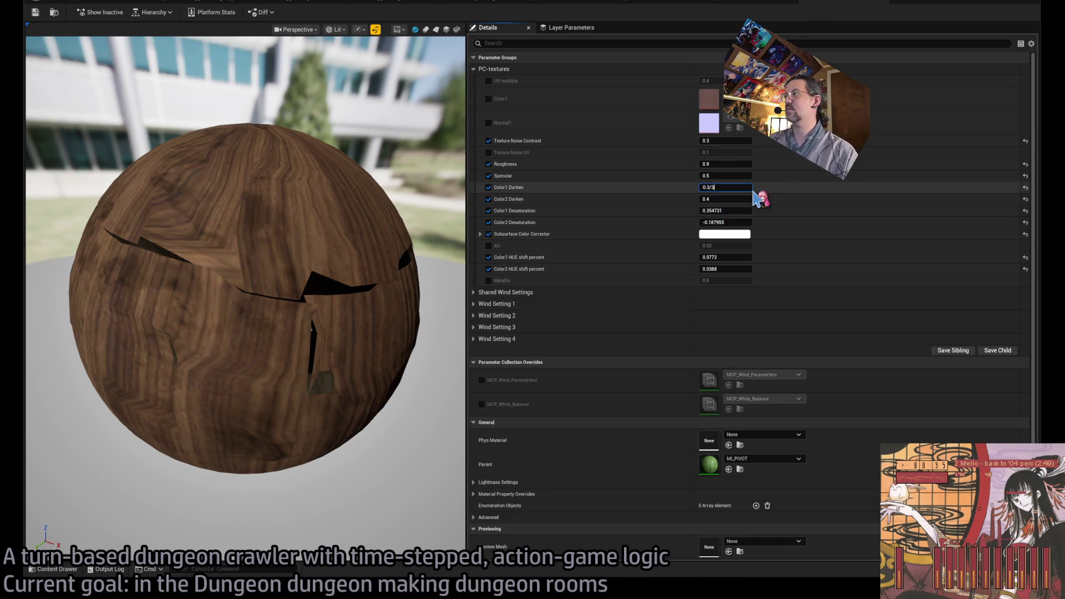
key("Return")
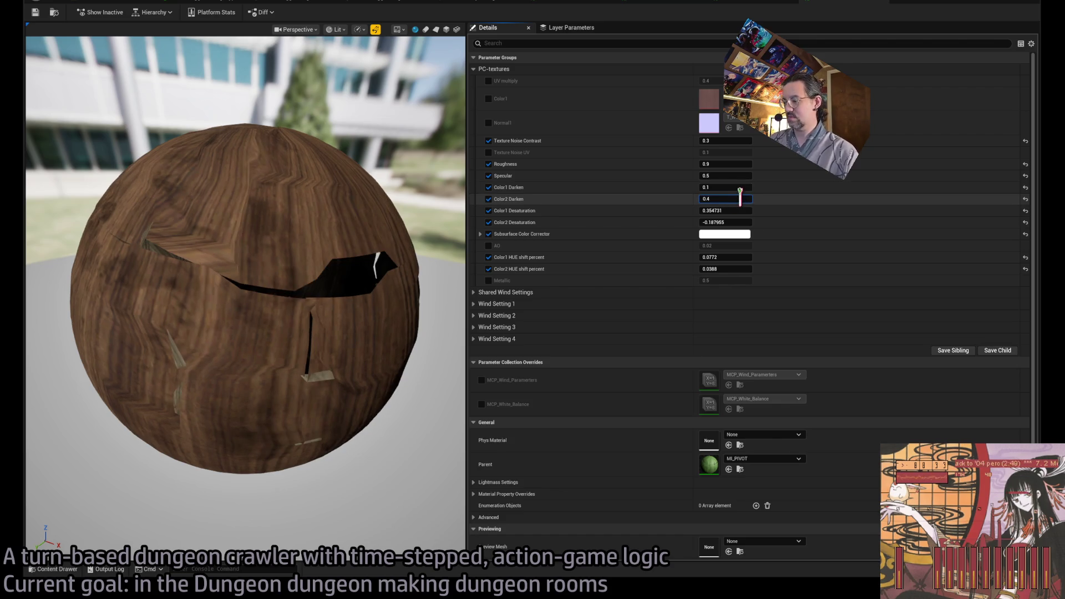
type("/3")
key("Return")
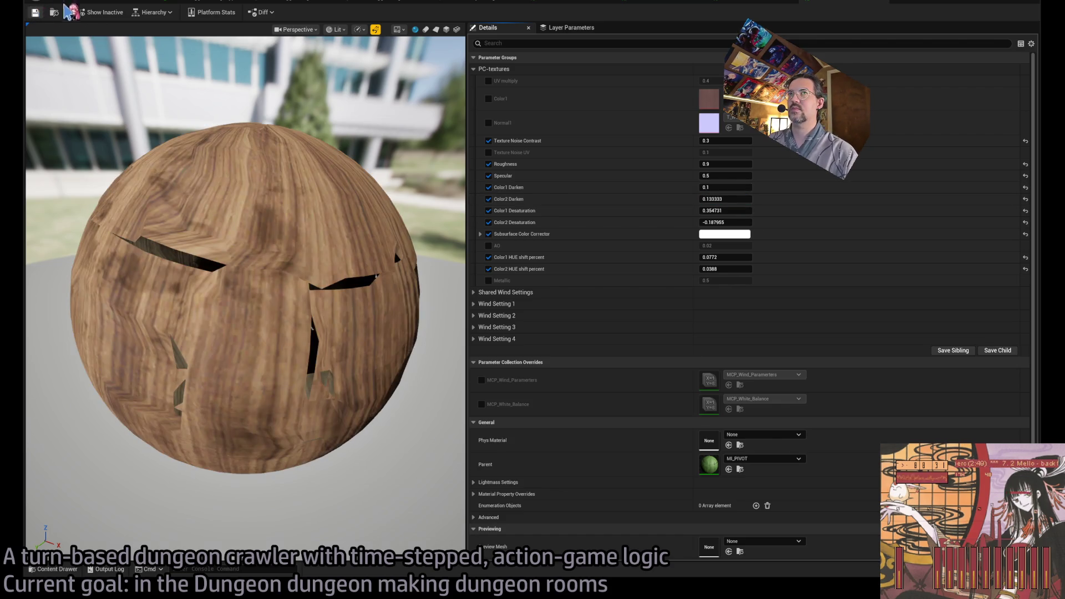
left_click(111, 3)
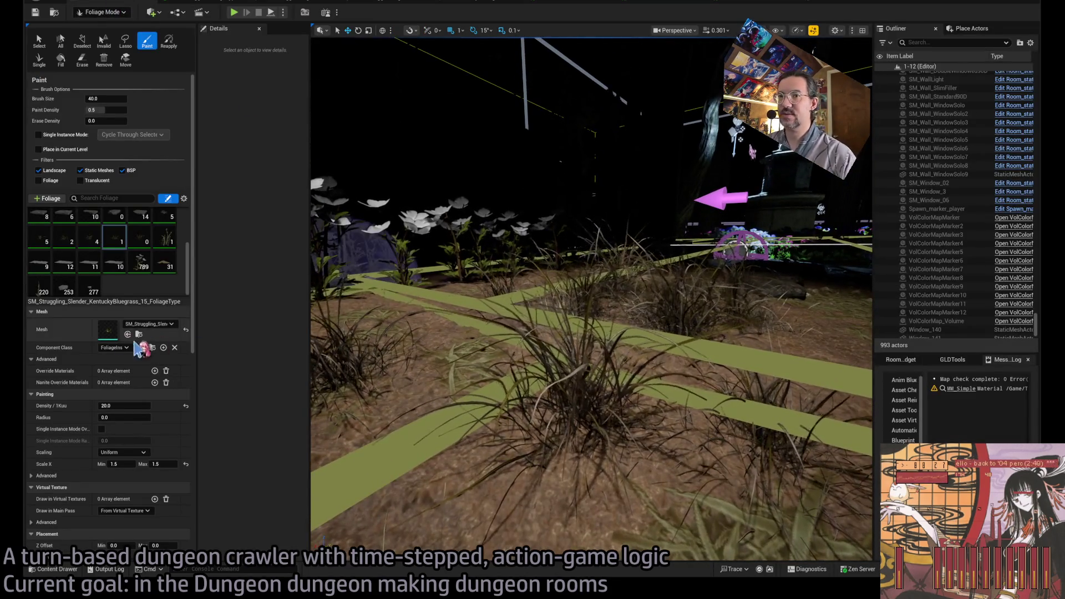
Step: Give the neighbouring slender grass type's blade material Color1 Darken 0.1 and Color2 Darken 0.4/3
left_click(142, 240)
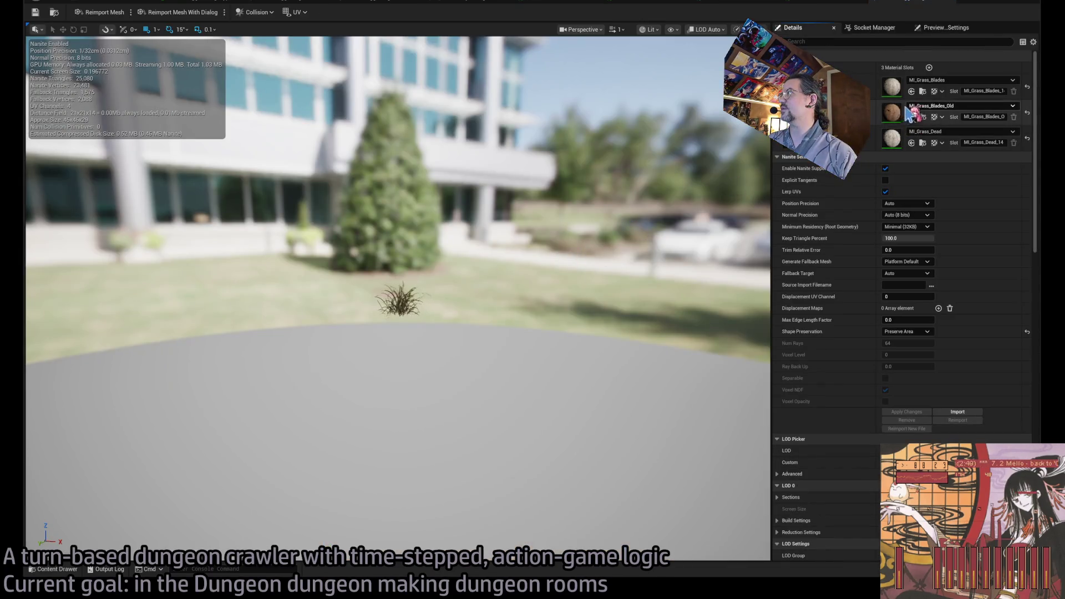
double_click(890, 114)
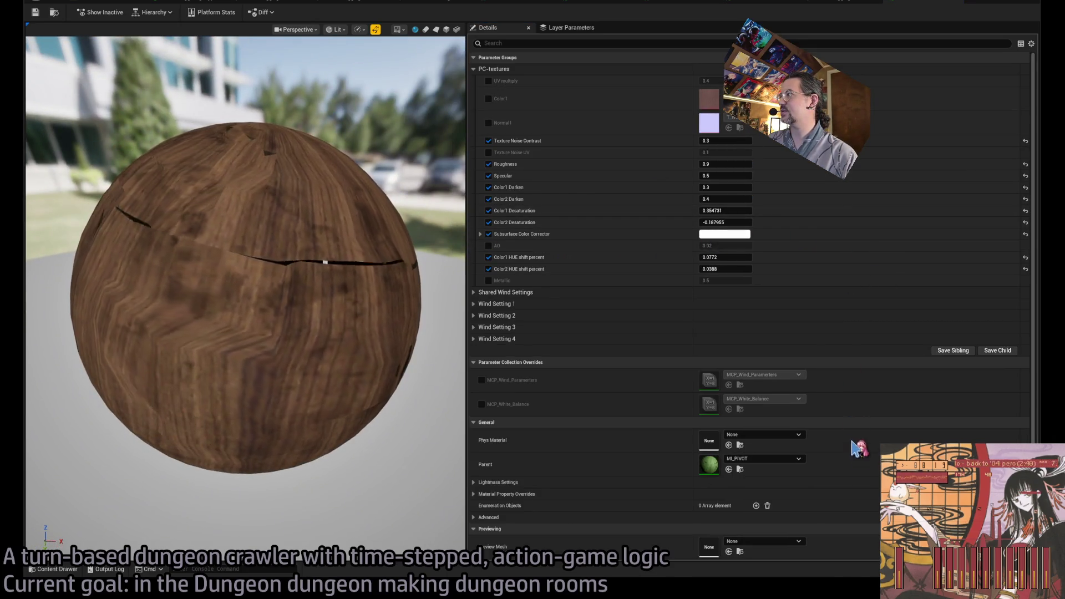
left_click_drag(740, 187, 740, 187)
left_click(740, 187)
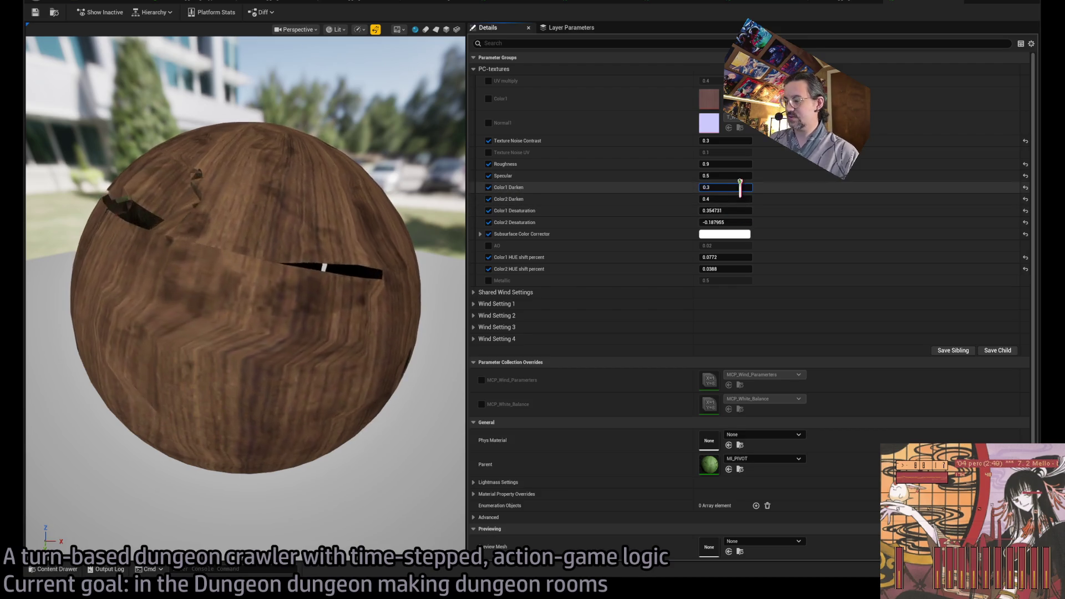
key("Tab")
type("0.4/3")
key("Return")
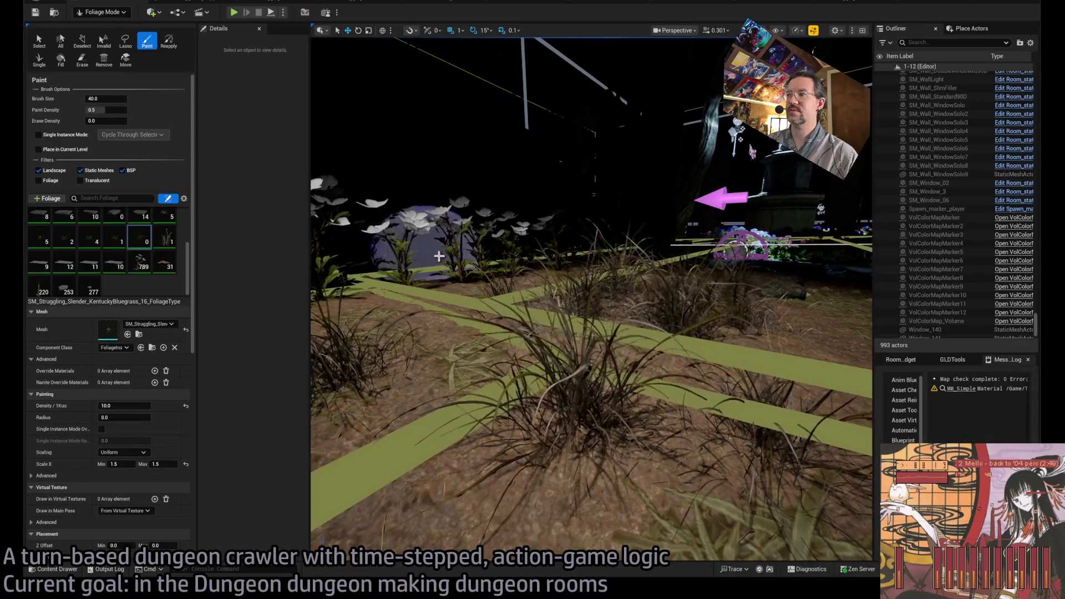
double_click(108, 329)
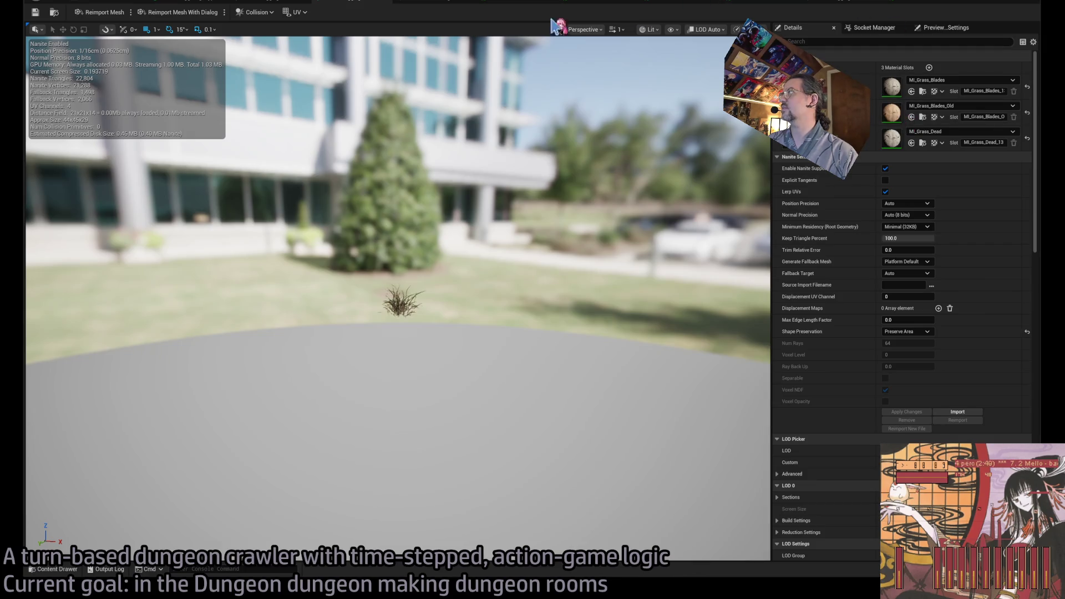
left_click(105, 5)
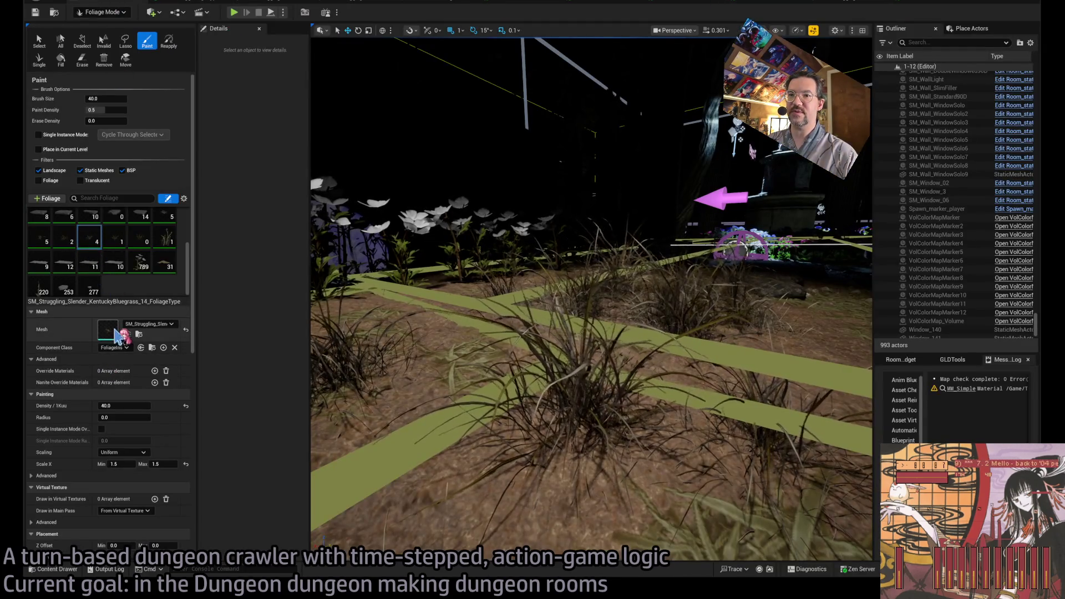
Step: Set the _14 grass mesh's blade material to Color1 Darken 0.1 and Color2 Darken divided by three
left_click(183, 5)
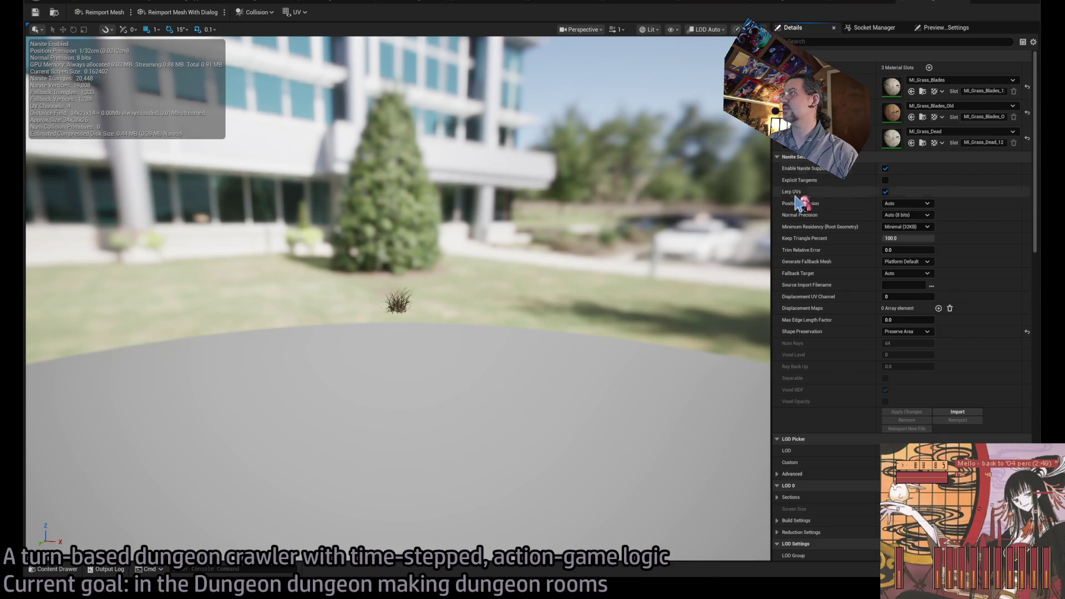
double_click(894, 119)
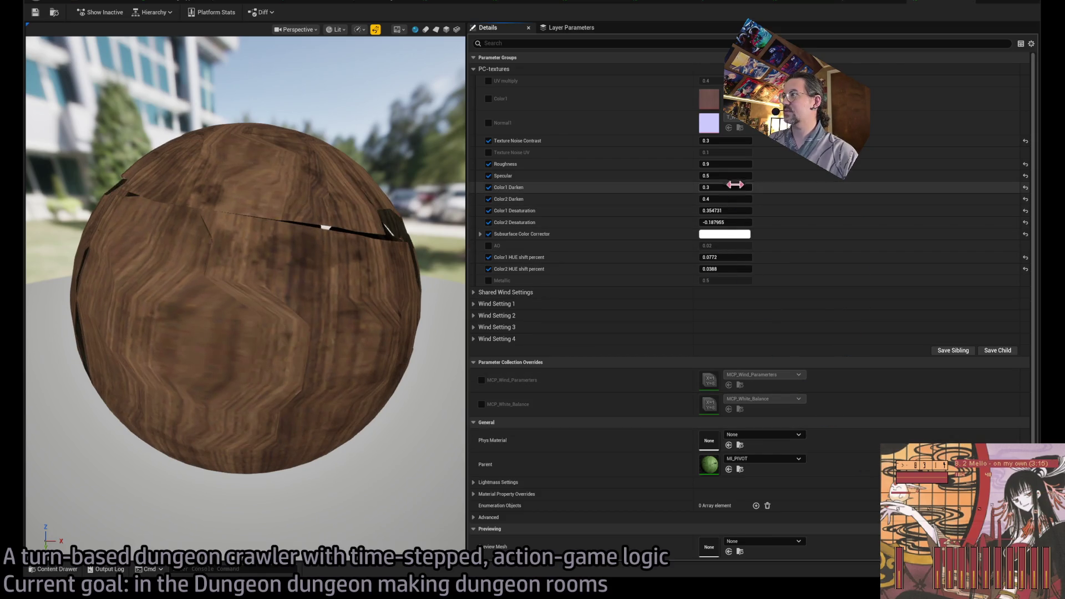
key("BackSpace")
type("1")
key("Return")
left_click(724, 199)
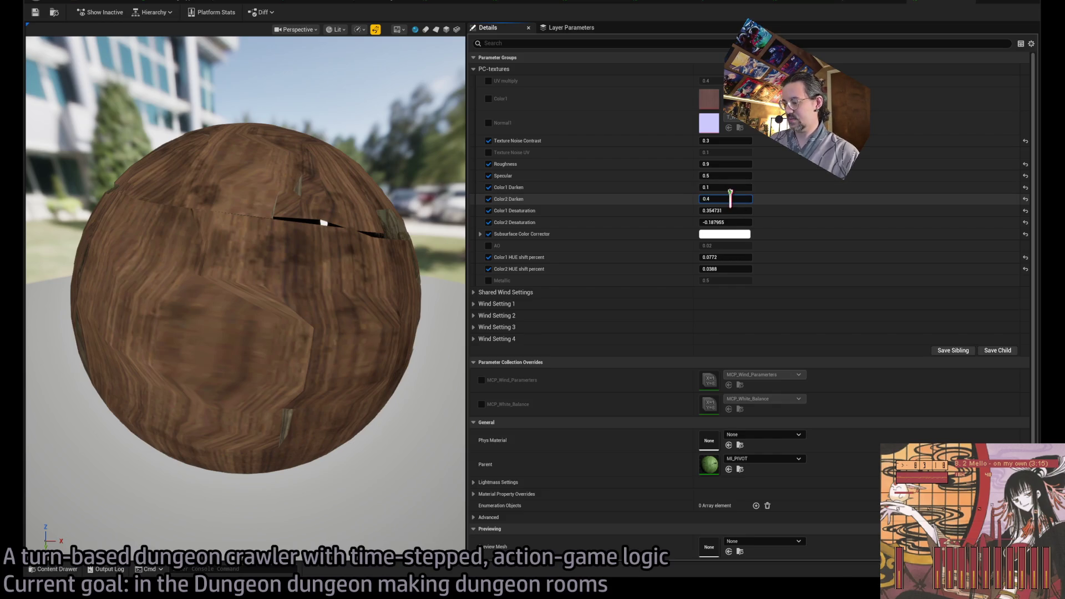
type("/3")
key("Return")
left_click(82, 2)
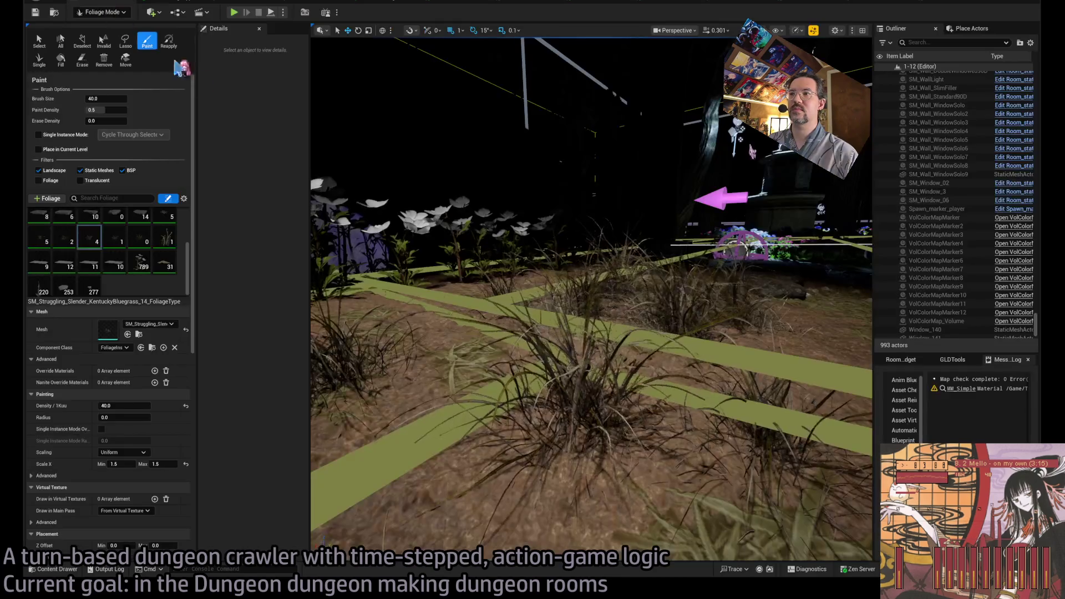
Step: Set the _13 slender grass type's blade material to Color1 Darken 0.1 and Color2 Darken 0.133333
scroll(591, 300, "up", 5)
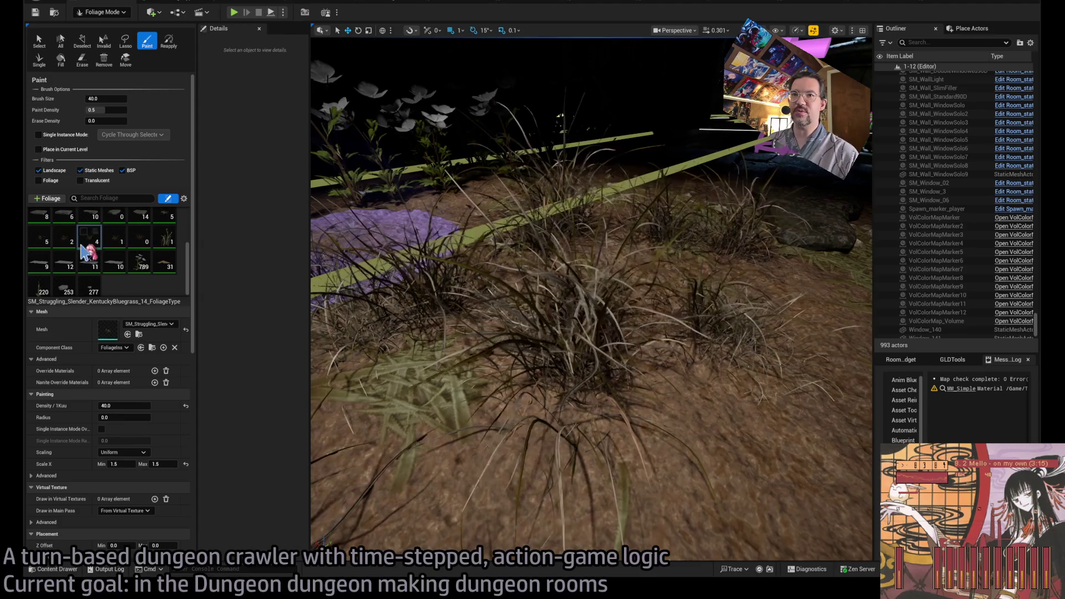
left_click(72, 243)
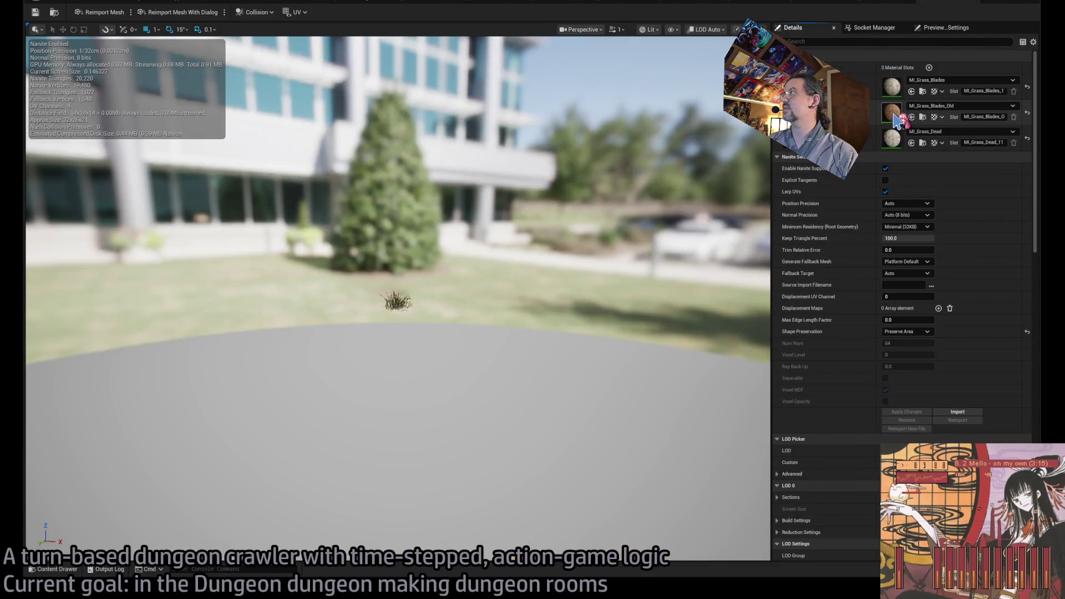
double_click(893, 114)
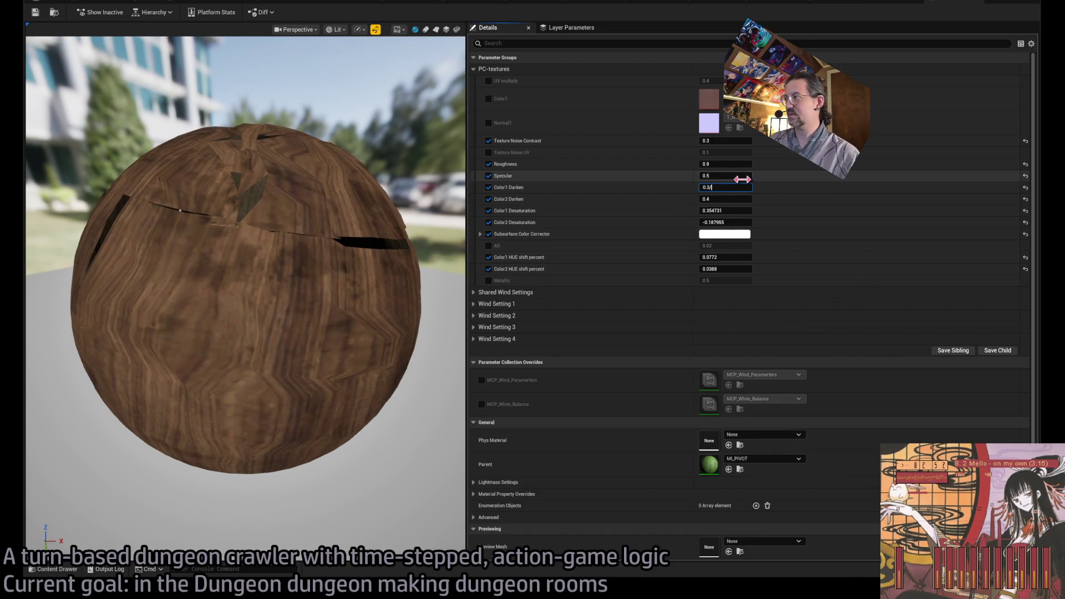
key("BackSpace")
type("1")
key("Return")
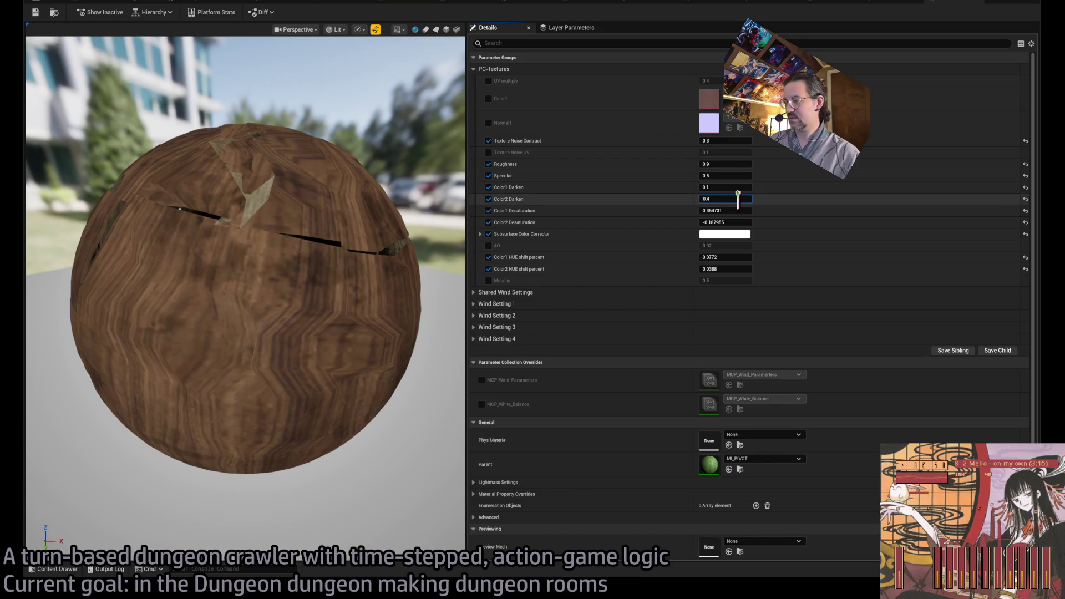
left_click_drag(738, 199, 721, 198)
left_click(80, 3)
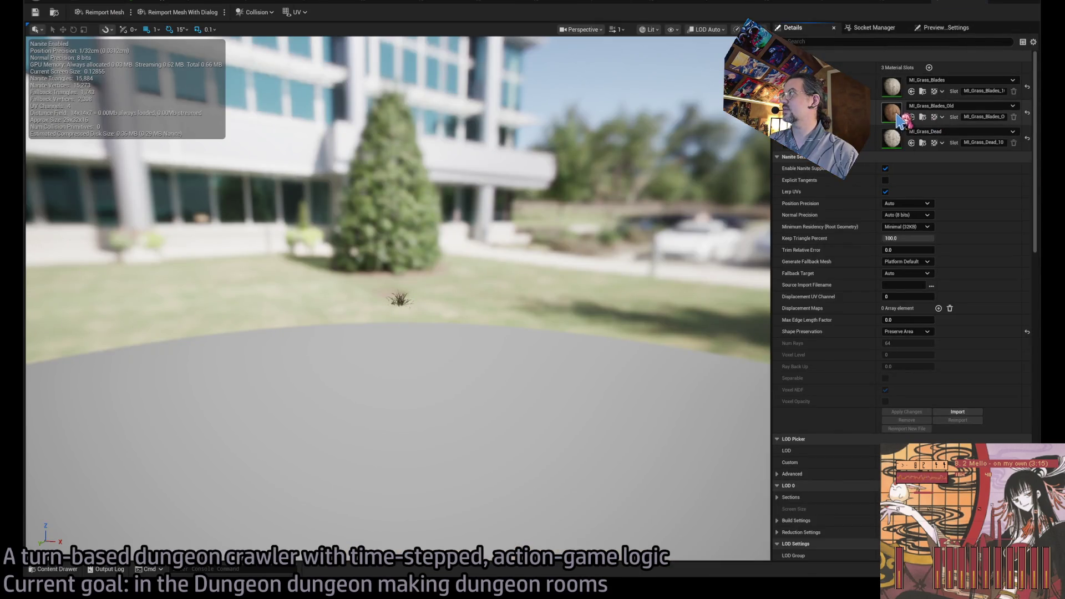
Step: Set one more MI_Grass_Blades_Old to Color1 Darken 0.1, Color2 Darken a third, and locate it in assets
double_click(898, 115)
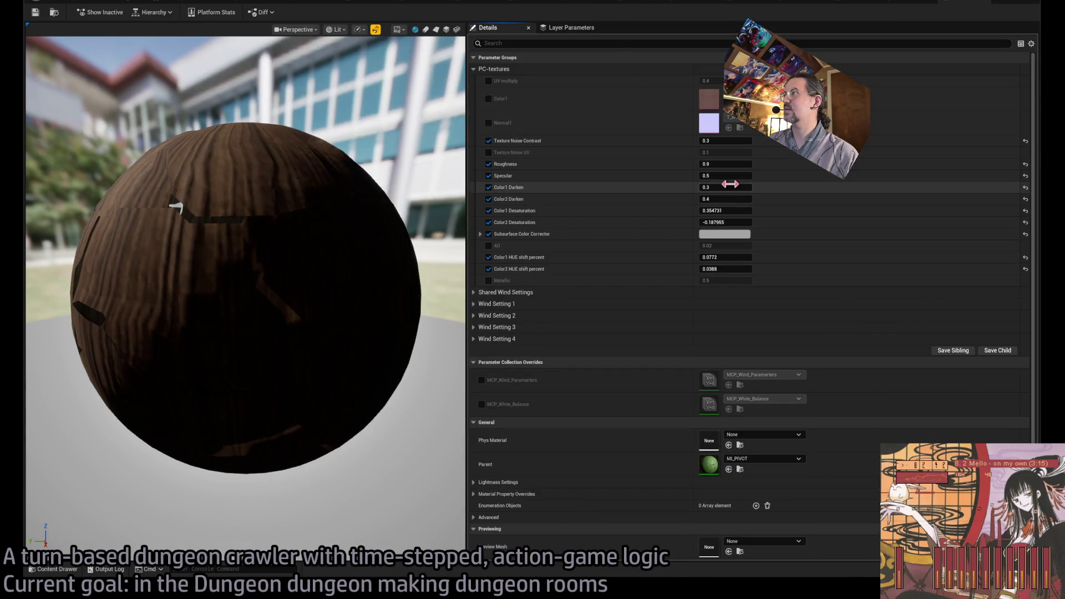
key("BackSpace")
type("1")
key("Return")
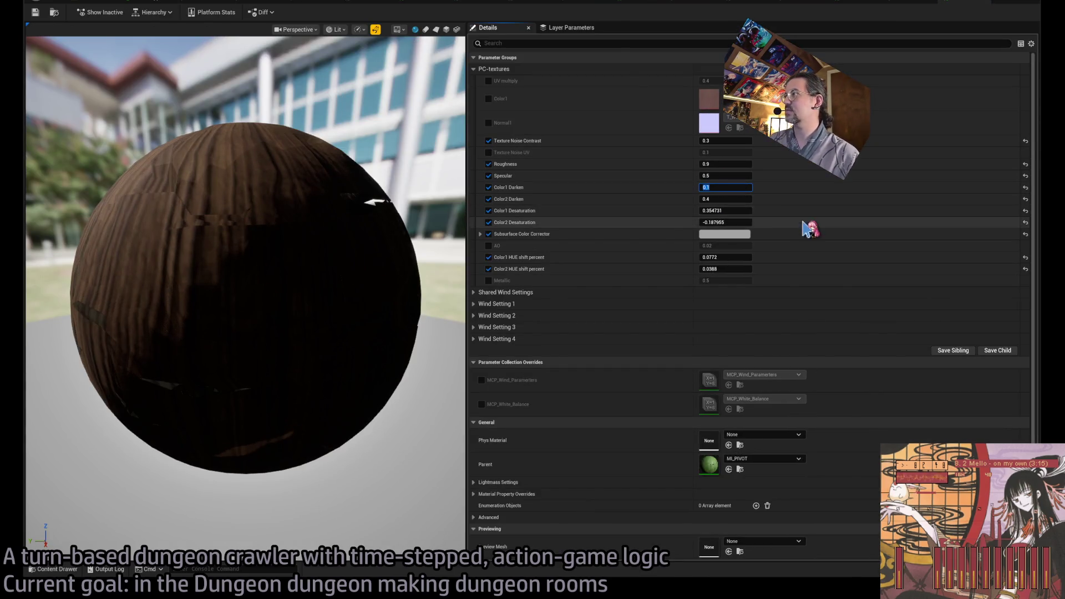
type("/3")
key("Return")
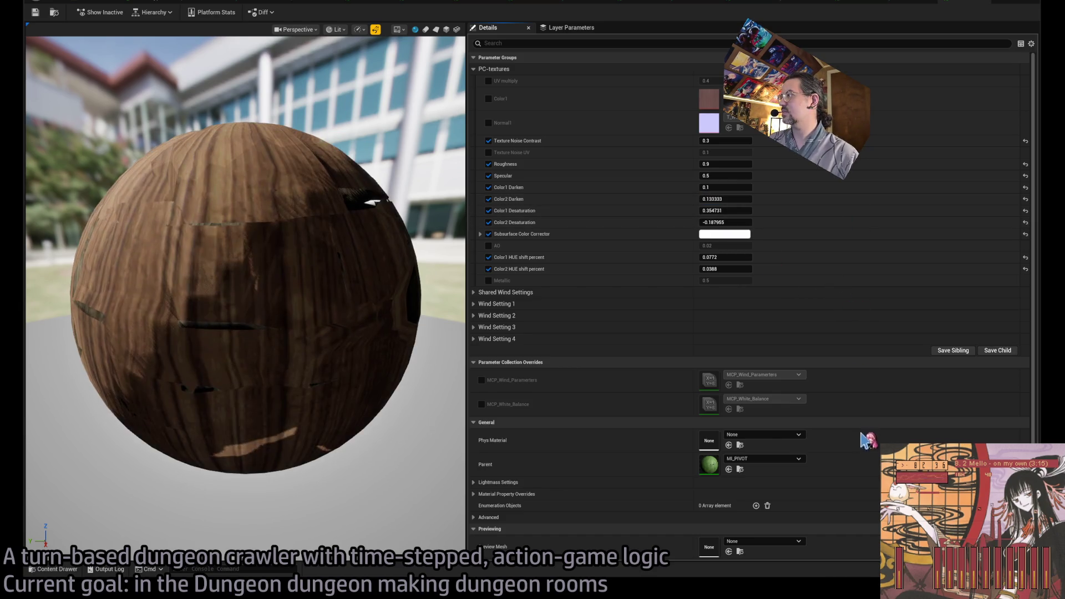
left_click(56, 13)
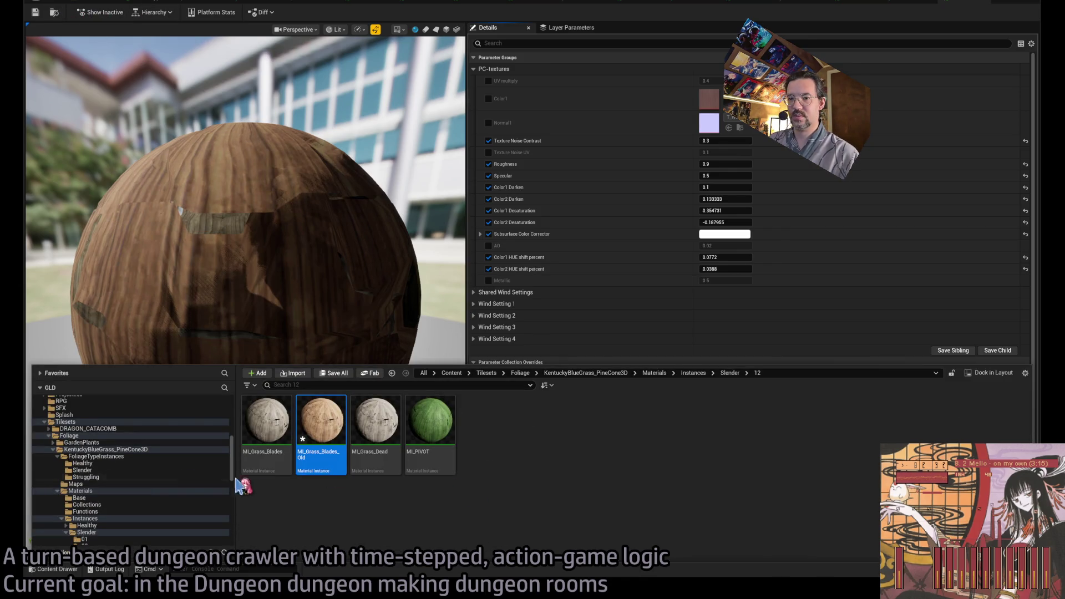
Step: Browse the Slender material folders 10 and 11 in the Content Drawer and preview a material
scroll(170, 475, "down", 5)
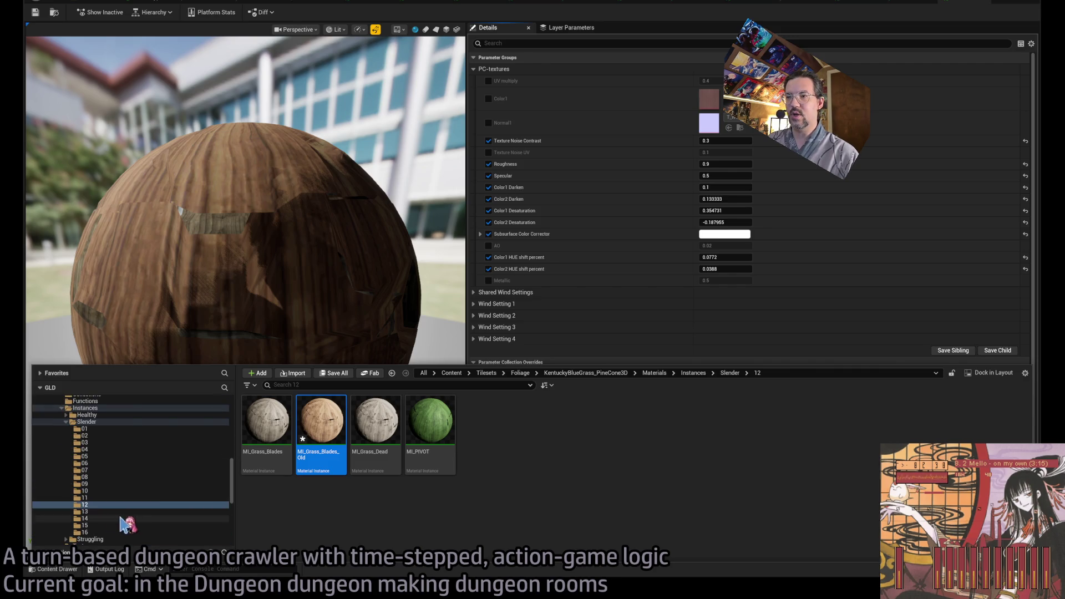
left_click(134, 490)
key("Down")
key("Down")
key("Down")
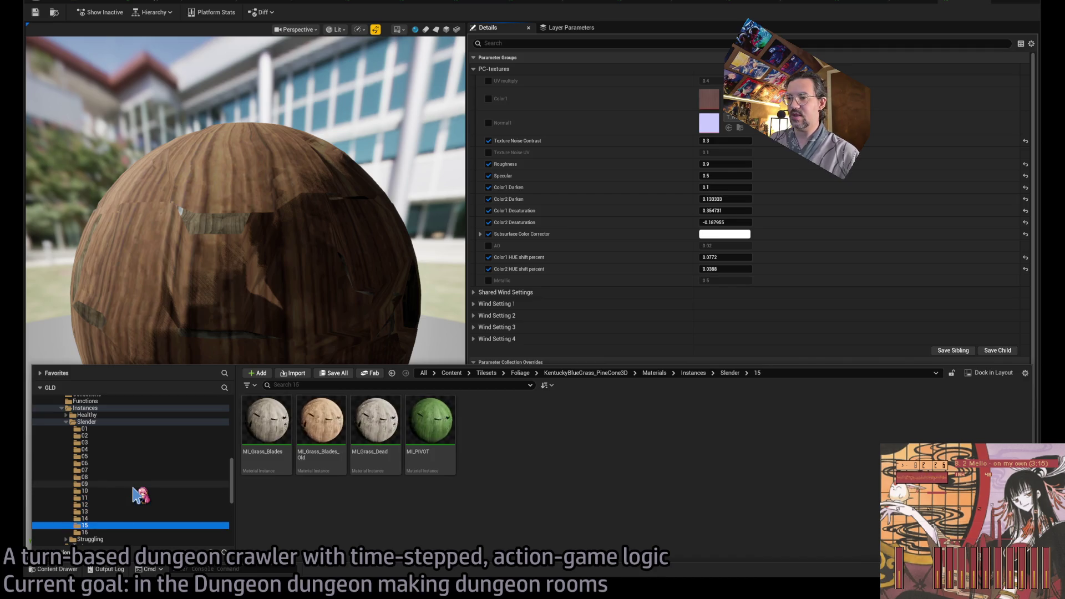
key("Up")
key("Up")
key("Up")
mouse_move(345, 215)
left_mouse_down()
mouse_move(195, 167)
mouse_move(43, 12)
left_mouse_up()
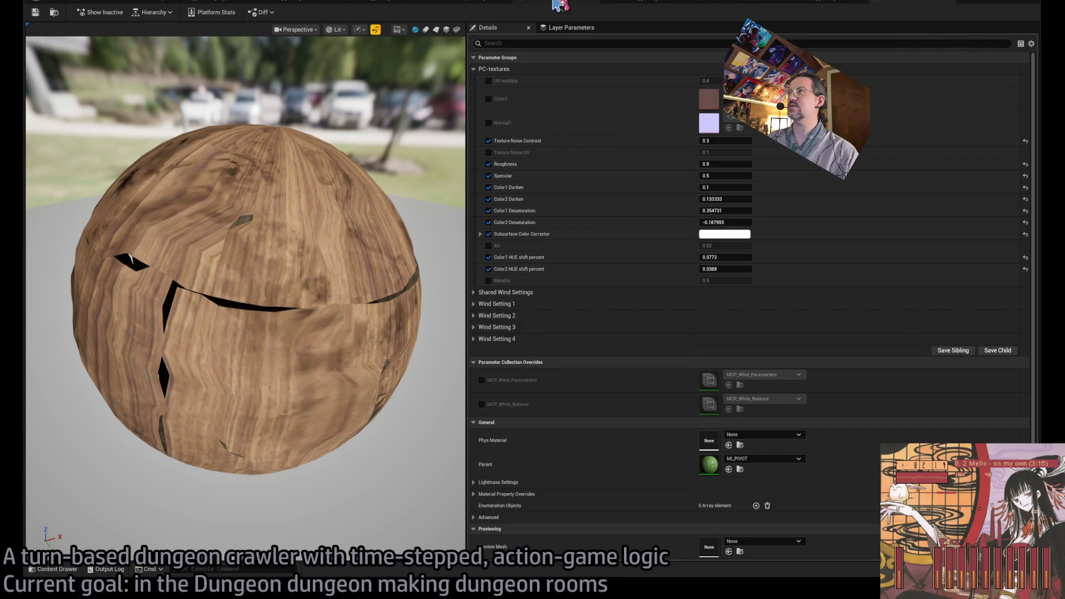
Step: Pick Kentucky bluegrass foliage type 13 and open its mesh's grass material instance
left_click(590, 2)
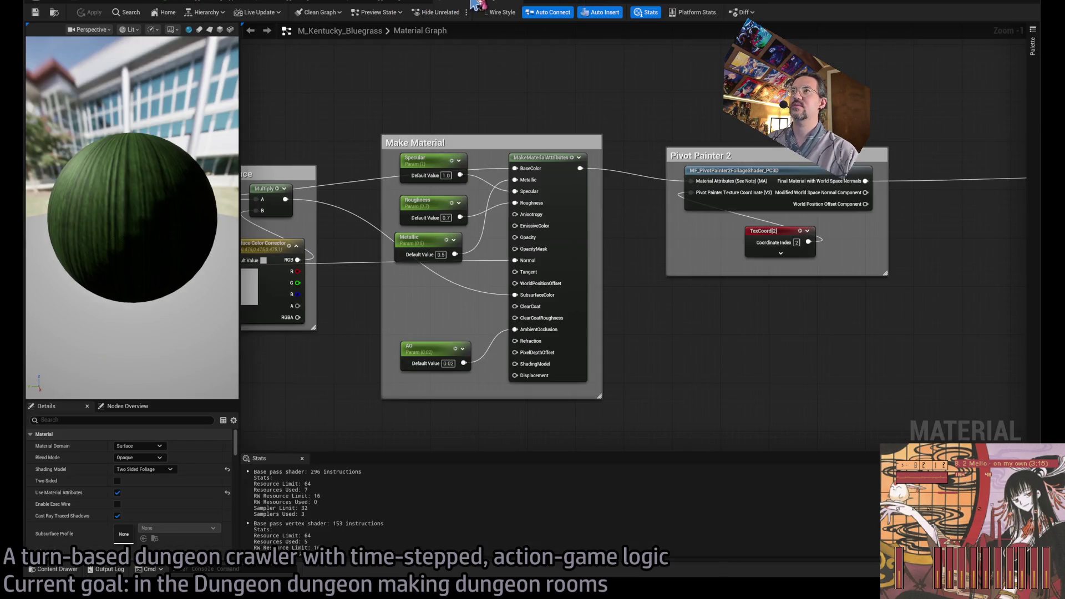
left_click(336, 2)
left_click(322, 4)
left_click(227, 6)
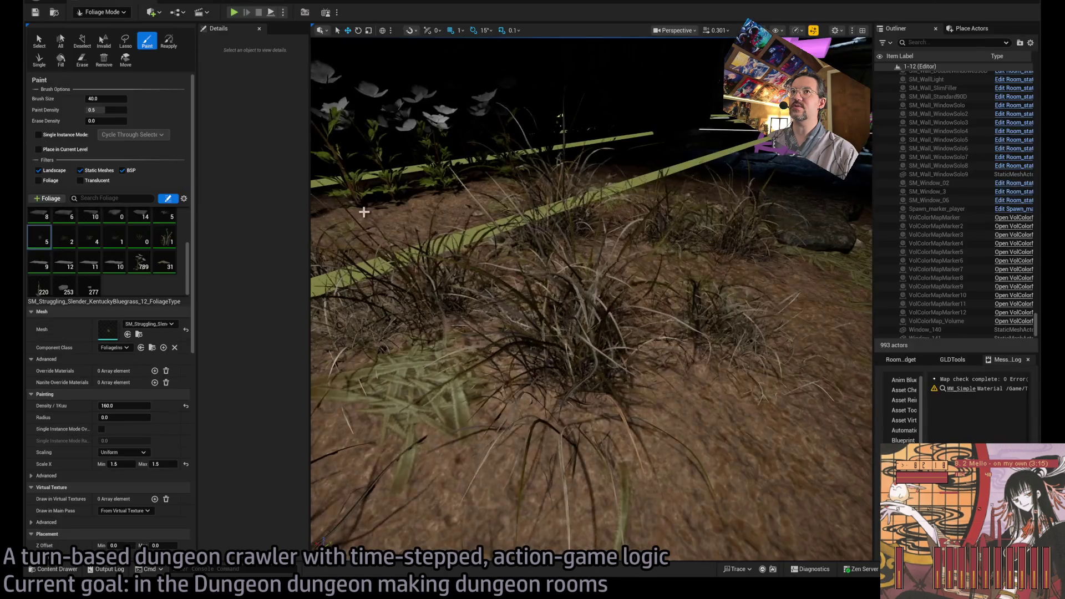
left_click(74, 247)
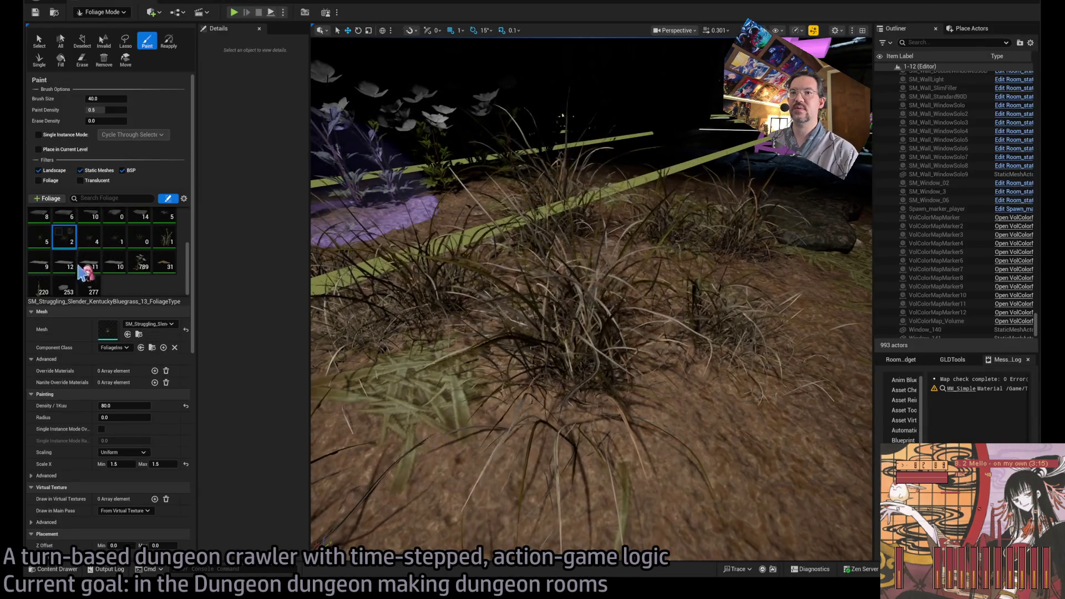
key("alt+Tab")
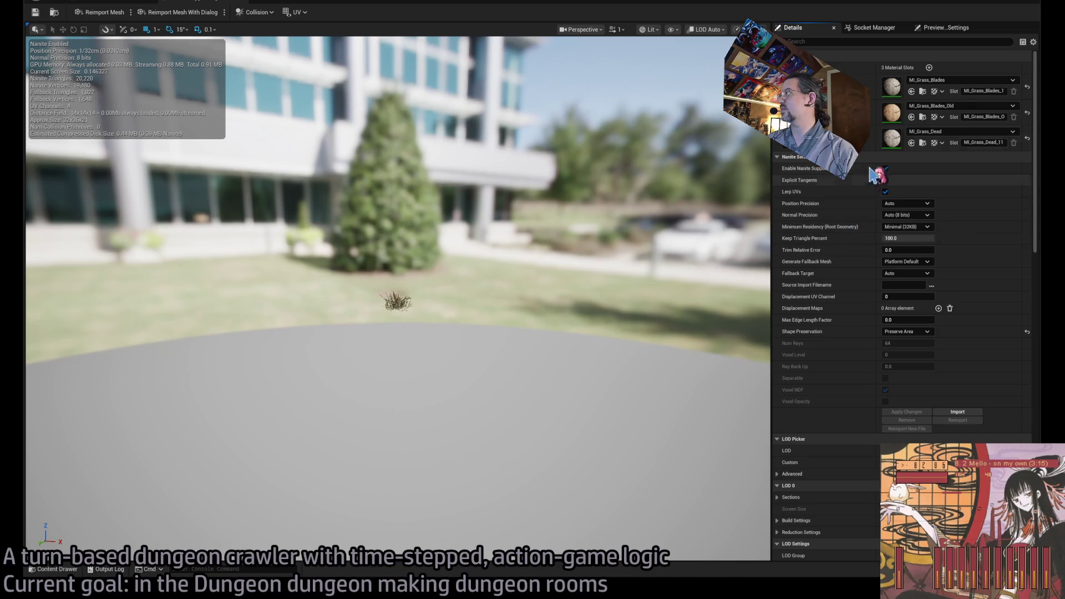
double_click(896, 92)
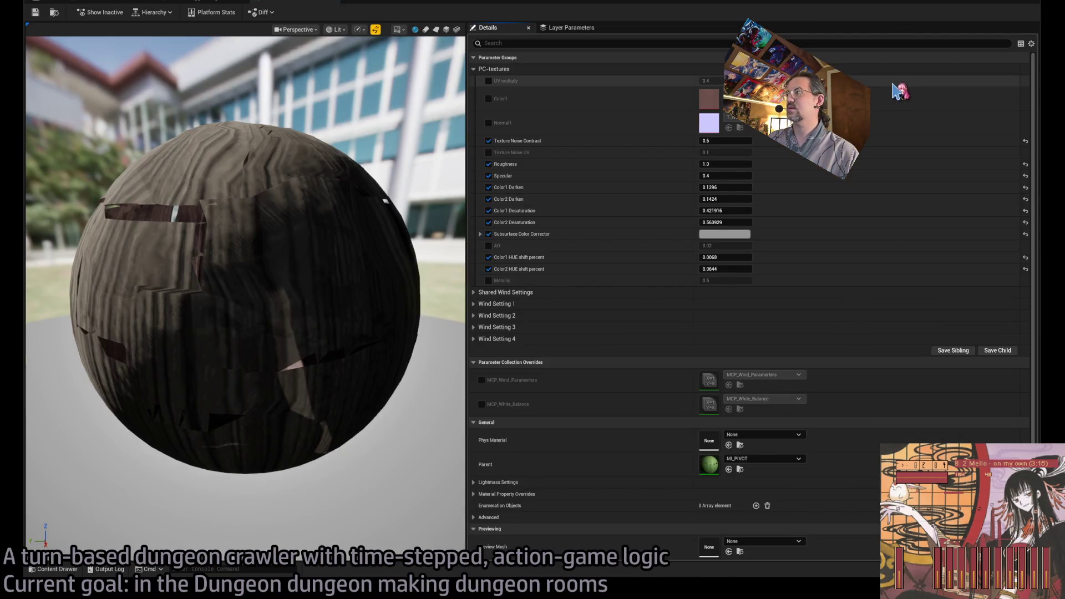
Step: Compare the open grass mesh and material instance editors, settling on the darker grass instance
key("alt+Tab")
key("alt+Tab")
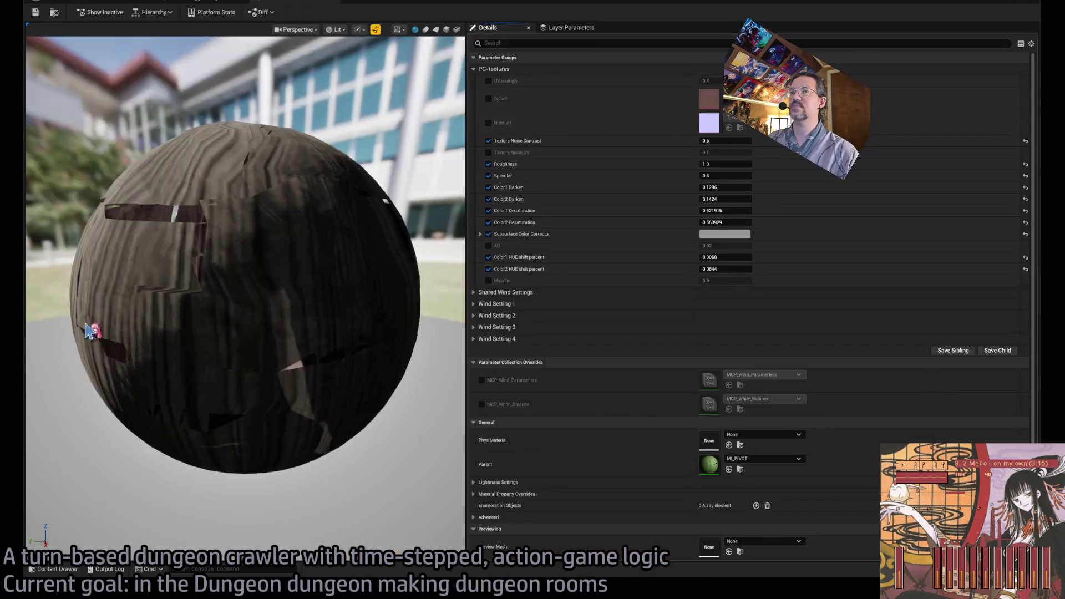
left_click(58, 568)
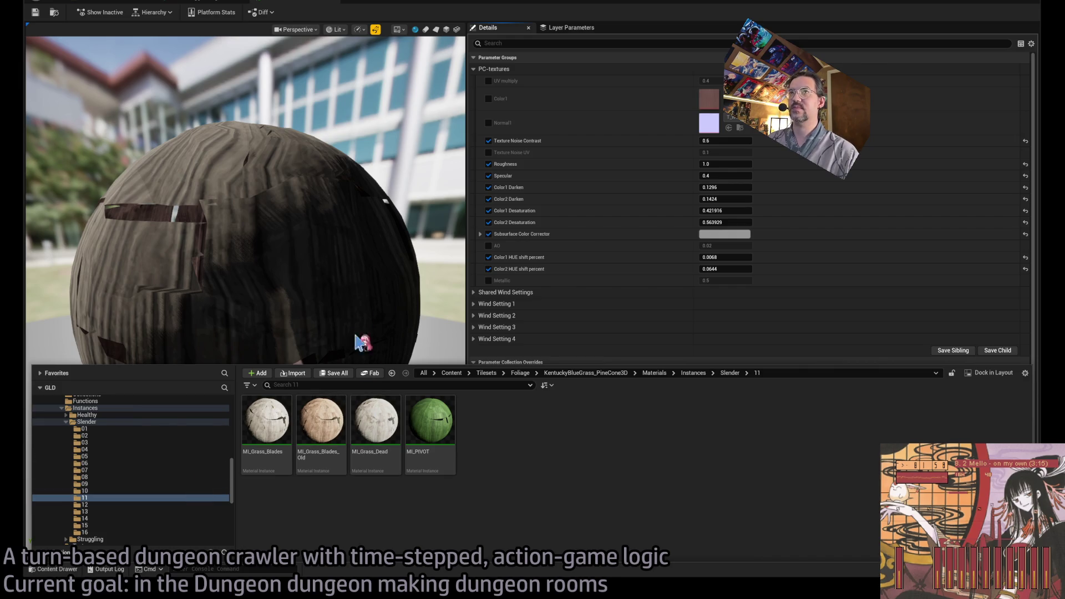
left_click(130, 3)
left_click(219, 4)
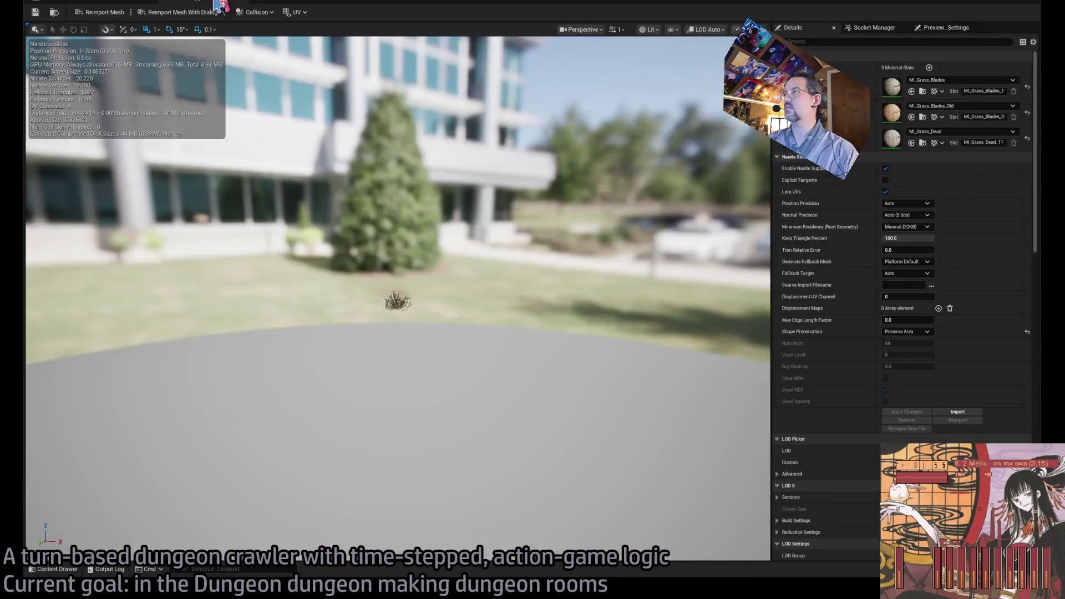
left_click(387, 2)
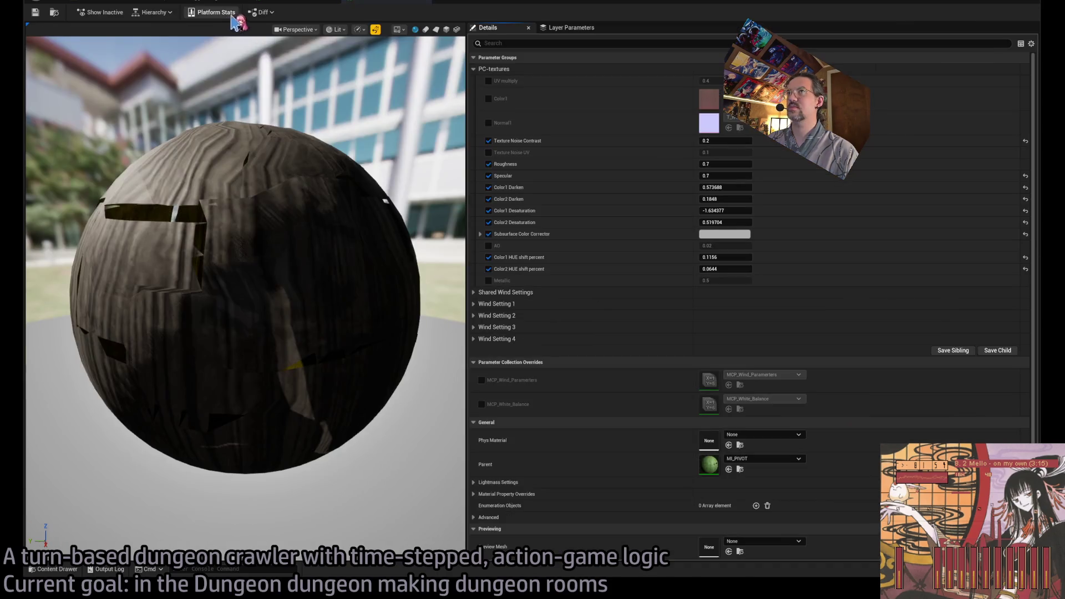
left_click(289, 2)
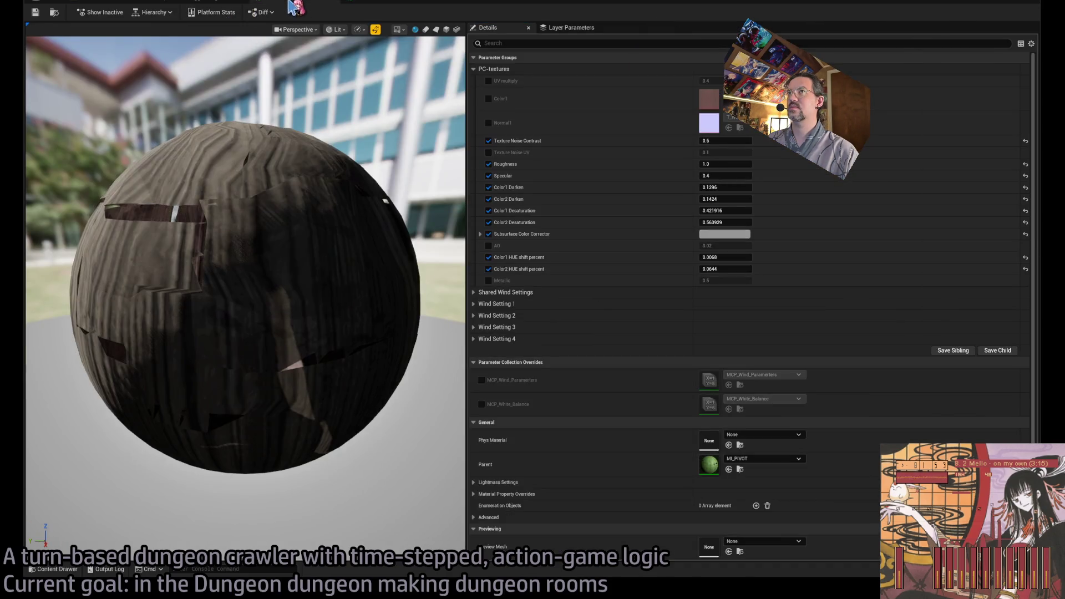
left_click(378, 2)
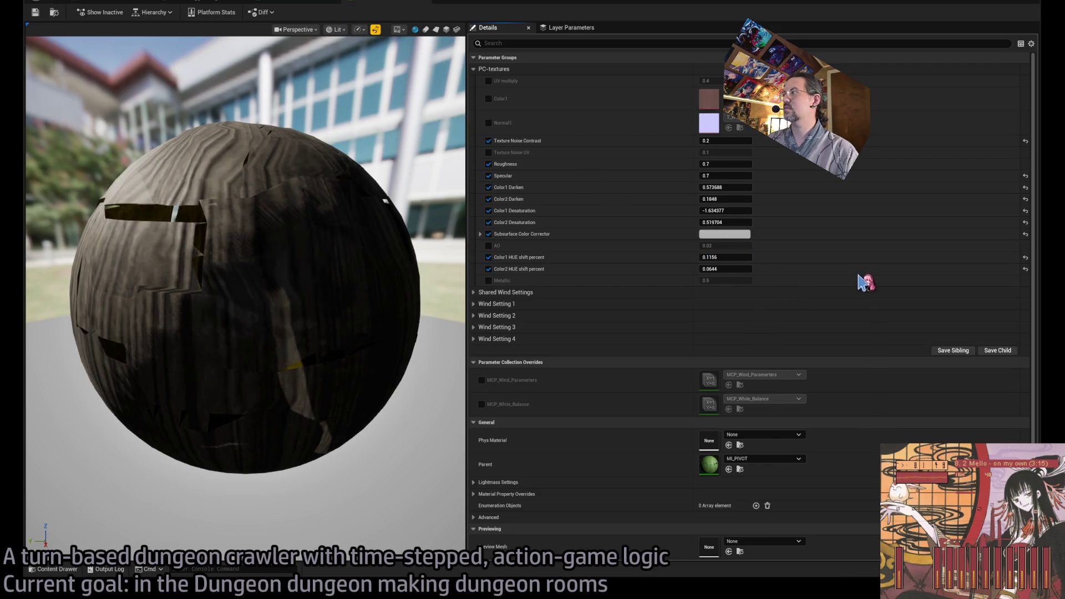
left_click(316, 4)
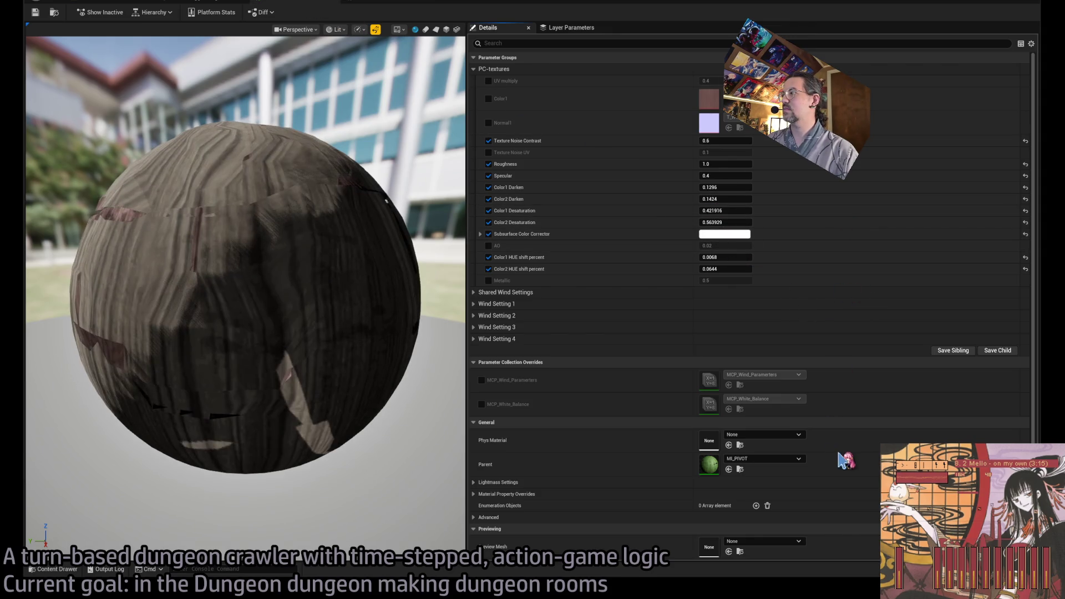
Step: Halve Color1 Darken to 0.0648 and Color2 Darken to 0.0712
left_click(727, 176)
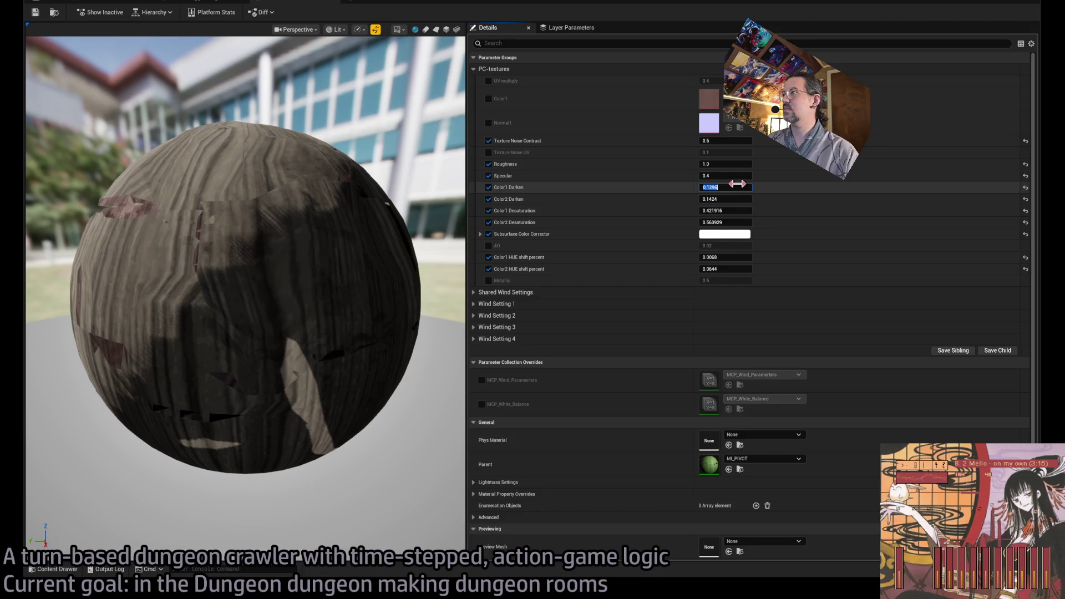
type("/2")
key("Return")
left_click(735, 197)
type("2")
key("Return")
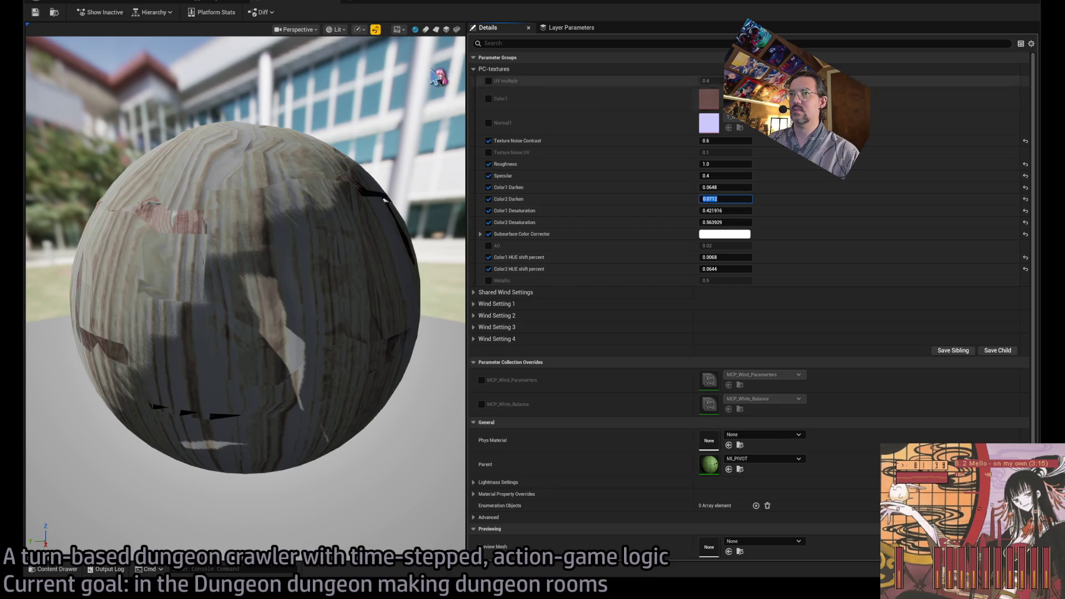
Step: Halve Color1 Desaturation to 0.210958 and Color2 Desaturation to 0.281965
left_click(732, 211)
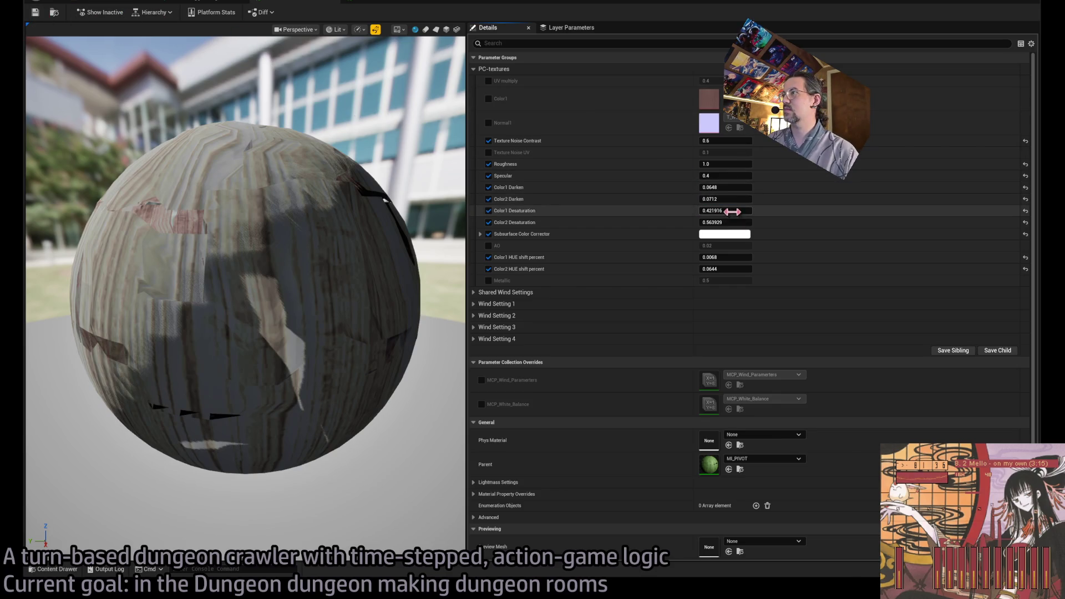
type("/2")
key("Return")
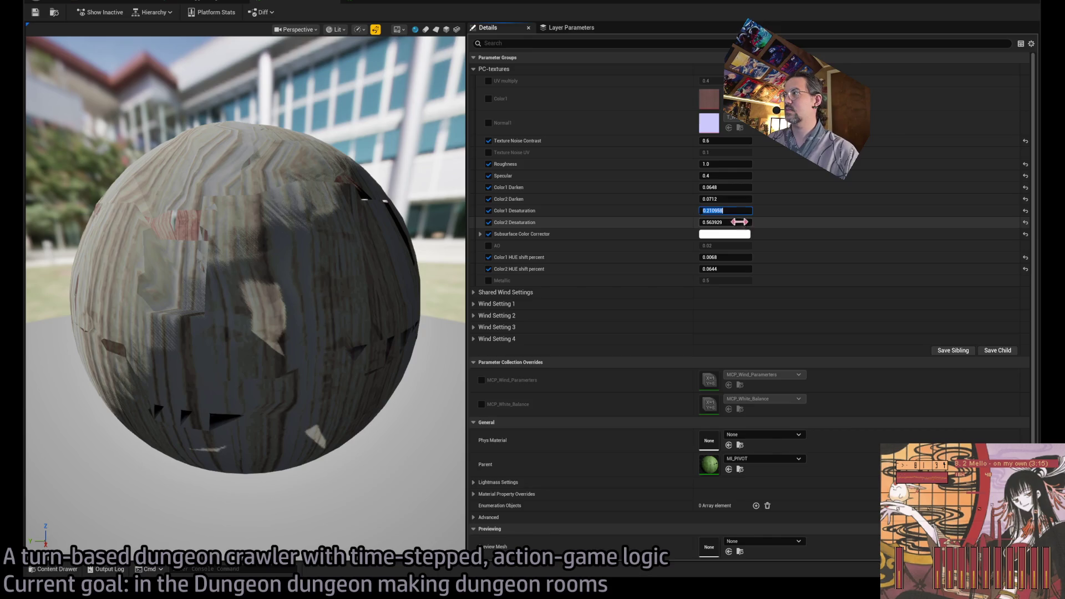
type("/2")
key("Return")
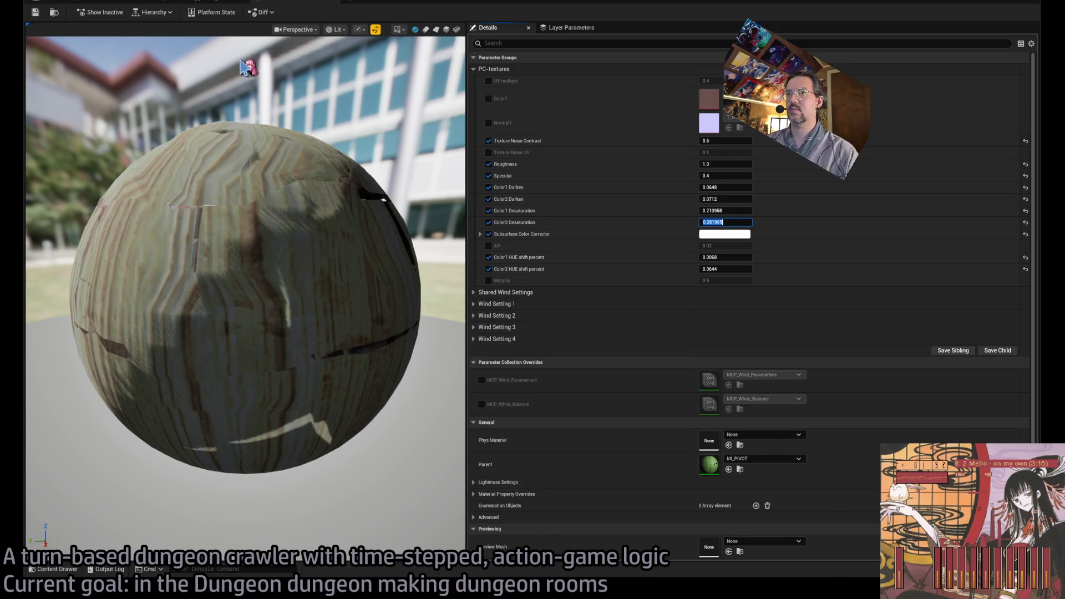
Step: Undo the desaturation changes and halve the other instance's Darken values to 0.286844 and 0.0924
key("ctrl+z")
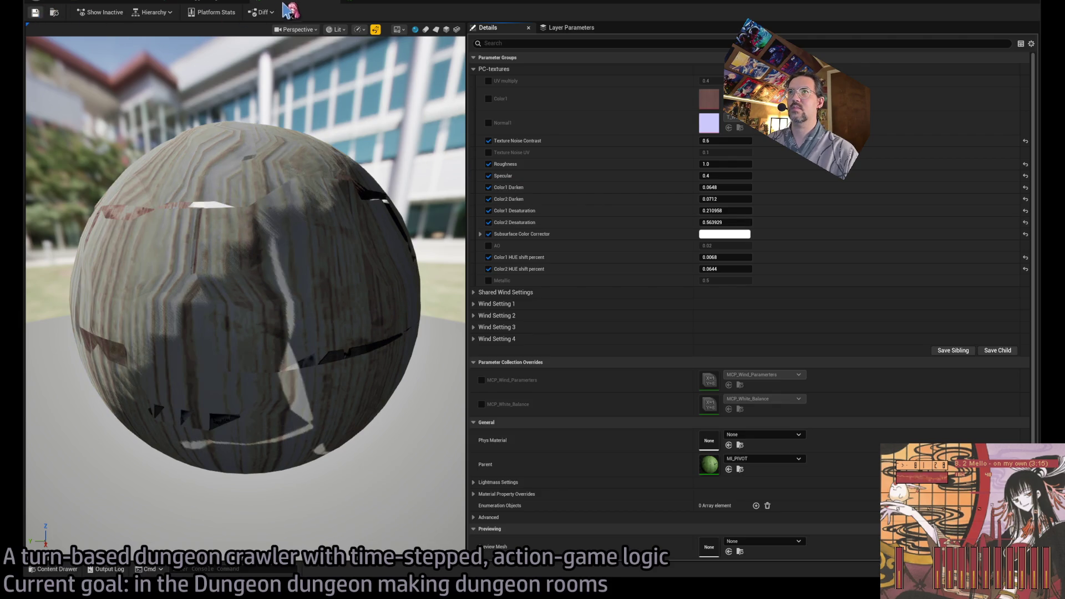
key("ctrl+z")
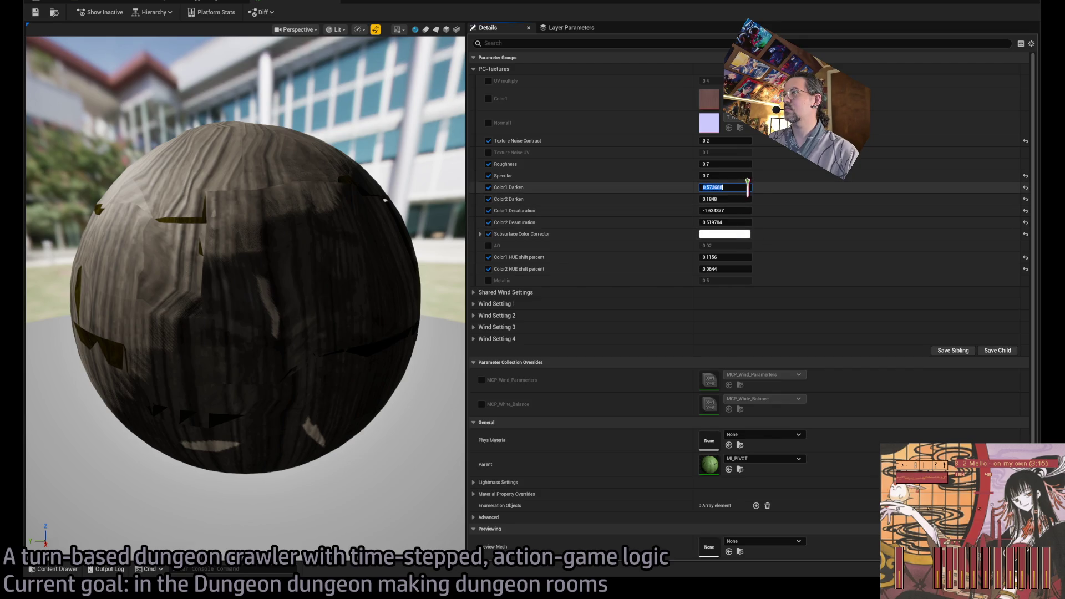
key("Return")
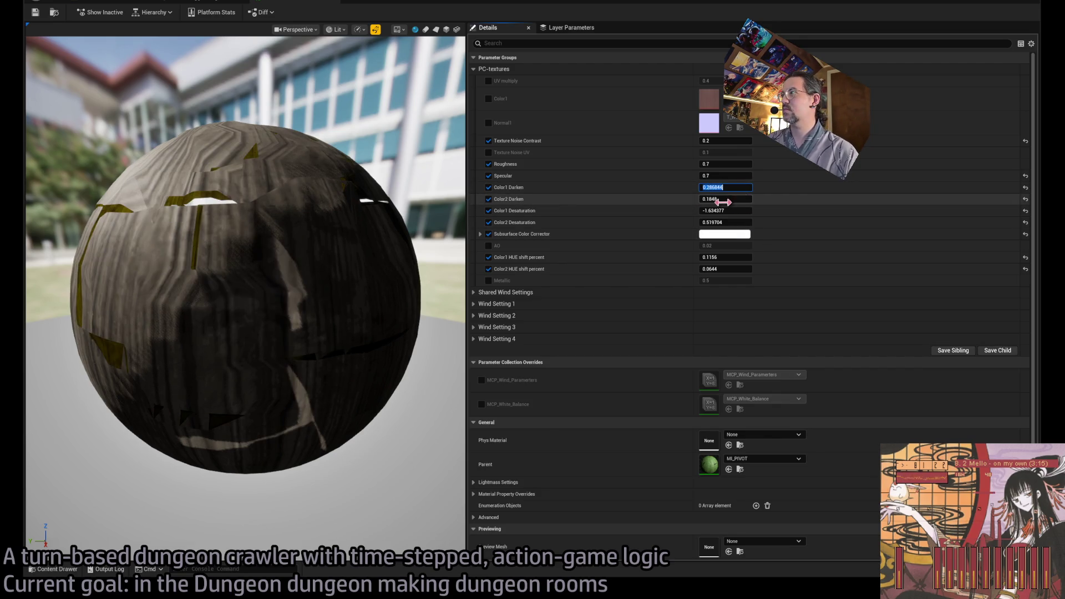
type("/2")
key("Return")
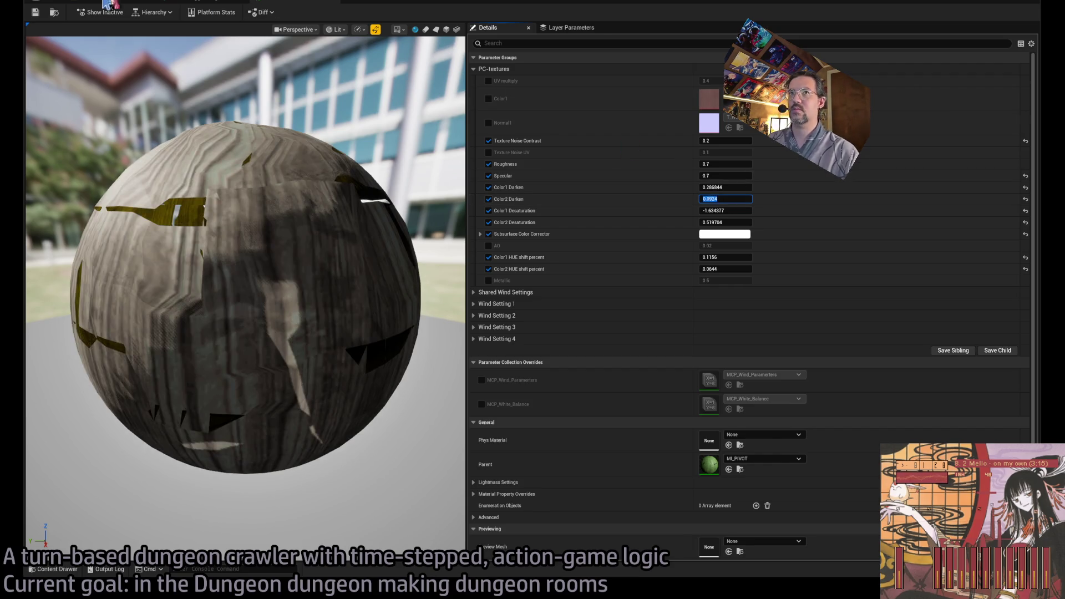
Step: Pick Kentucky bluegrass foliage type 14 in the level and open its MI_Grass_Dead material instance
left_click(268, 2)
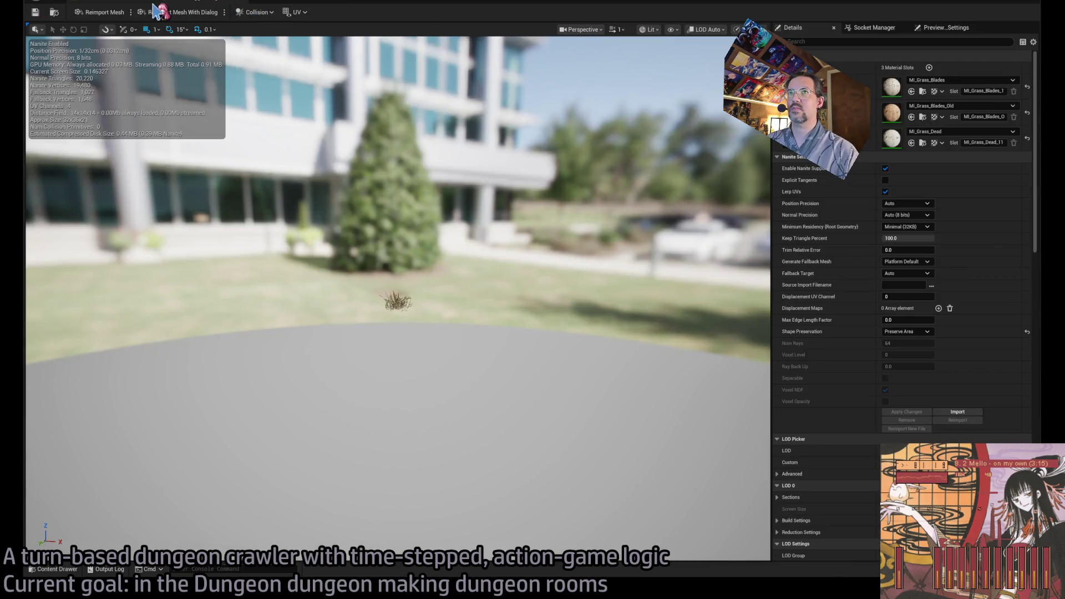
left_click(150, 2)
left_click(89, 239)
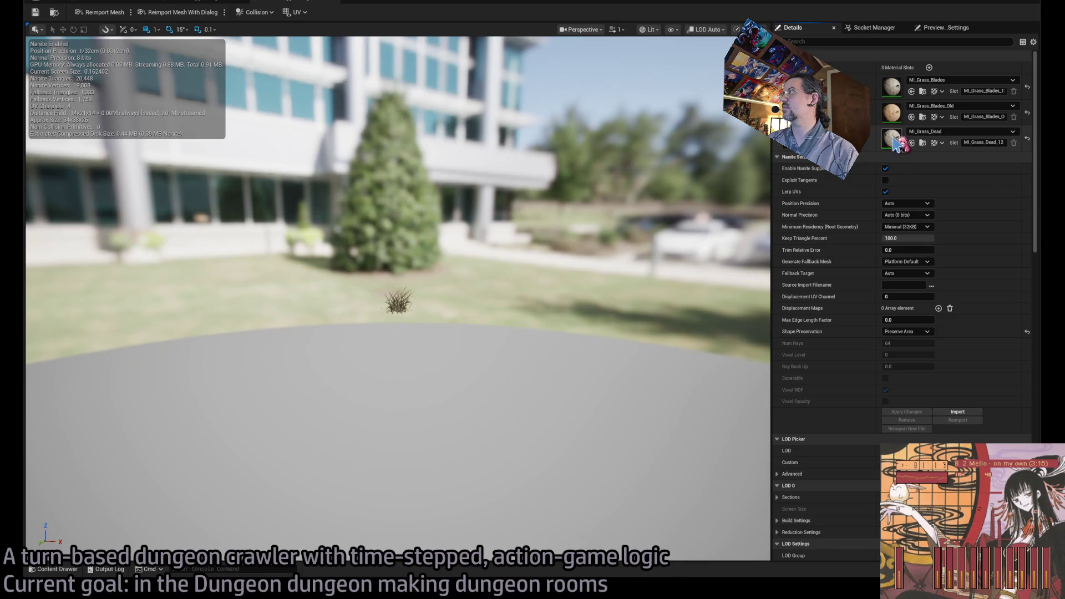
double_click(896, 144)
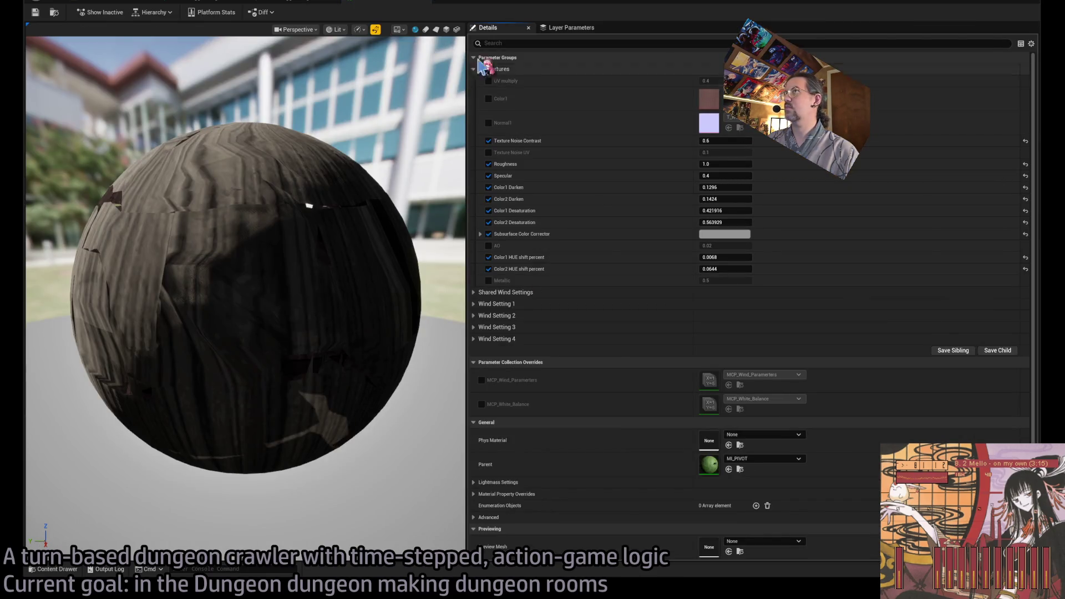
left_click(309, 2)
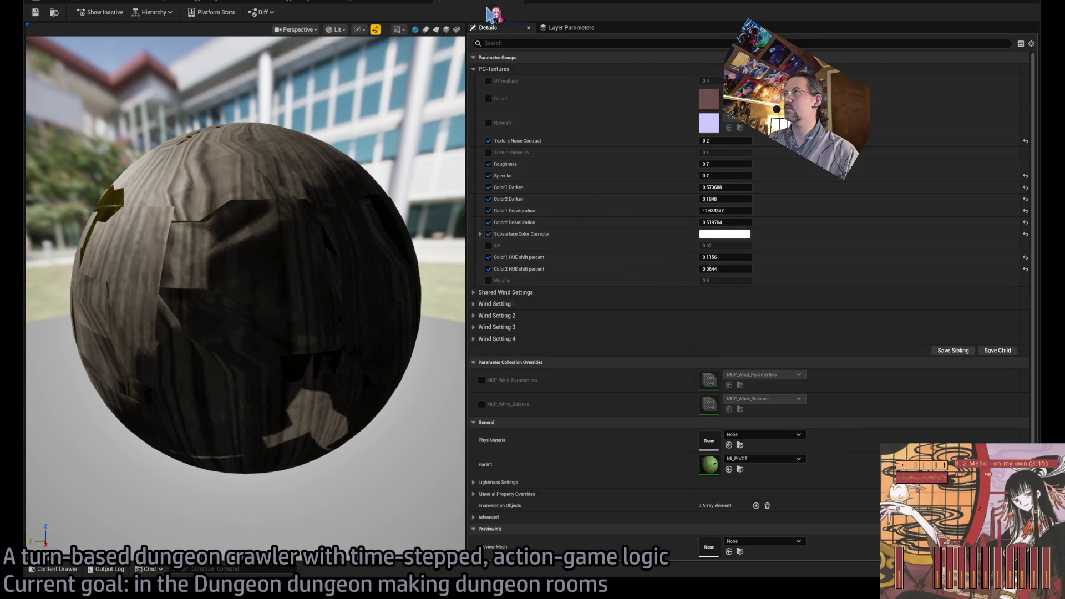
Step: Halve Color1 Darken and Color2 Darken on MI_Grass_Dead
left_click(739, 187)
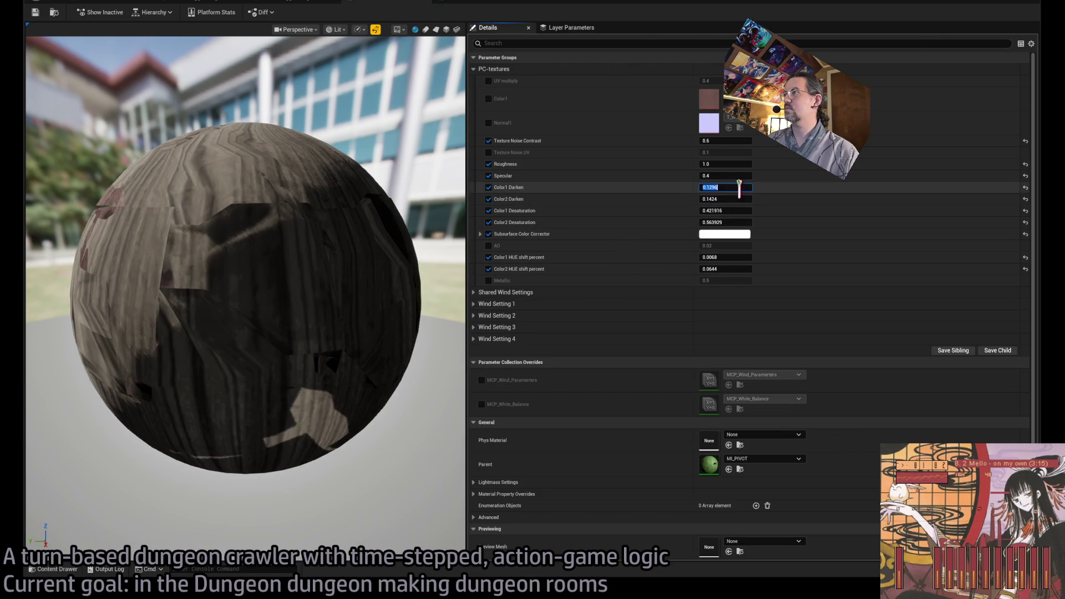
key("Return")
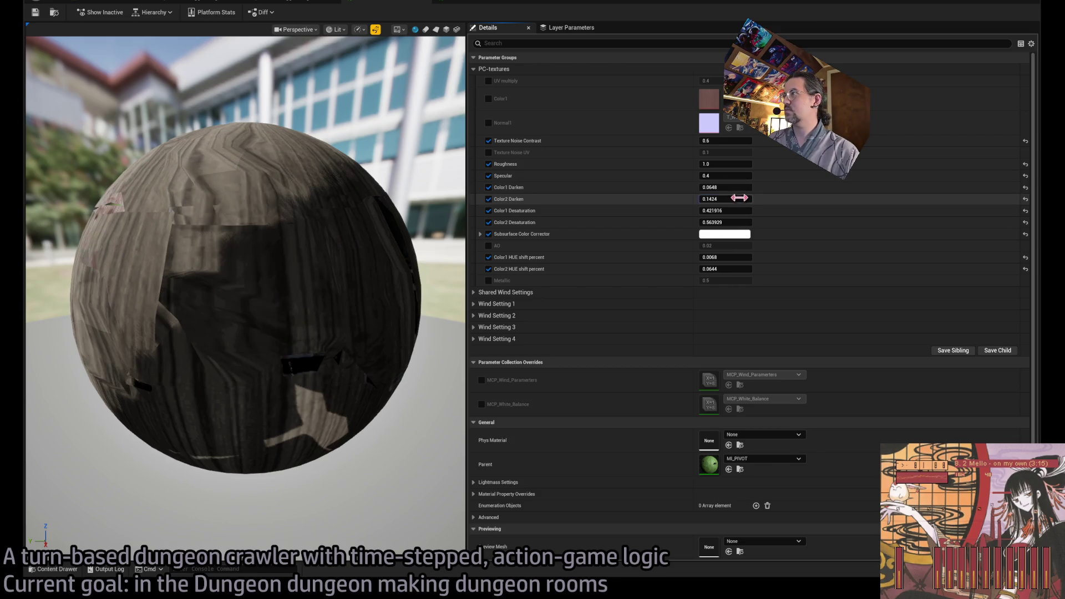
type("/2")
key("Return")
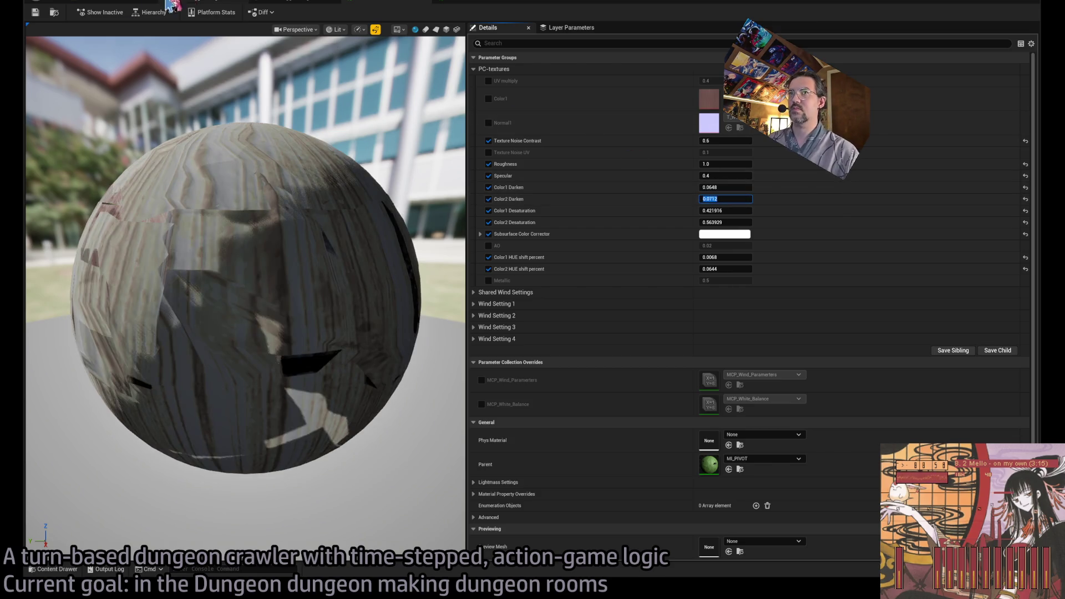
left_click(330, 3)
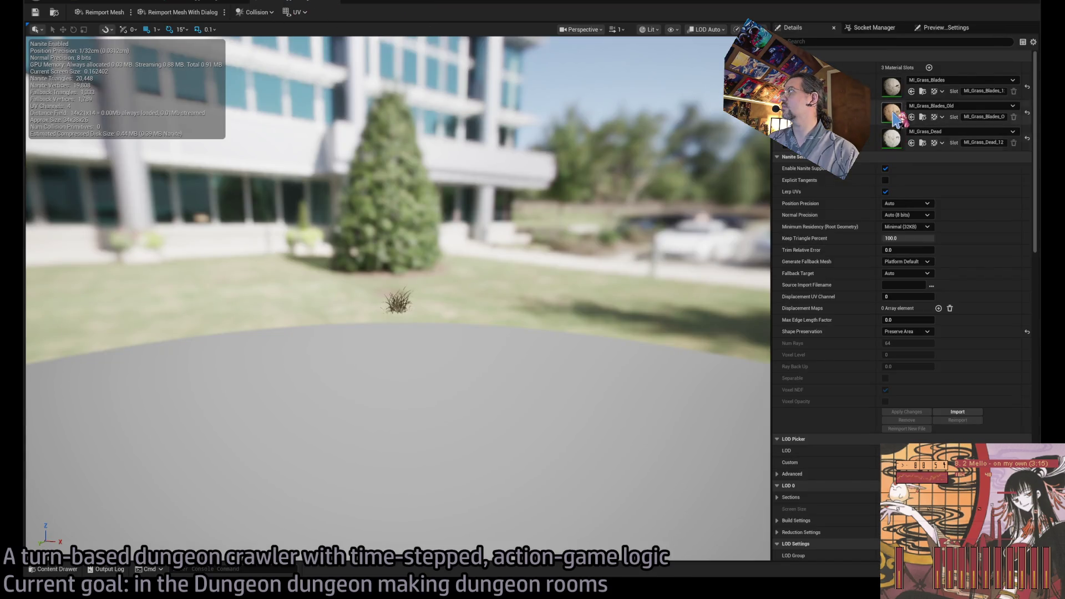
Step: Select KentuckyBluegrass_15 and open its grass mesh and darker material instance
double_click(900, 94)
left_click(330, 3)
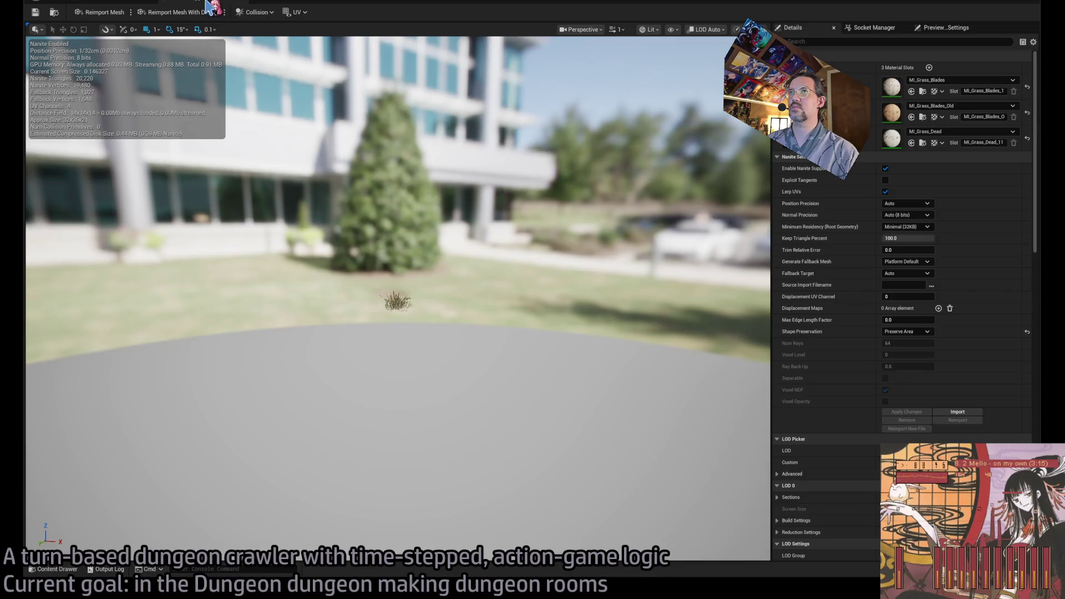
left_click(222, 3)
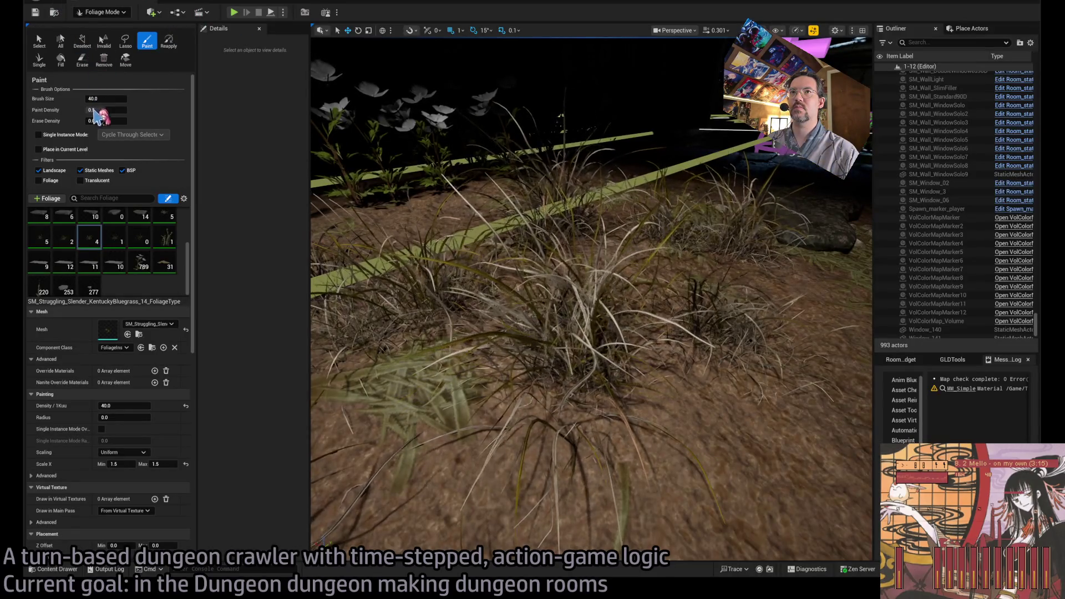
left_click(114, 234)
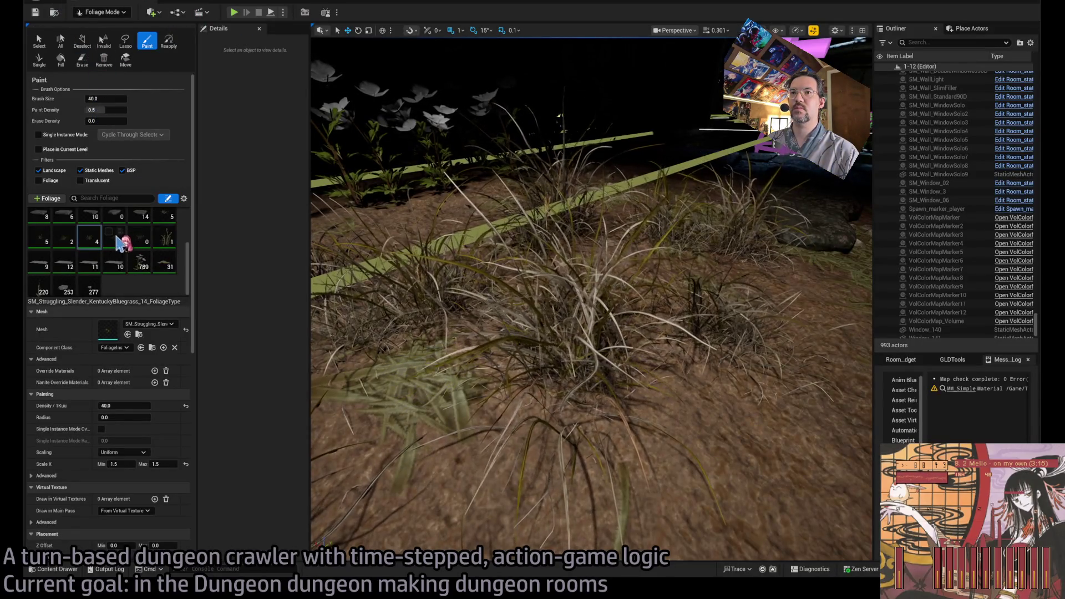
double_click(108, 333)
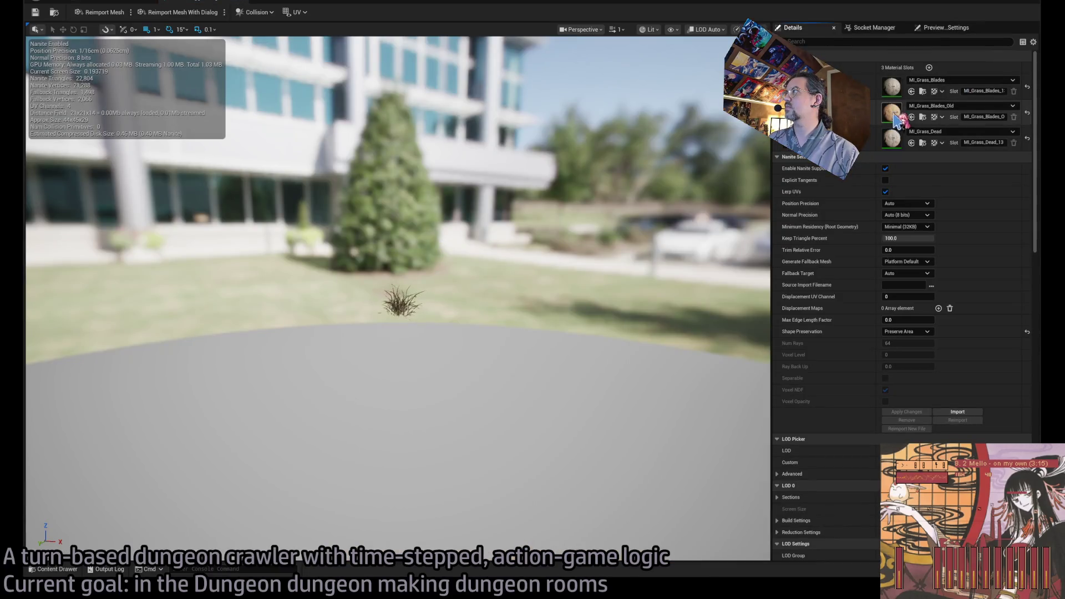
double_click(891, 87)
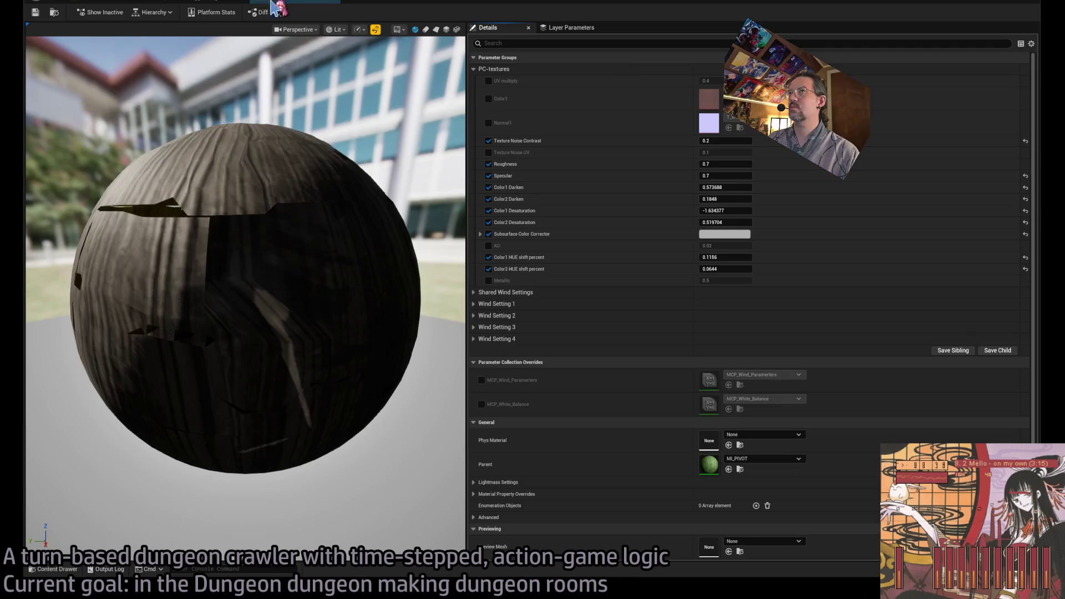
left_click(228, 3)
left_click(391, 3)
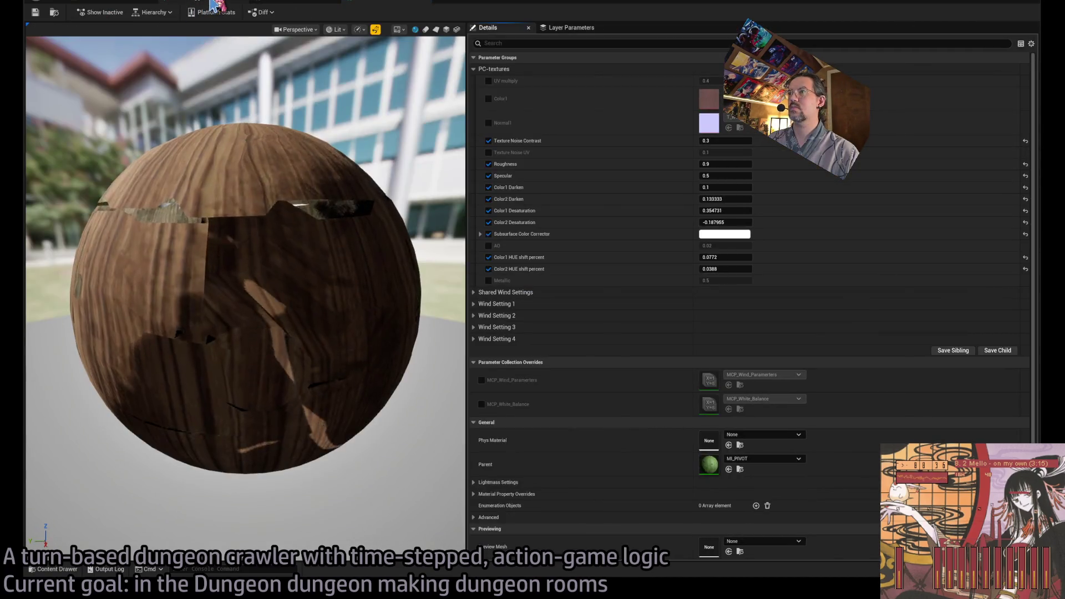
left_click(391, 3)
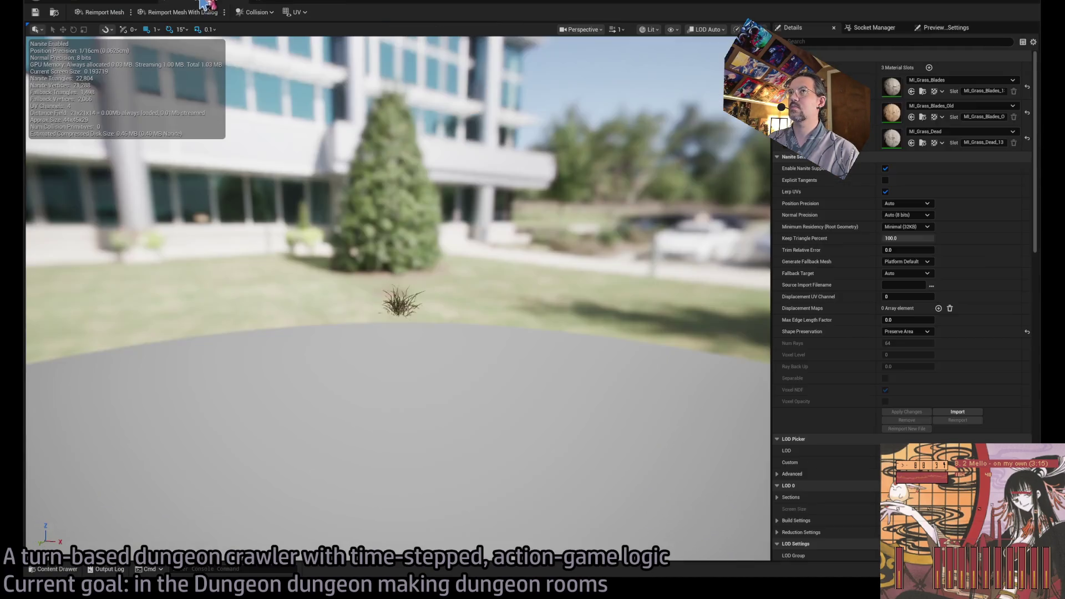
double_click(891, 138)
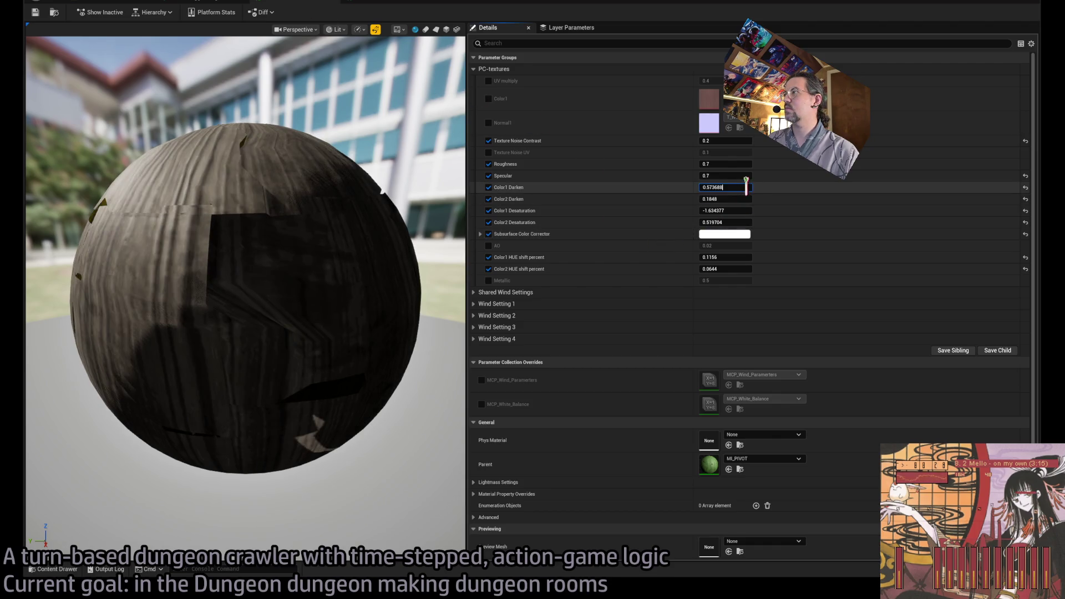
Step: Halve Color1 Darken and Color2 Darken in both of its grass material instances
type("/2")
key("Return")
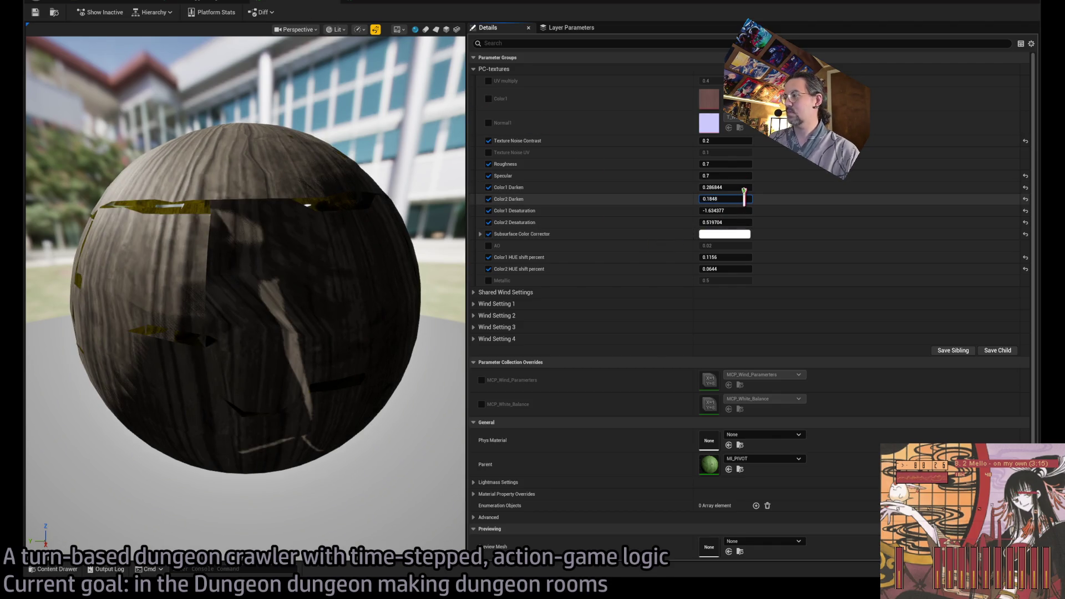
key("Return")
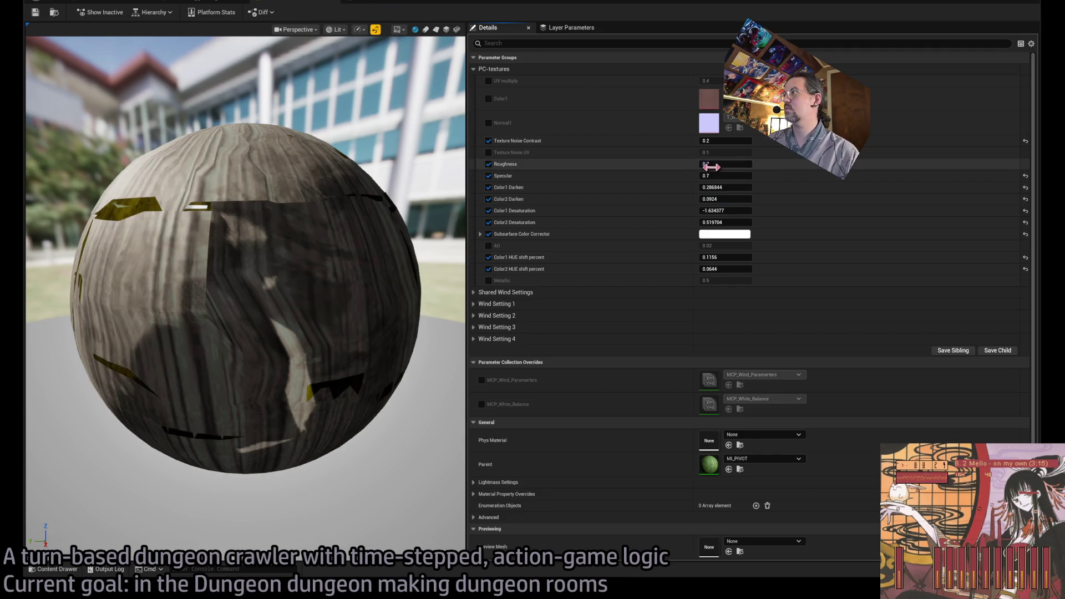
left_click(736, 187)
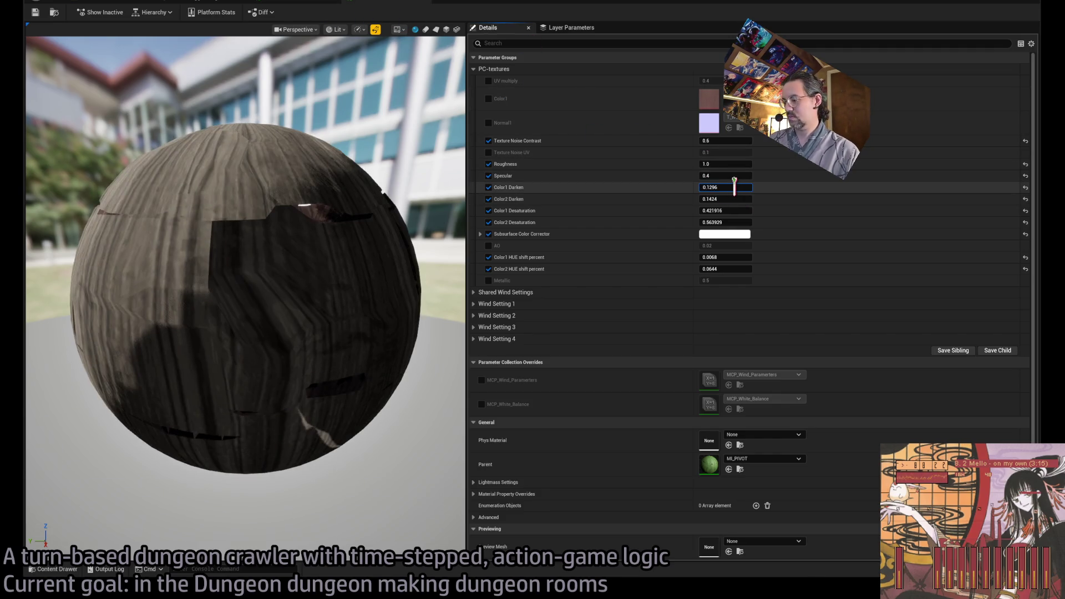
type("/2")
key("Return")
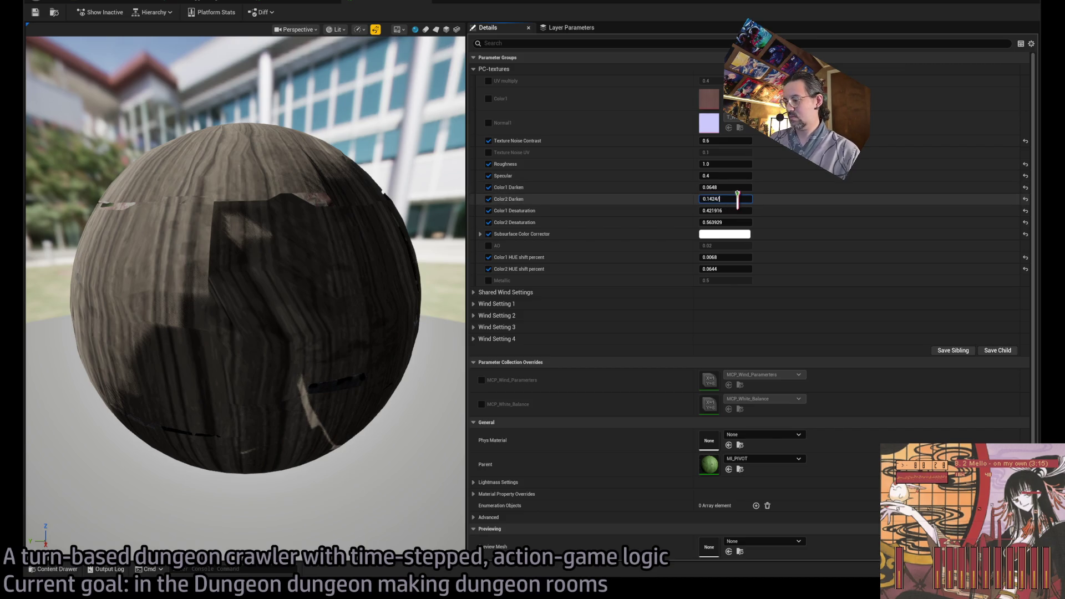
type("2")
key("Return")
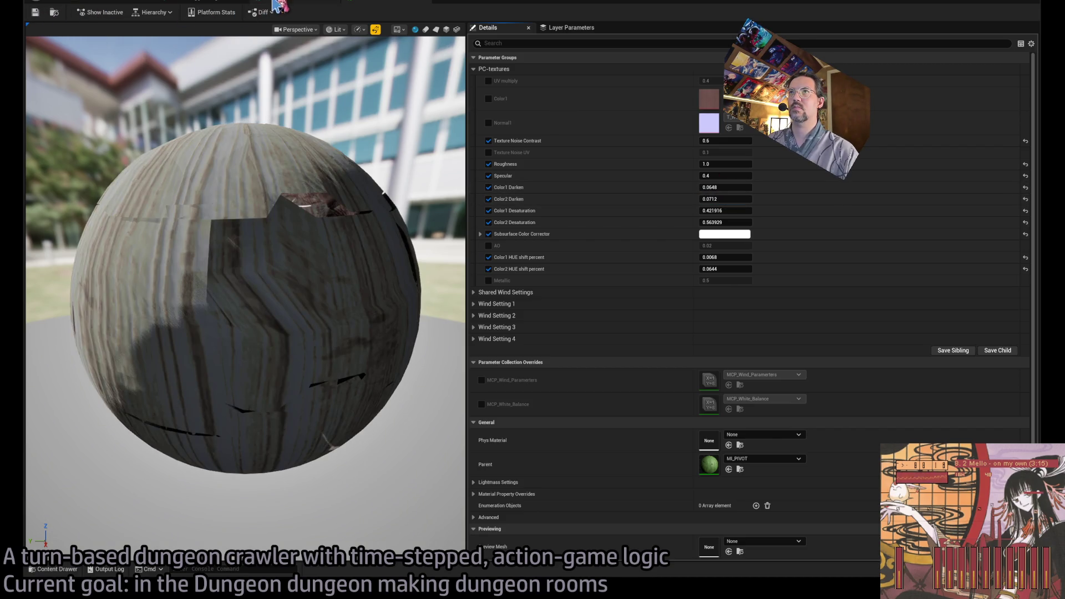
Step: Select KentuckyBluegrass_16 in Foliage Mode and open its grass material instance
left_click(271, 4)
left_click(87, 3)
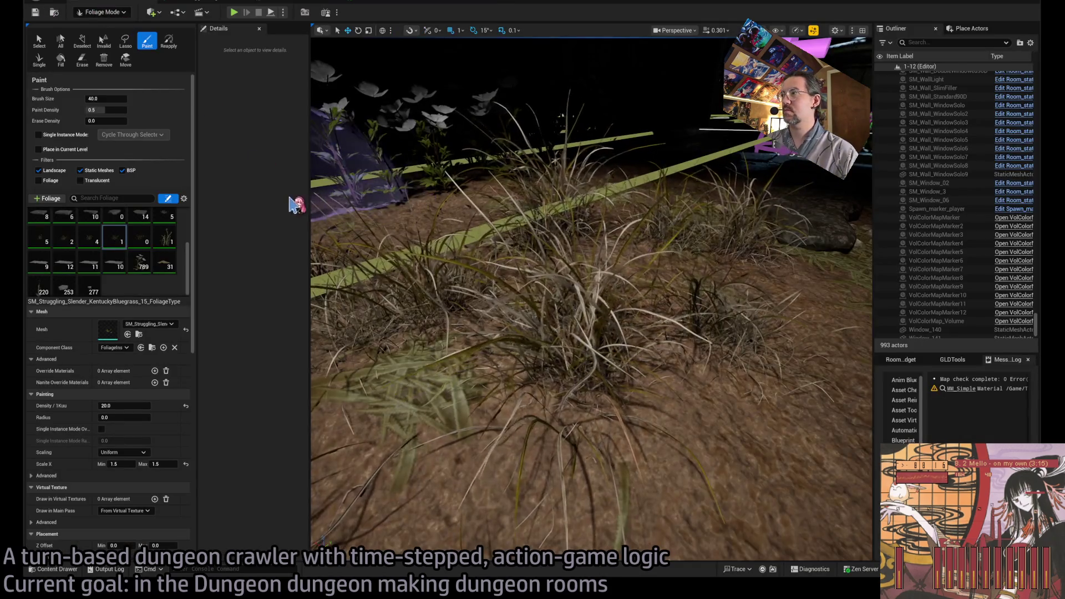
left_click(141, 244)
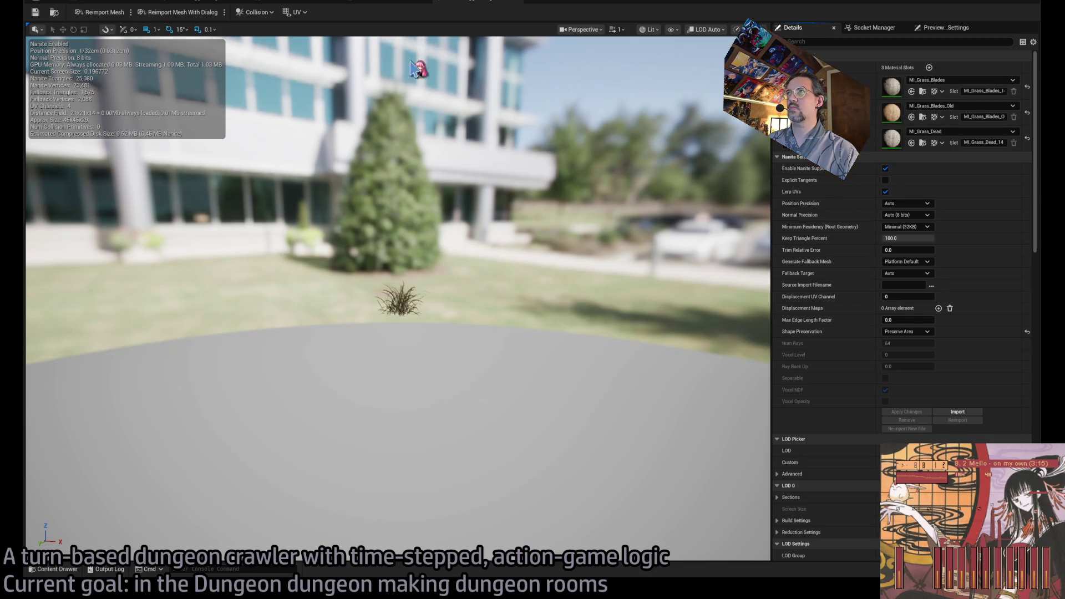
left_click(460, 3)
left_click(475, 4)
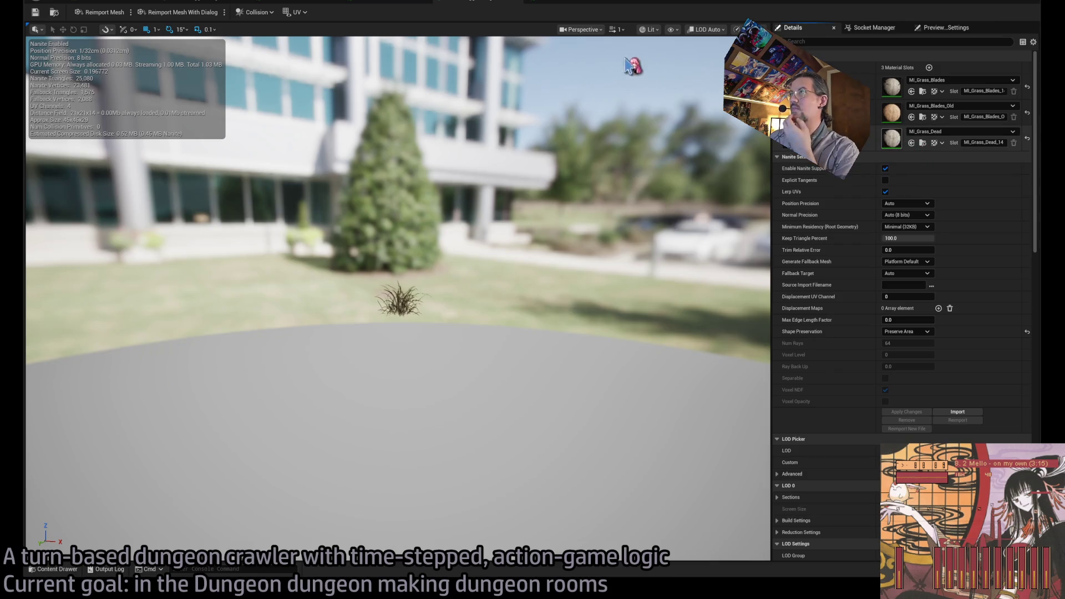
left_click(613, 3)
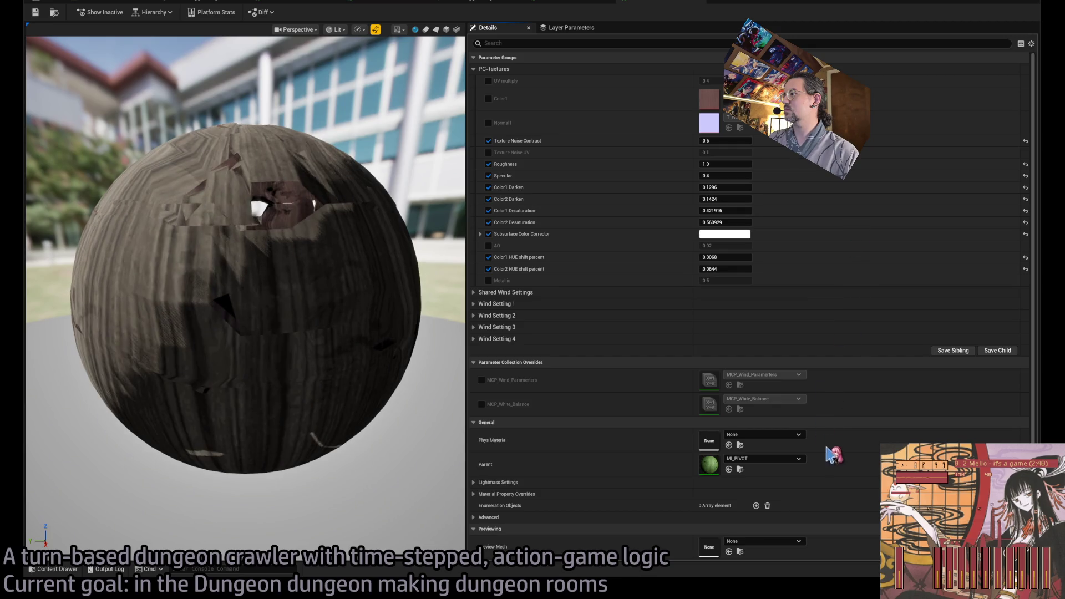
Step: Halve its Color1 and Color2 Darken to 0.0648 and 0.0712, then return to the level
left_click(748, 186)
type("2")
key("Return")
left_click(737, 198)
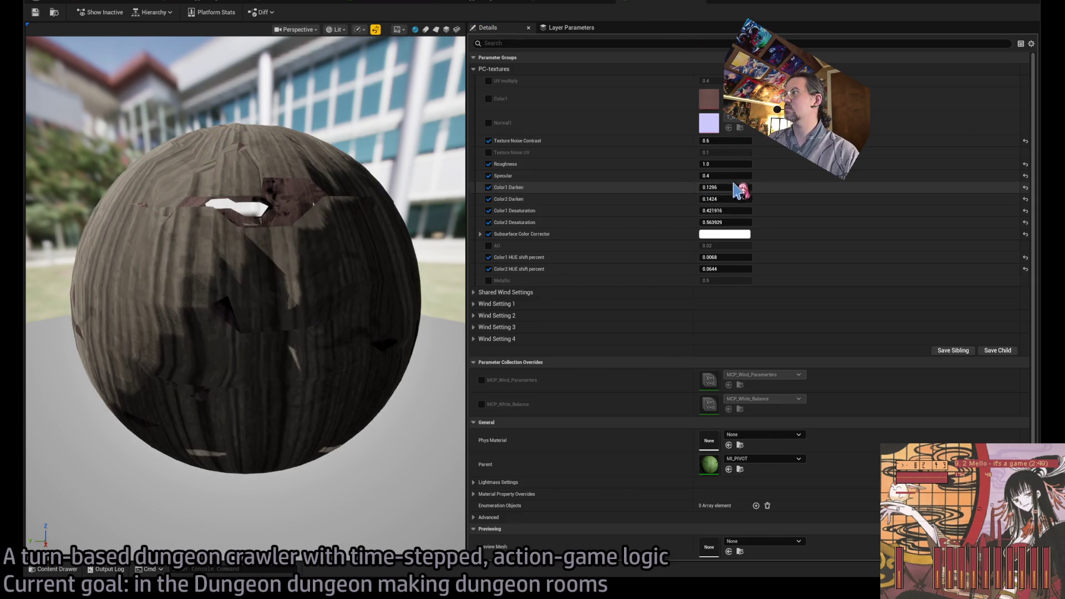
type("/2")
key("Return")
left_click(733, 200)
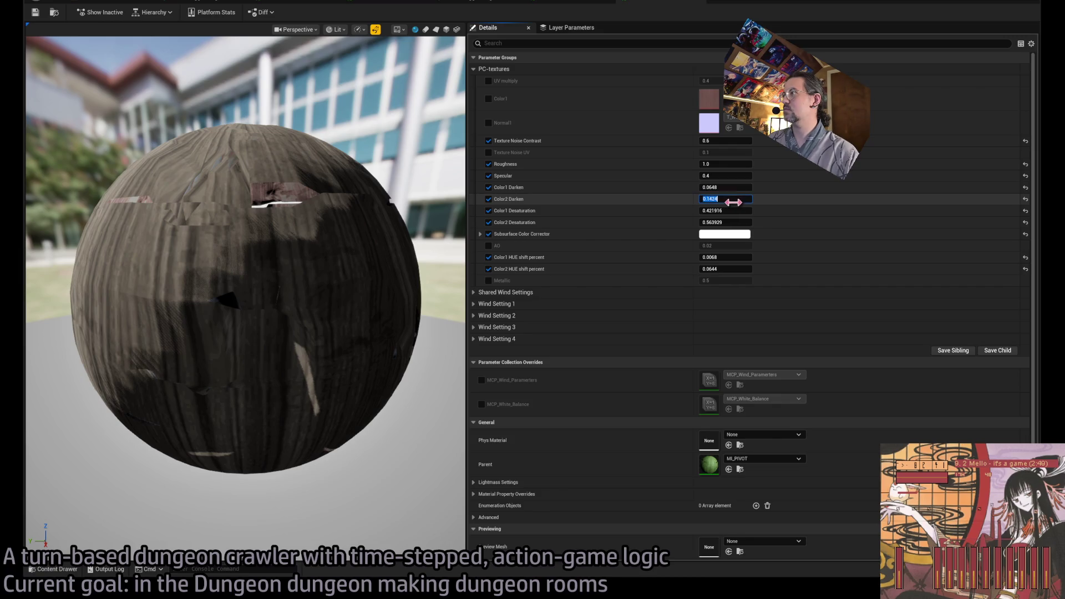
key("Return")
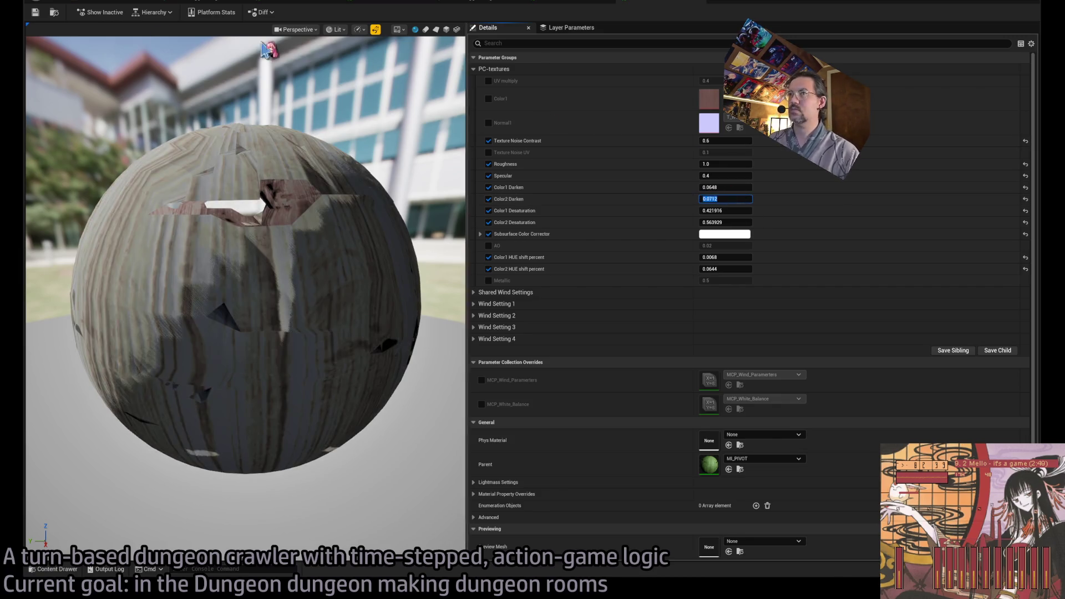
left_click(85, 2)
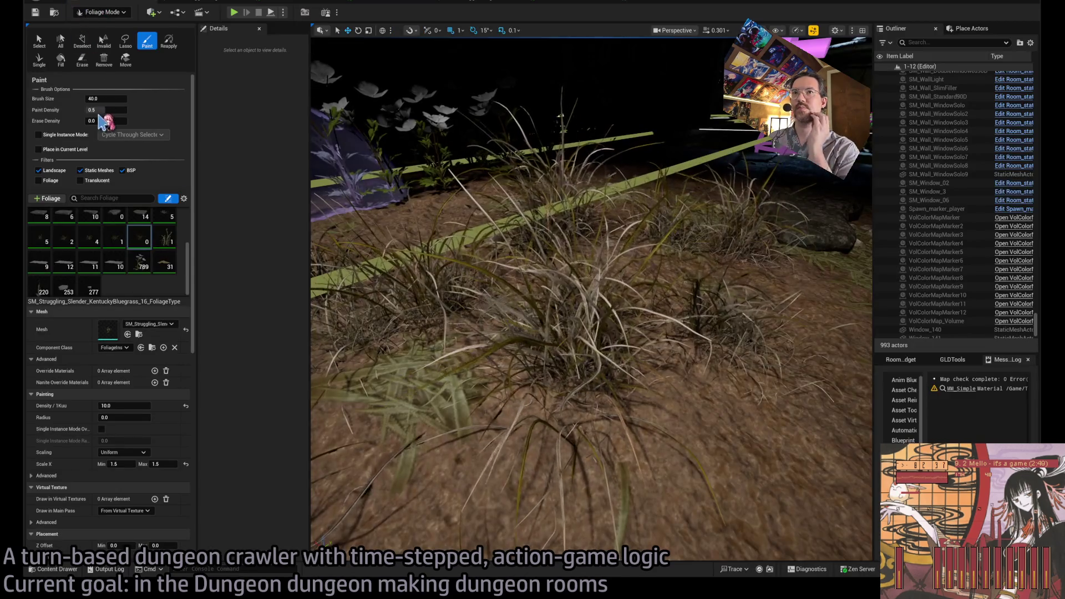
Step: Select KentuckyBluegrass_12 and open its grass mesh and material instances
scroll(361, 168, "down", 10)
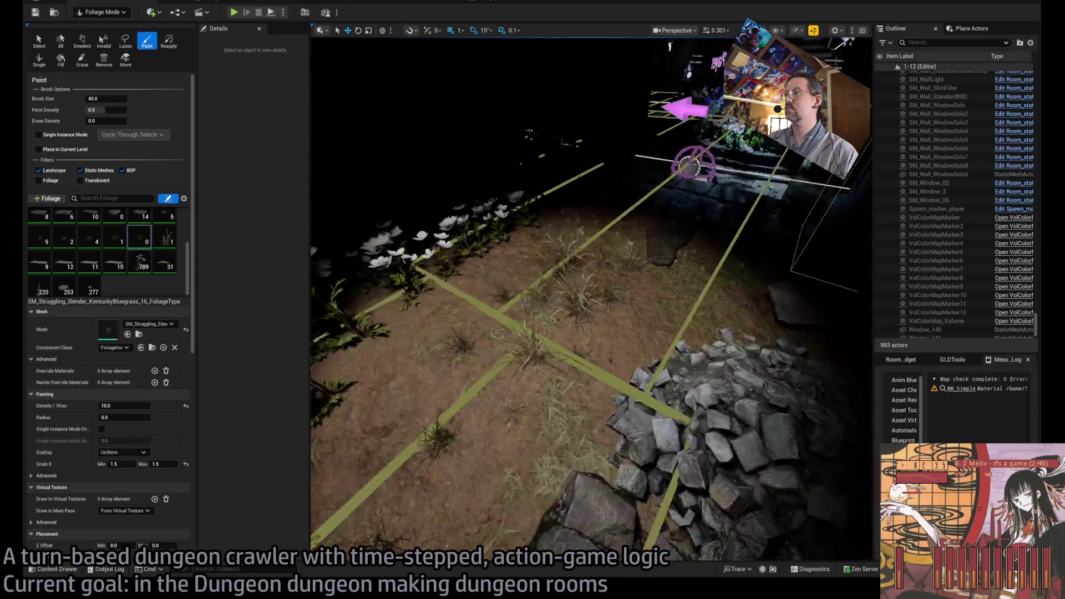
scroll(591, 299, "up", 10)
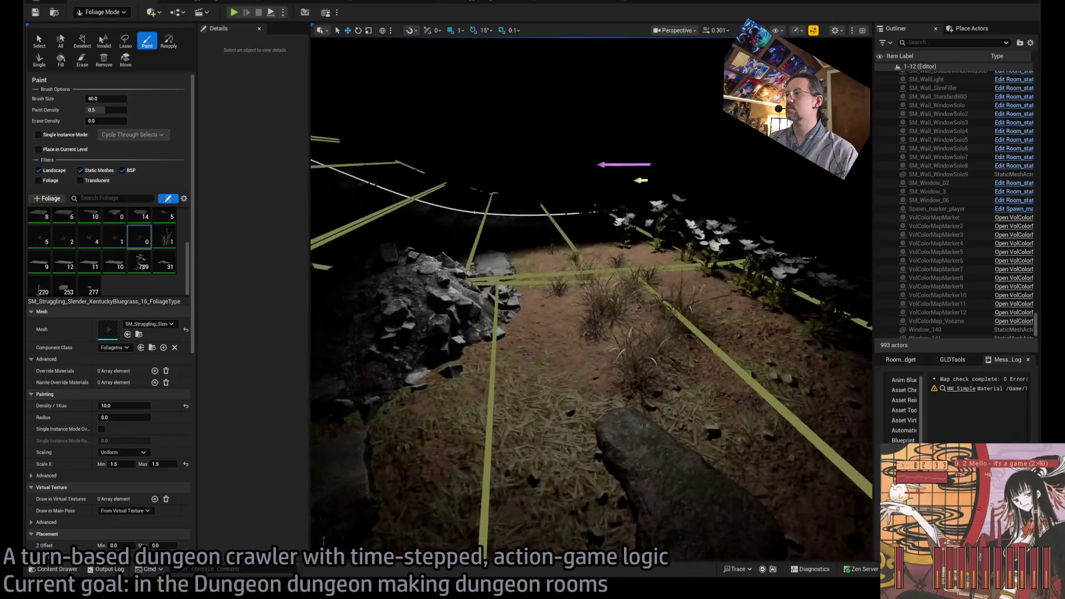
scroll(591, 298, "down", 5)
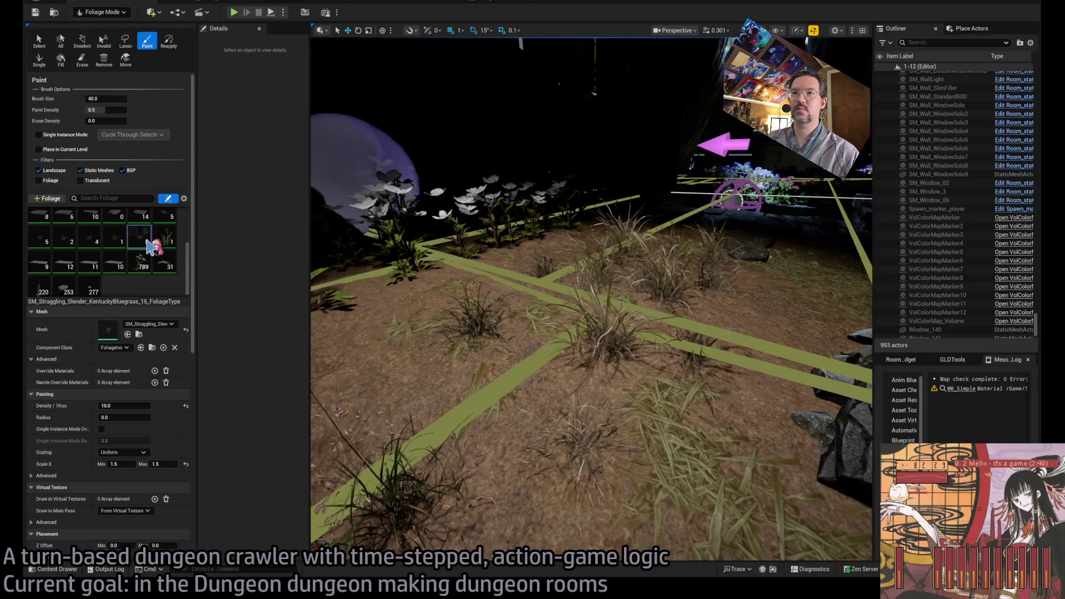
scroll(155, 247, "up", 1)
left_click(43, 260)
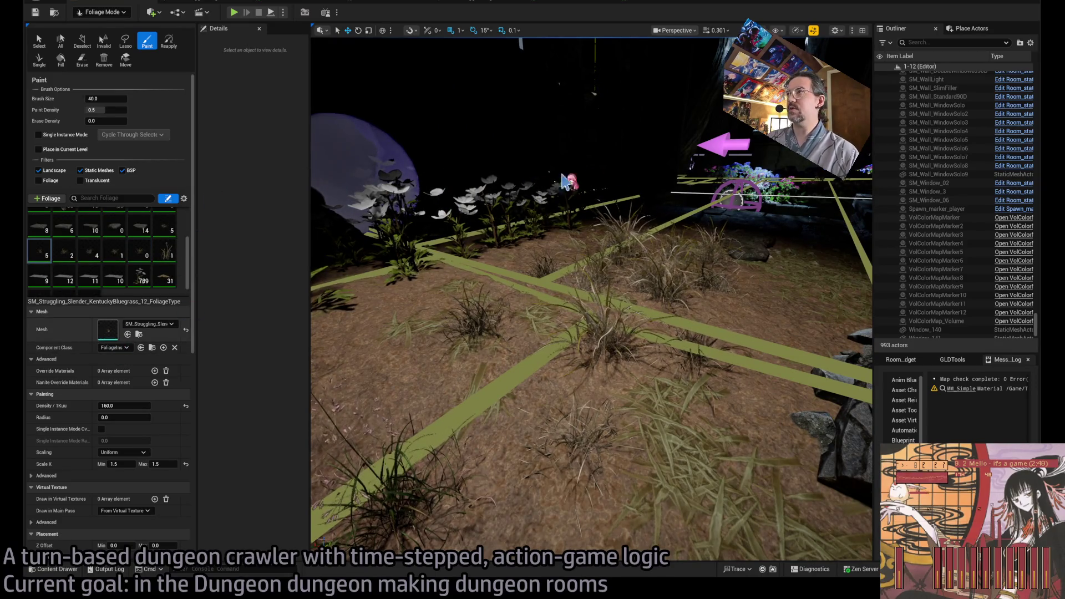
double_click(108, 329)
double_click(869, 83)
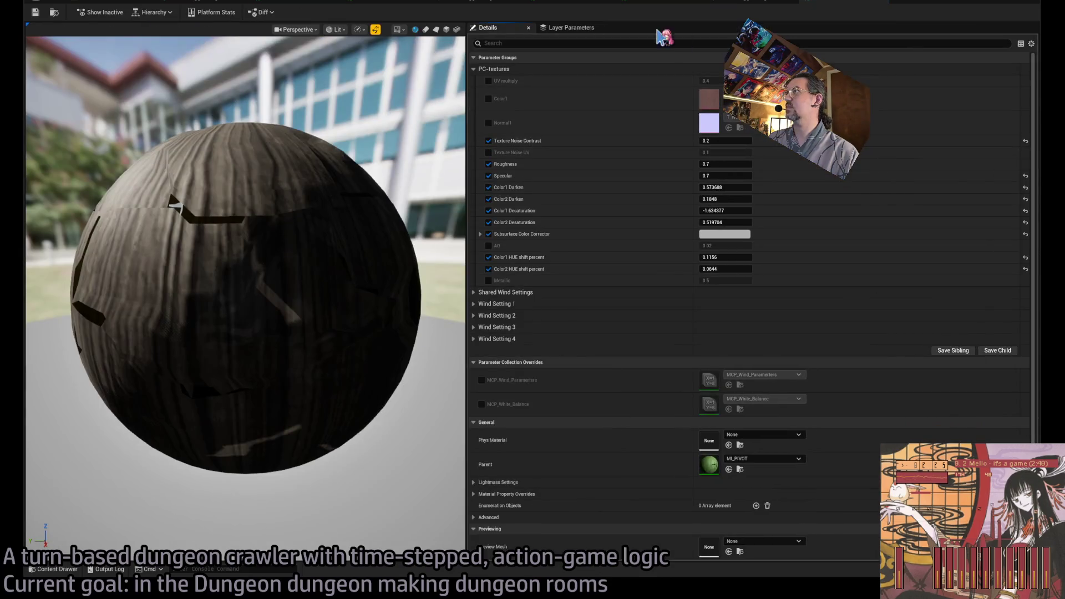
left_click(738, 3)
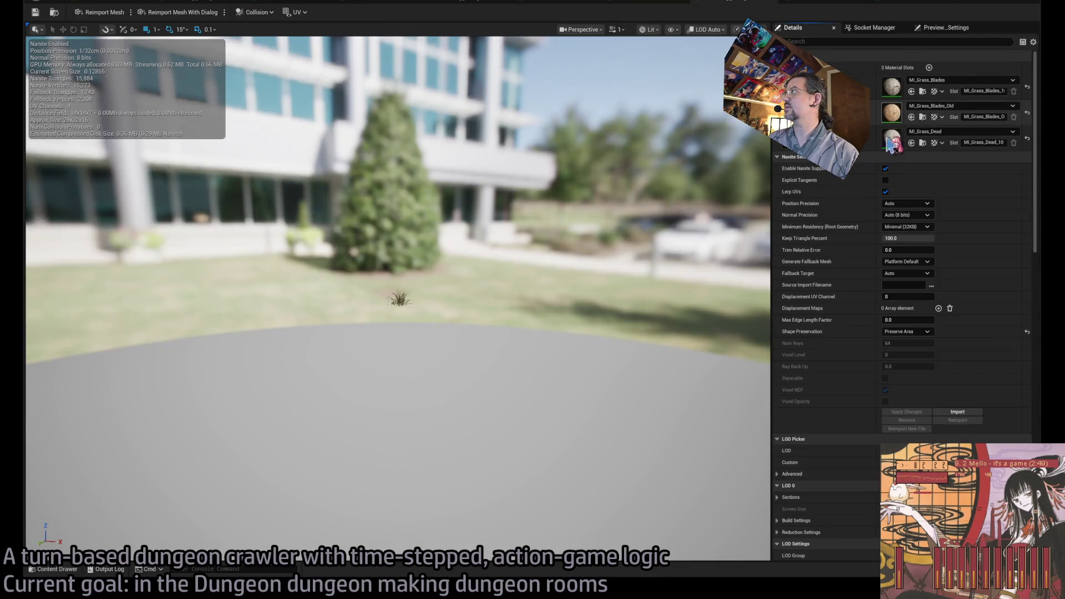
double_click(891, 143)
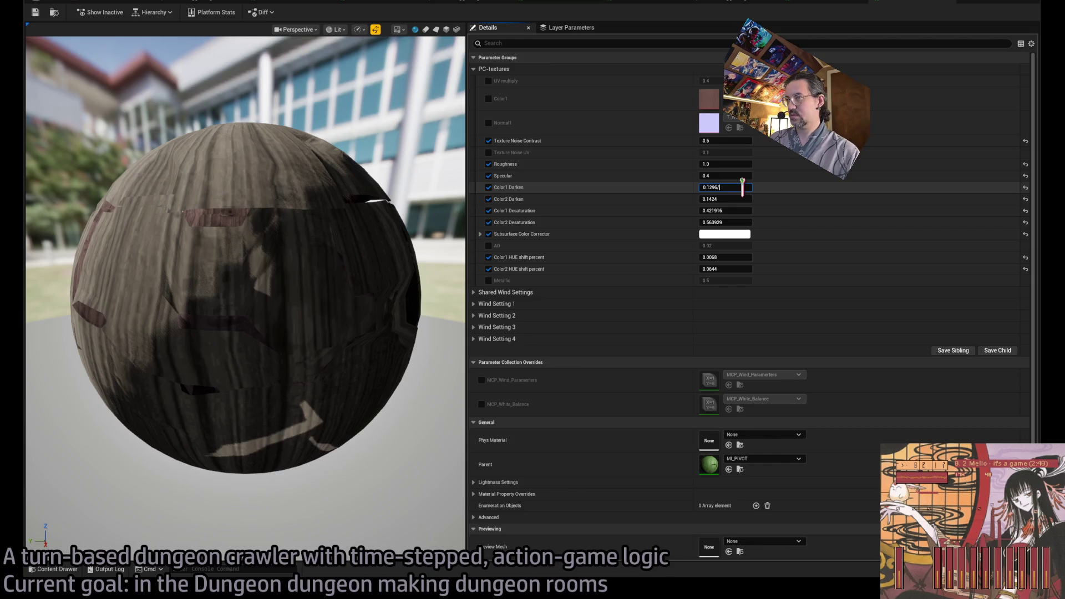
Step: Halve Color1 Darken to 0.286844 and Color2 Darken to 0.0924
type("2")
key("Return")
left_click(729, 202)
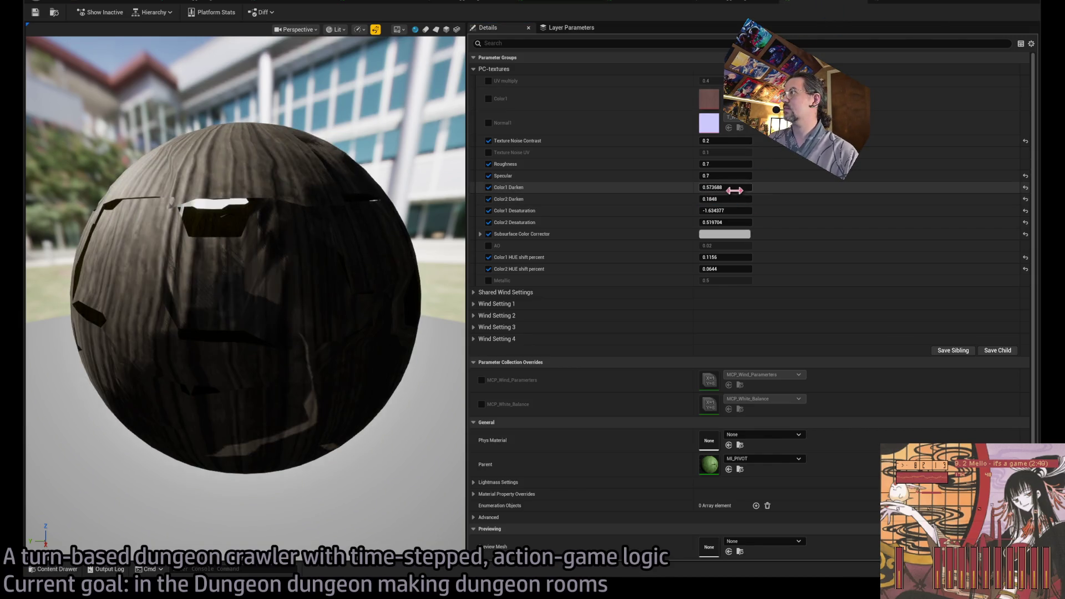
type("/2")
key("Return")
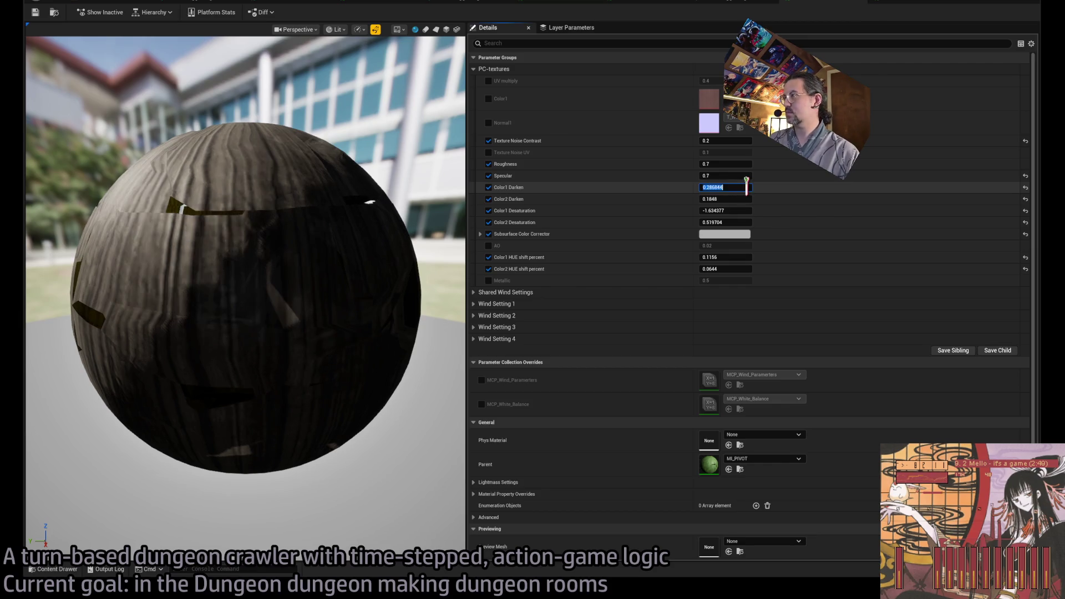
key("Return")
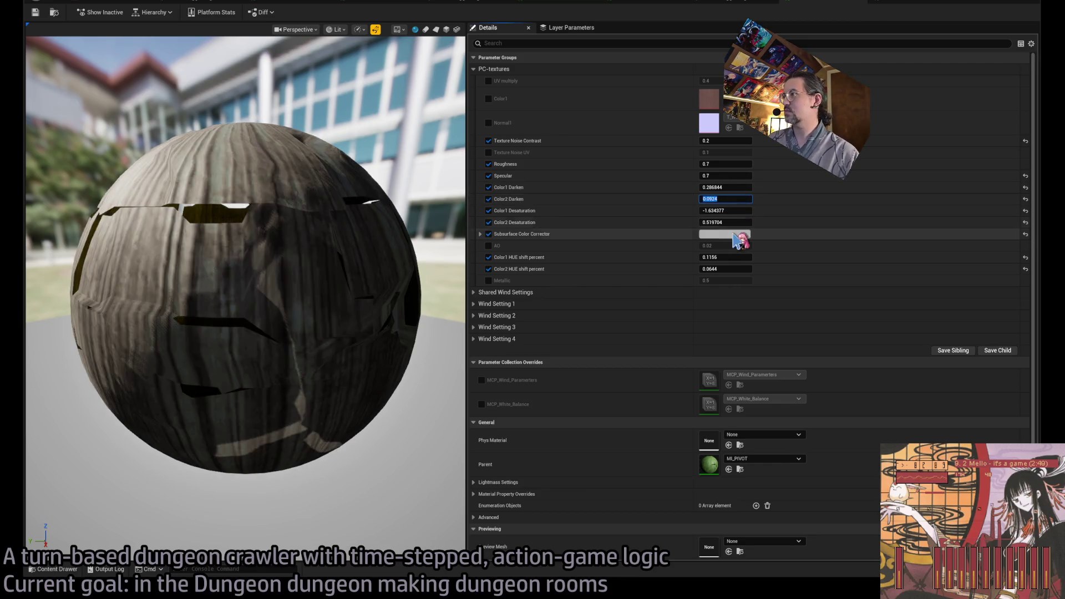
Step: Compare the grass mesh and material sphere previews, then go back to foliage painting
left_click(846, 6)
left_click(666, 7)
left_click(567, 7)
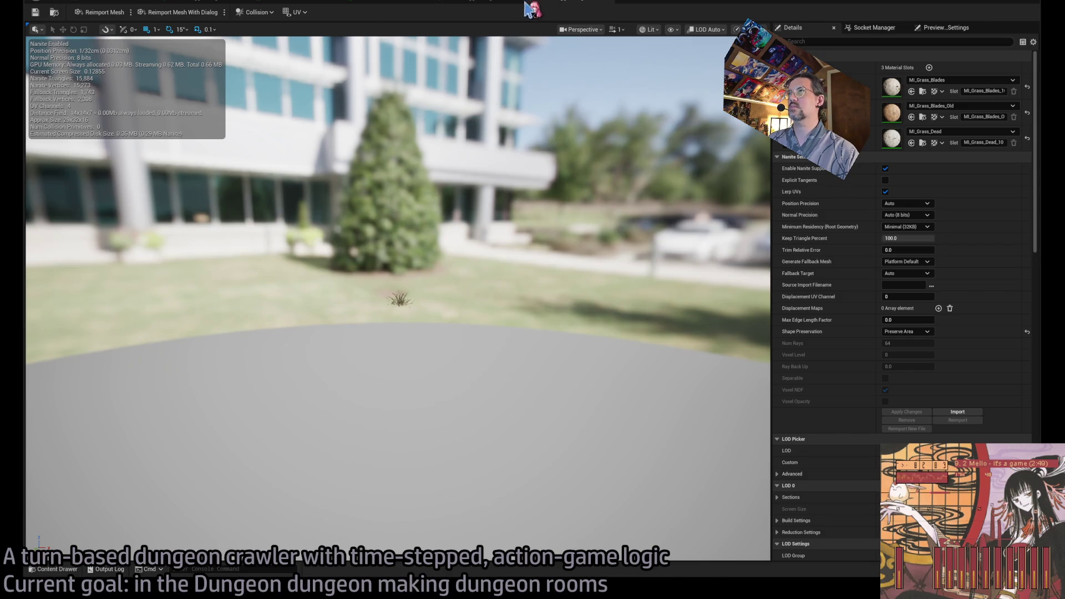
left_click(492, 5)
left_click(567, 6)
left_click(255, 6)
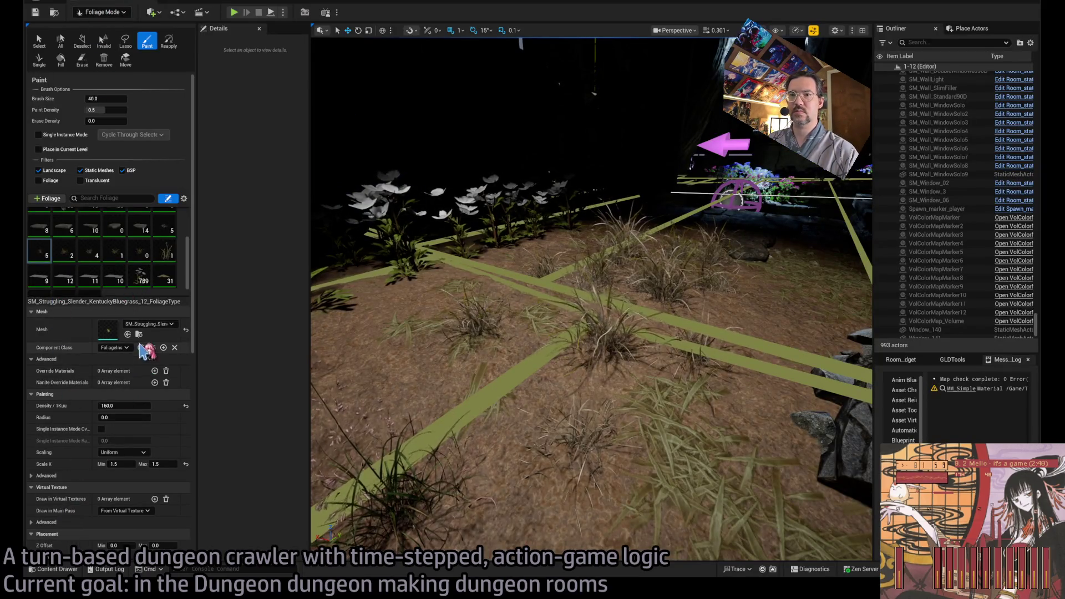
Step: Browse to the grass type's mesh and look through the Struggling, Healthy and Slender folders
left_click(138, 334)
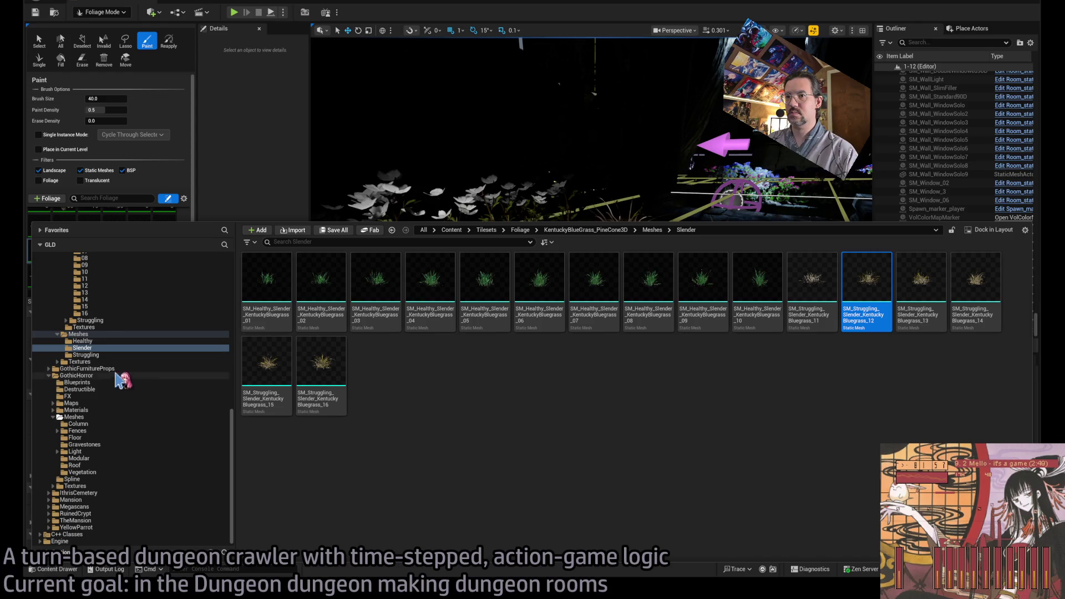
left_click(106, 355)
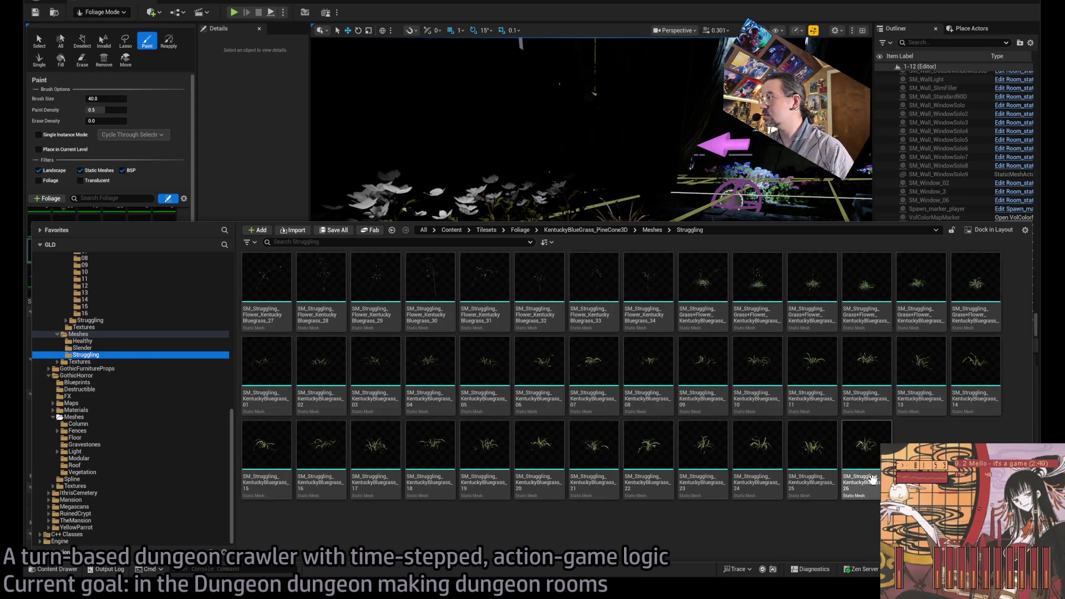
left_click(111, 341)
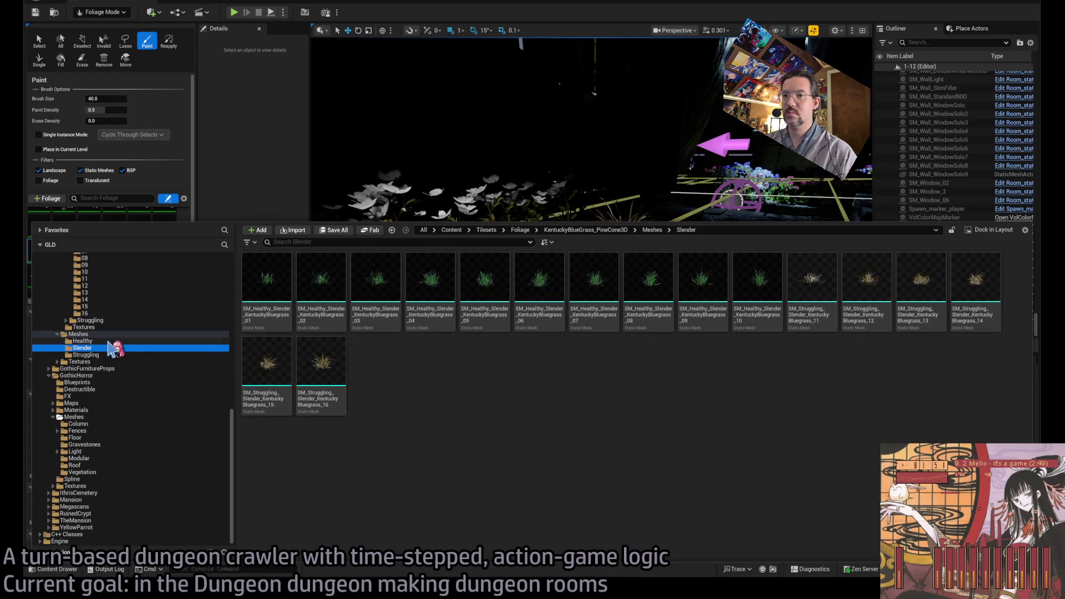
scroll(840, 474, "down", 1)
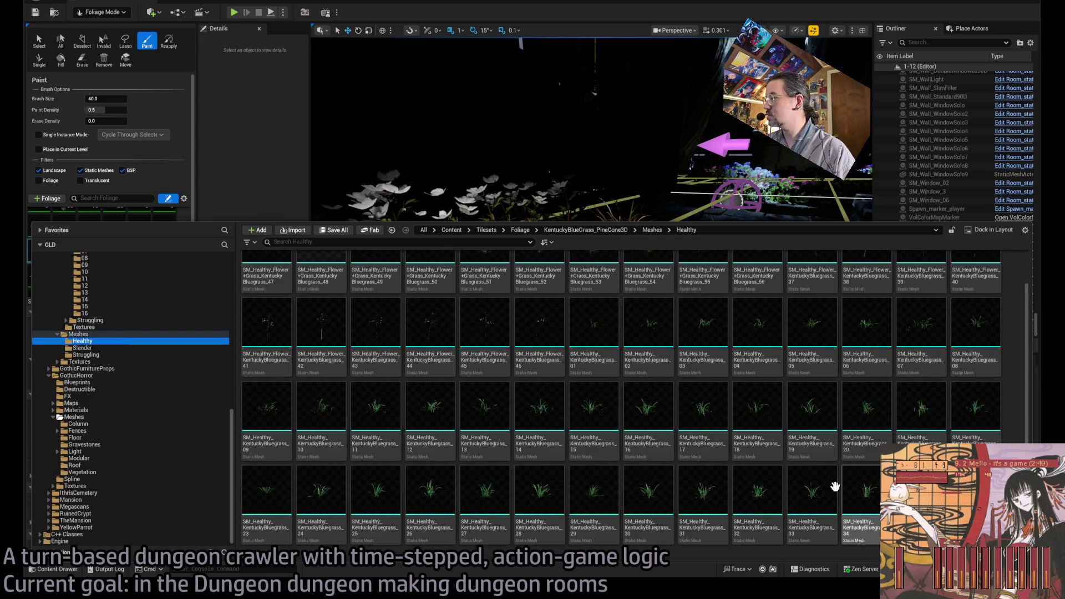
left_click(105, 348)
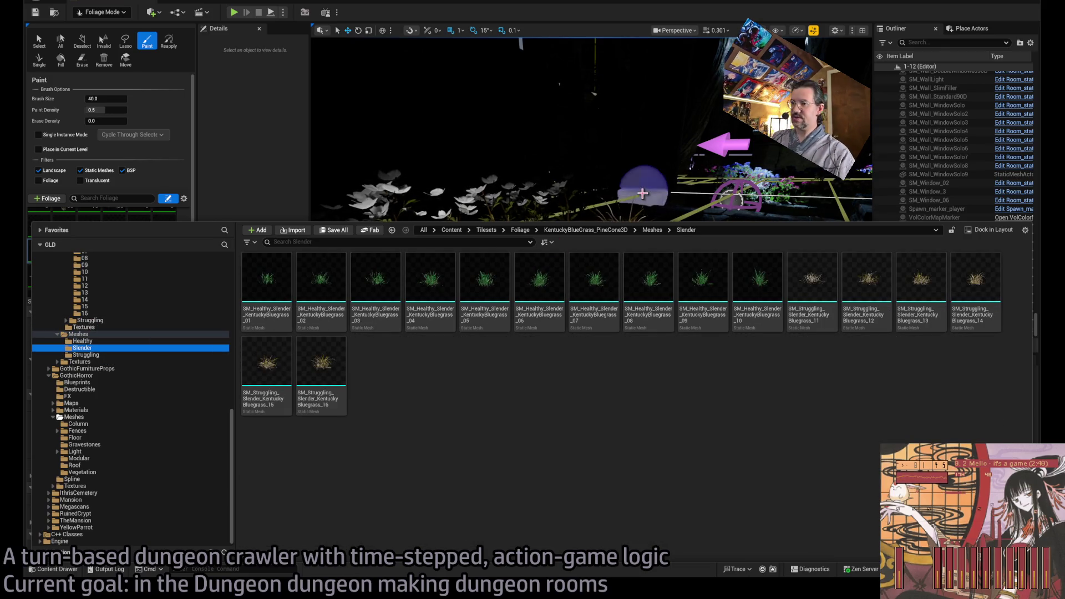
right_click(660, 177)
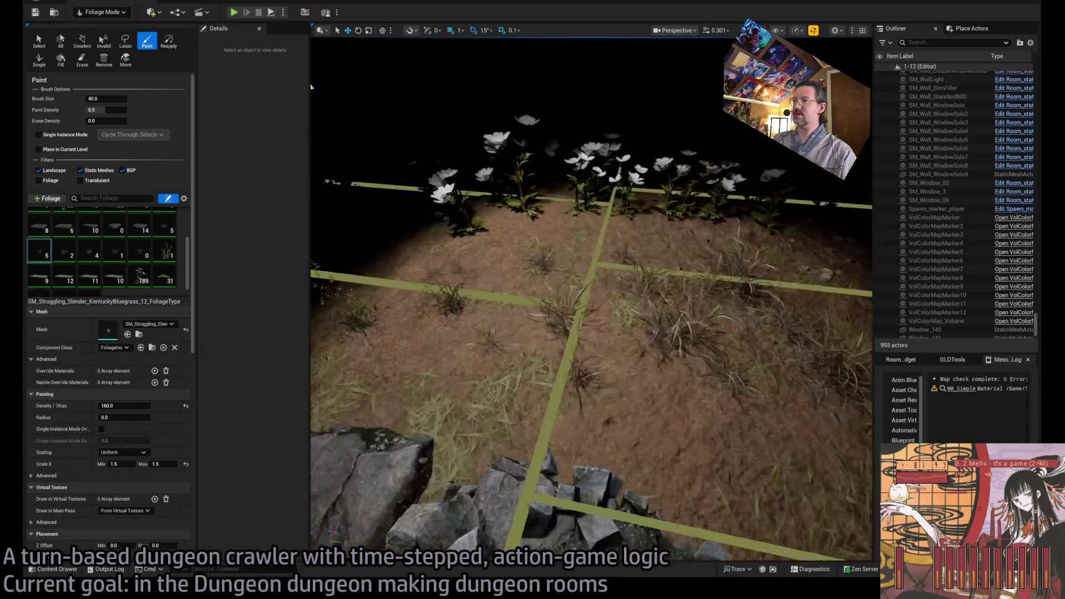
Step: Delete the stray flower foliage type and start Play In Editor with Alt+P
key("s")
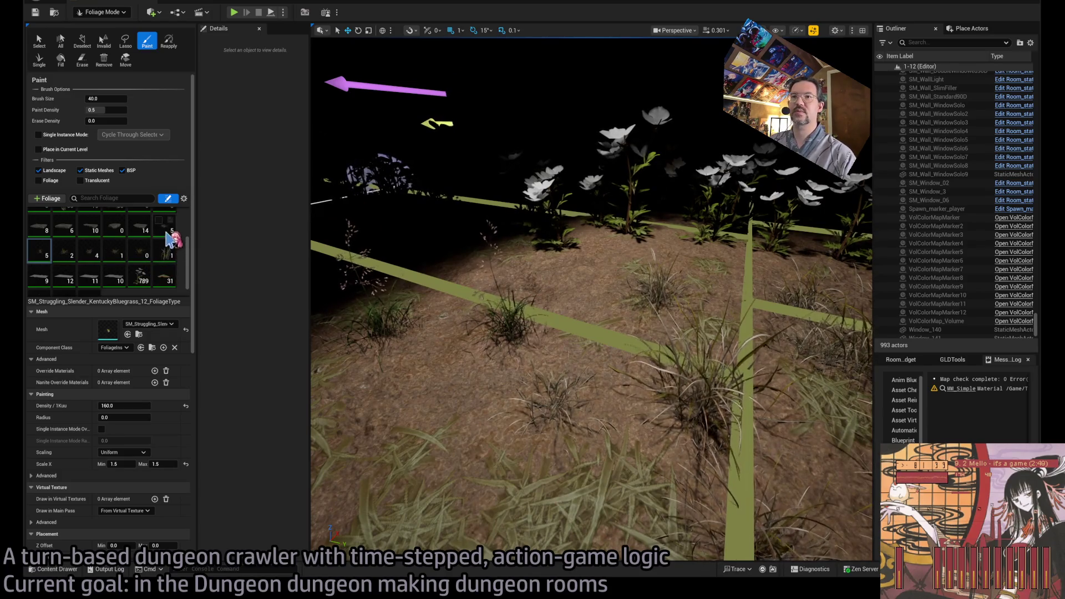
scroll(133, 247, "down", 1)
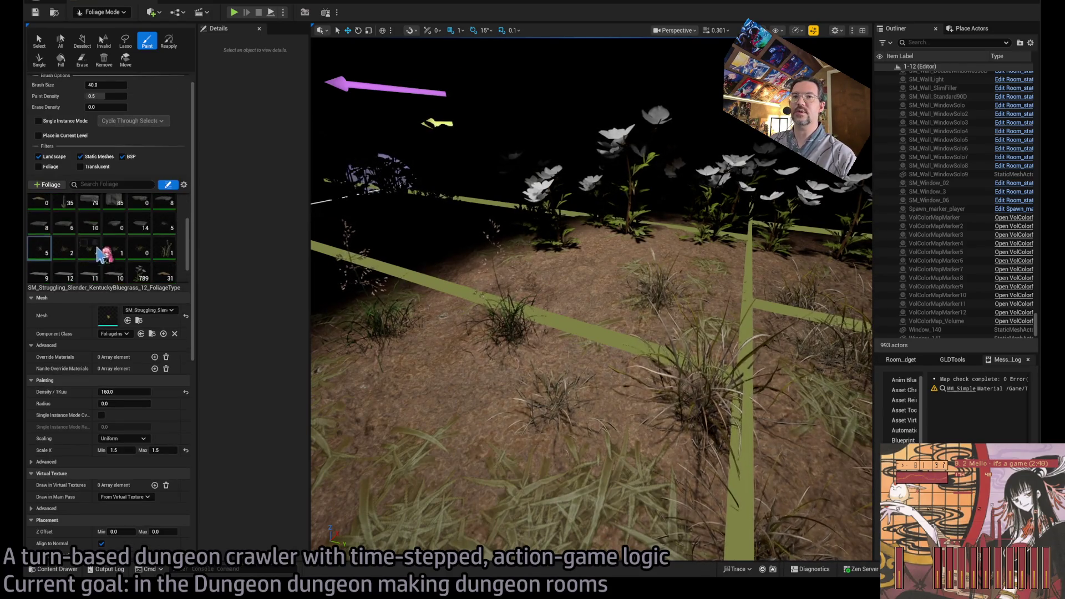
scroll(147, 255, "up", 1)
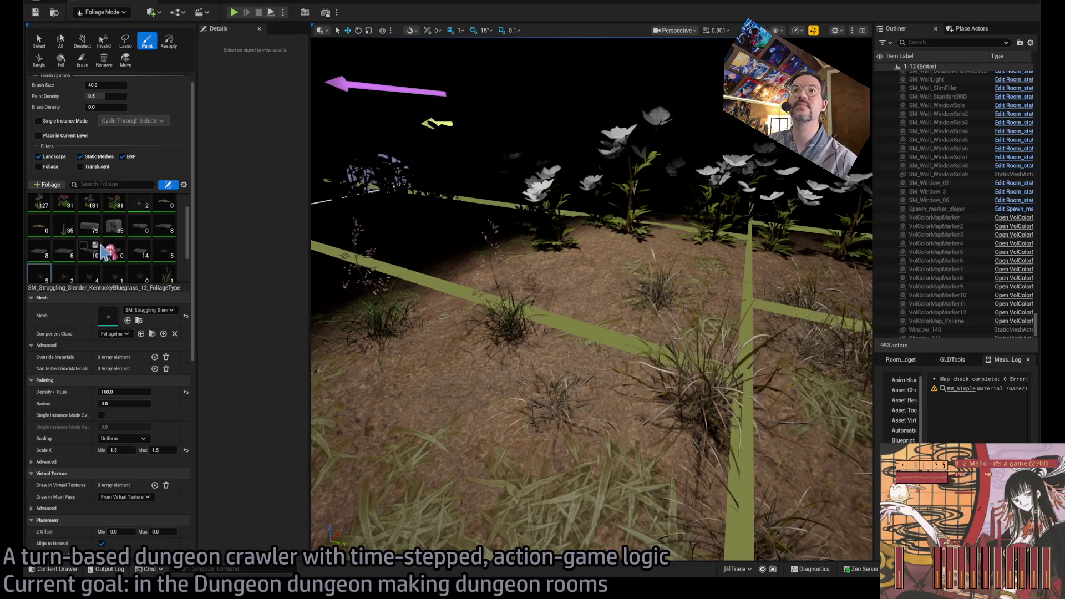
scroll(147, 239, "up", 1)
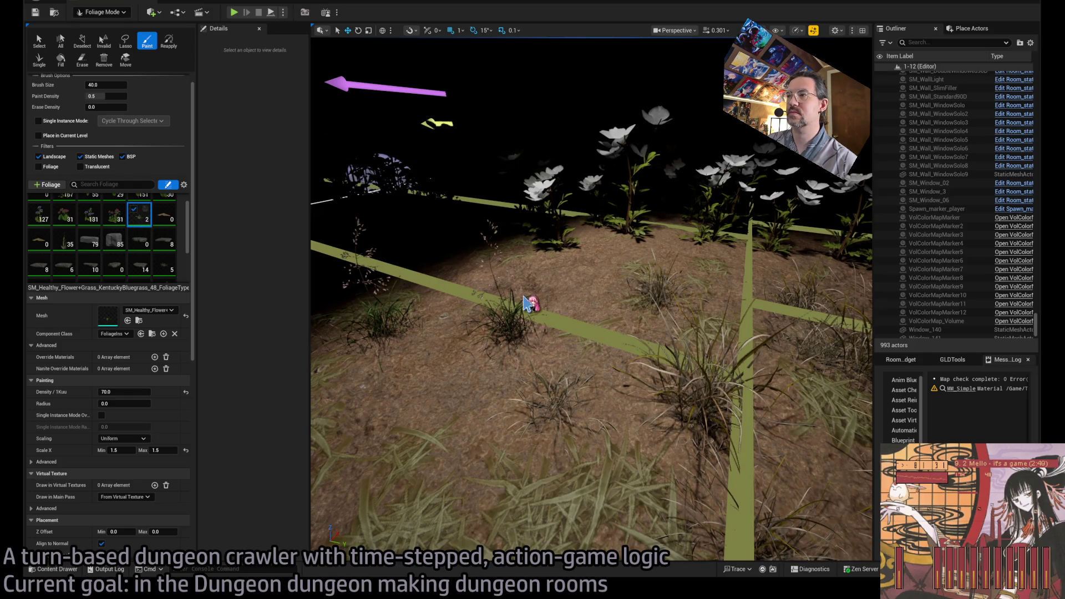
key("Delete")
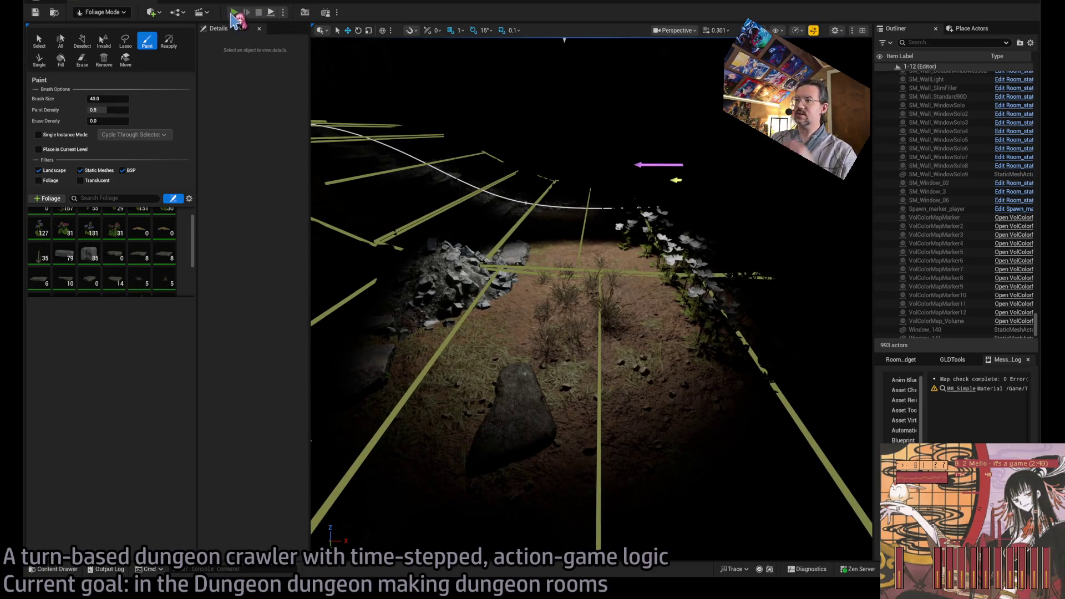
key("alt+p")
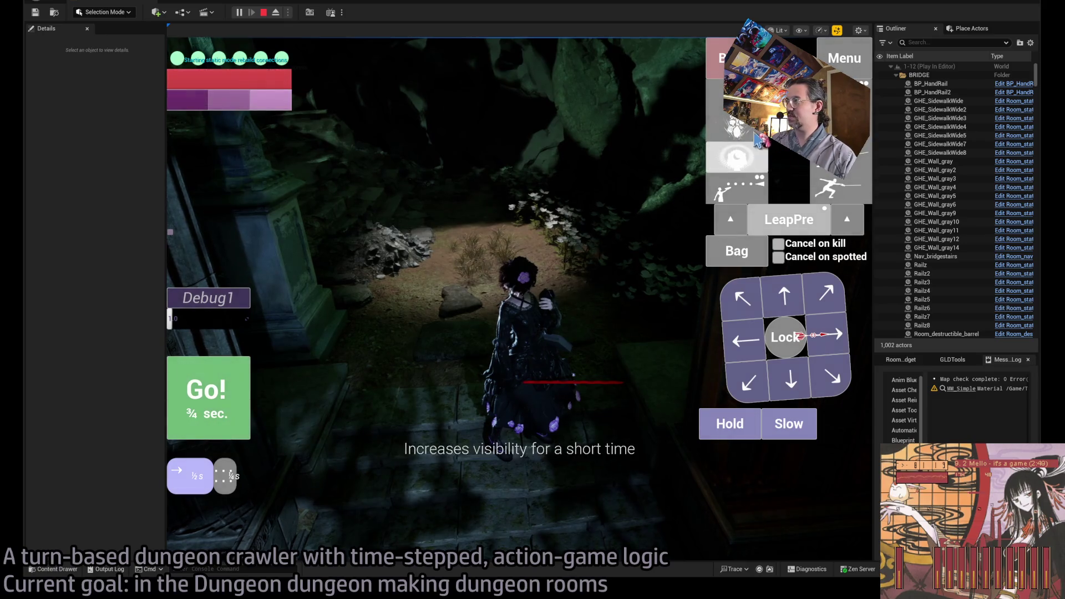
Step: Queue an ability in the game HUD, then stop the play-test with Esc
left_click(757, 192)
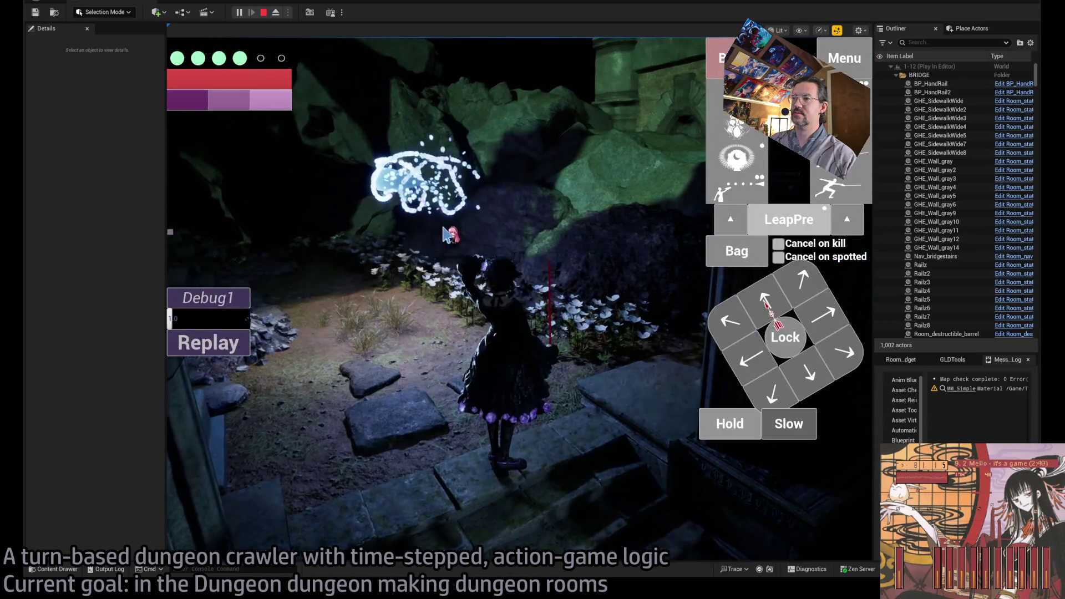
key("Escape")
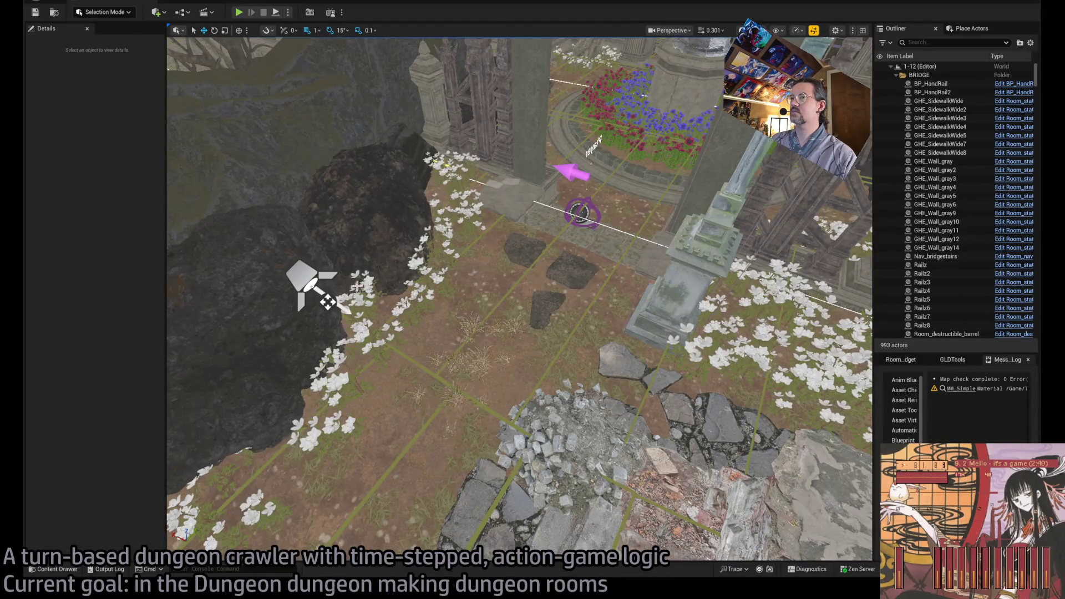
Step: Delete the stray spotlight and select six bluegrass foliage types starting with KentuckyBluegrass_16
left_click(319, 291)
key("Delete")
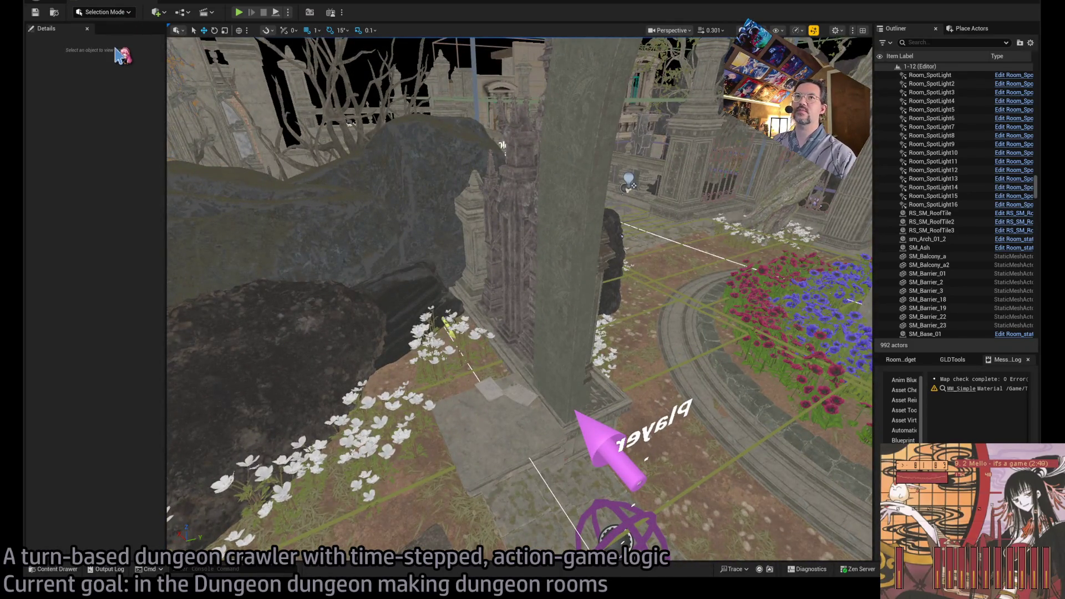
key("shift+3")
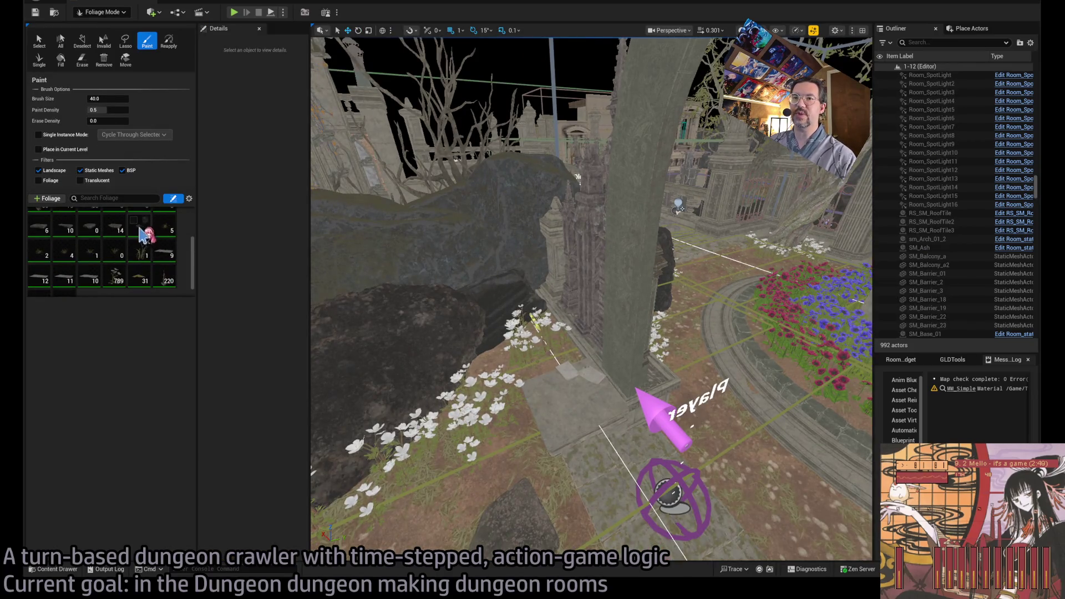
left_click(142, 233)
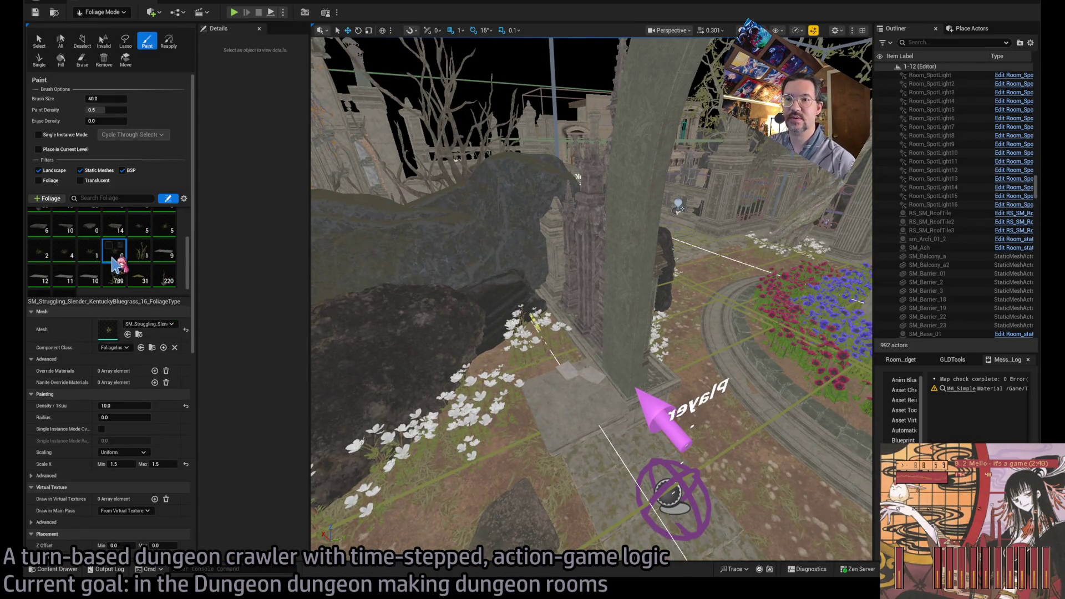
left_click(138, 228, "shift")
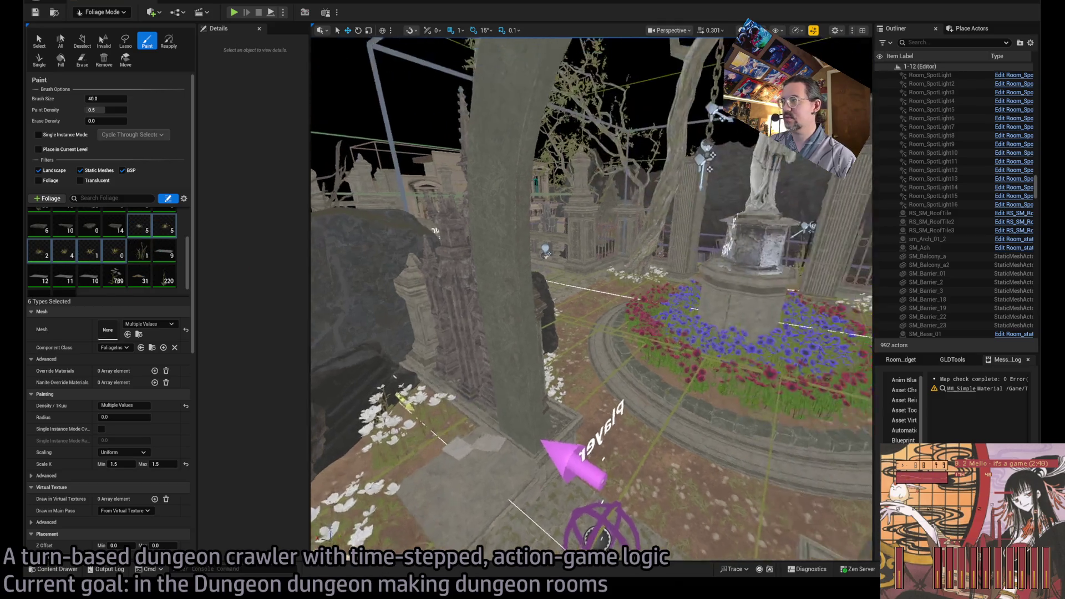
Step: Paint bluegrass beside the stepping stones and flower bed near the gravestone
left_click_drag(588, 300, 533, 277)
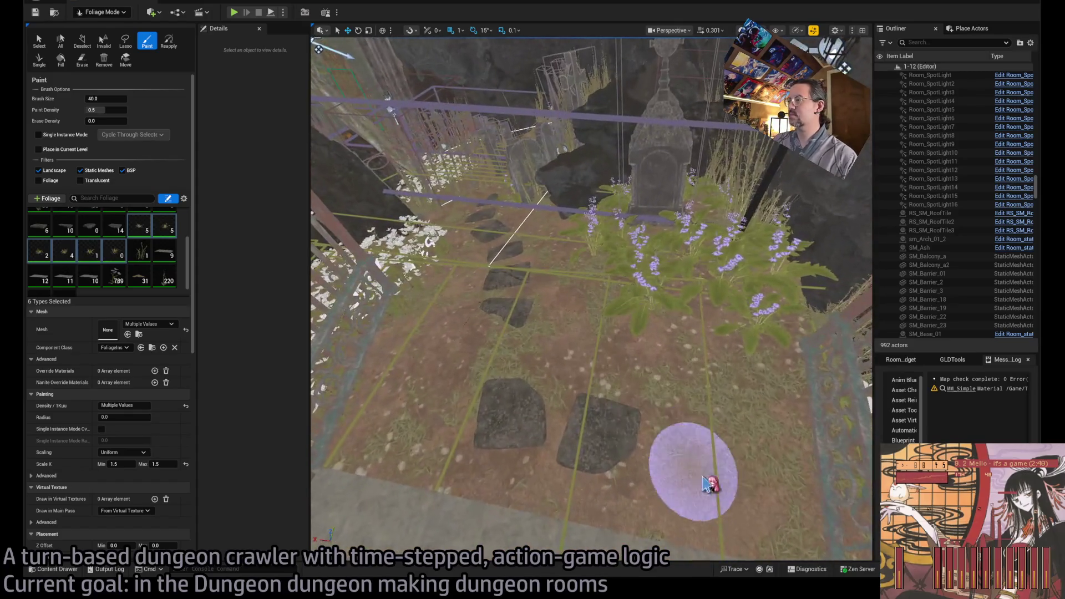
left_click(579, 342)
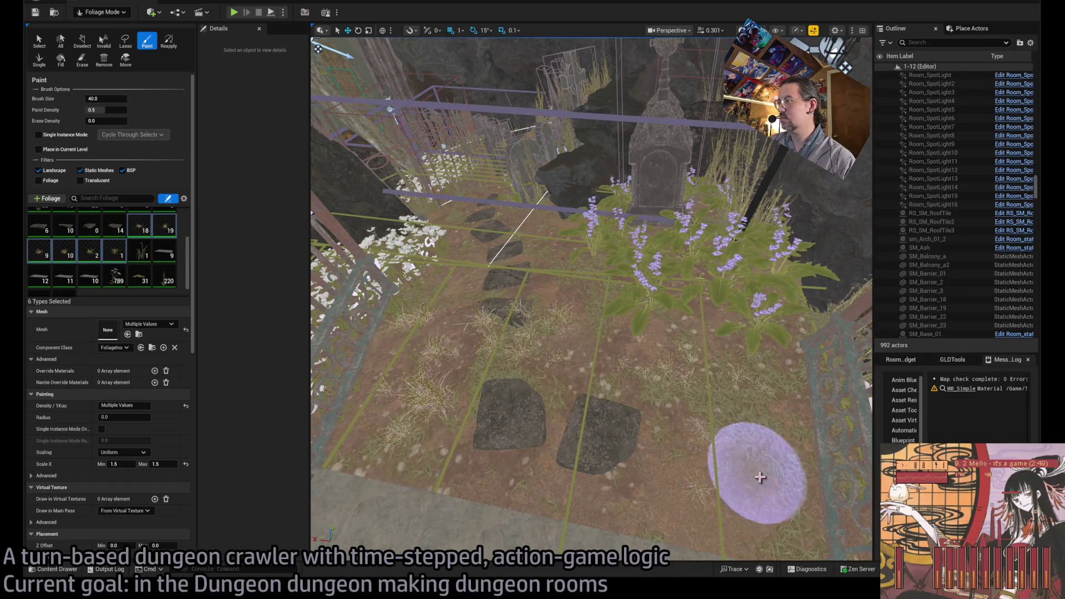
scroll(666, 388, "up", 3)
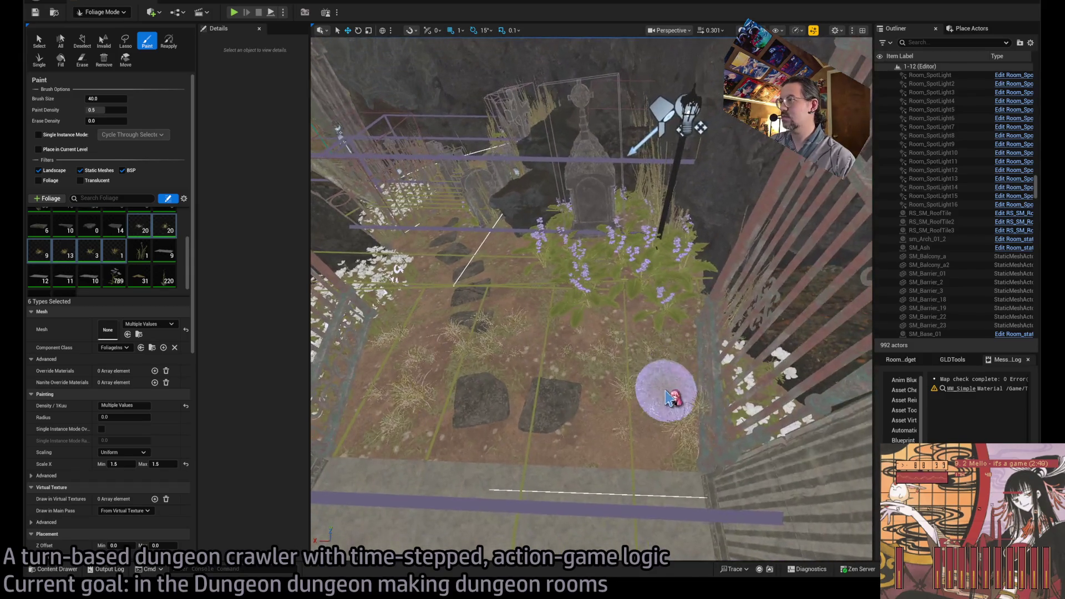
scroll(615, 373, "down", 3)
left_click(615, 373)
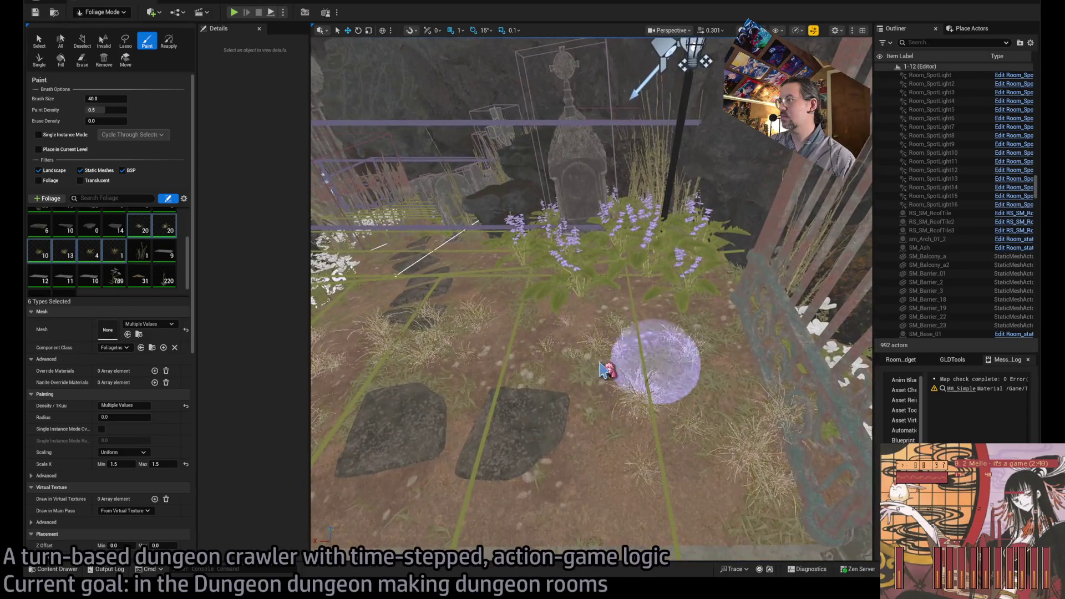
left_click_drag(505, 347, 519, 296)
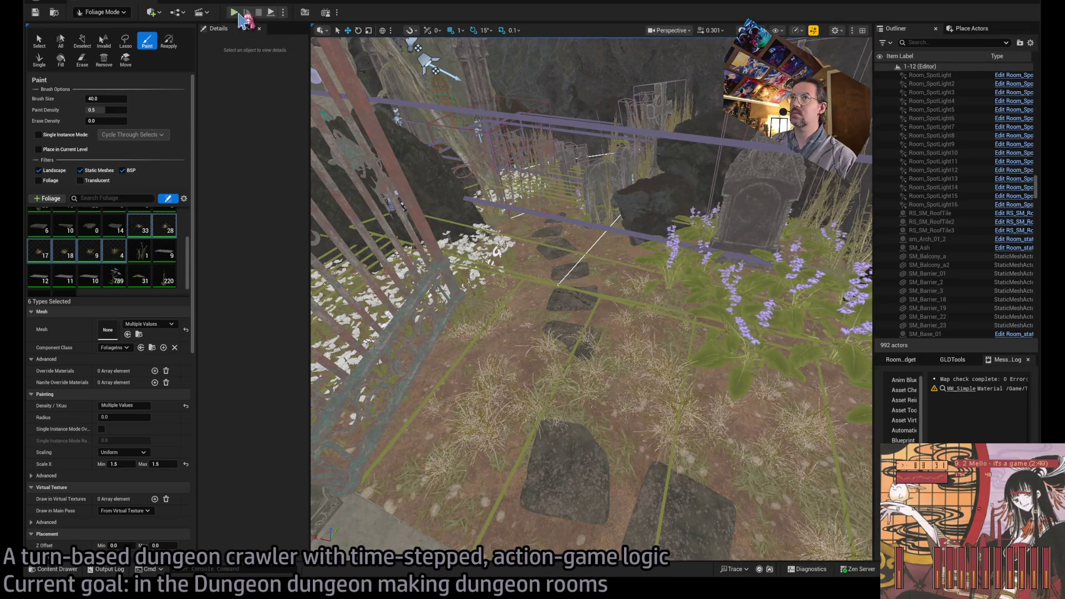
key("alt+p")
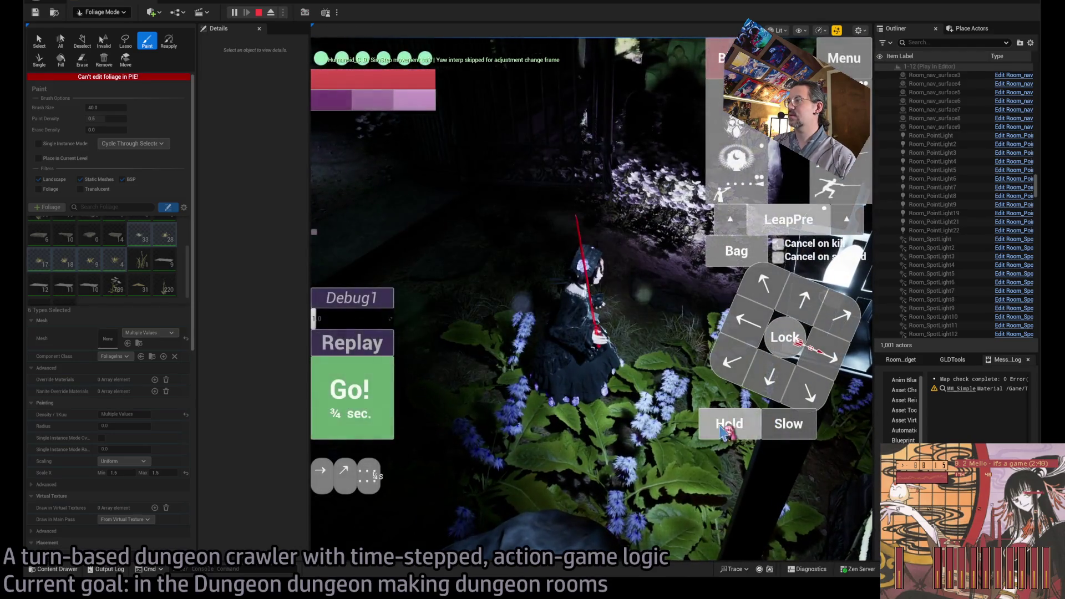
left_click(730, 423)
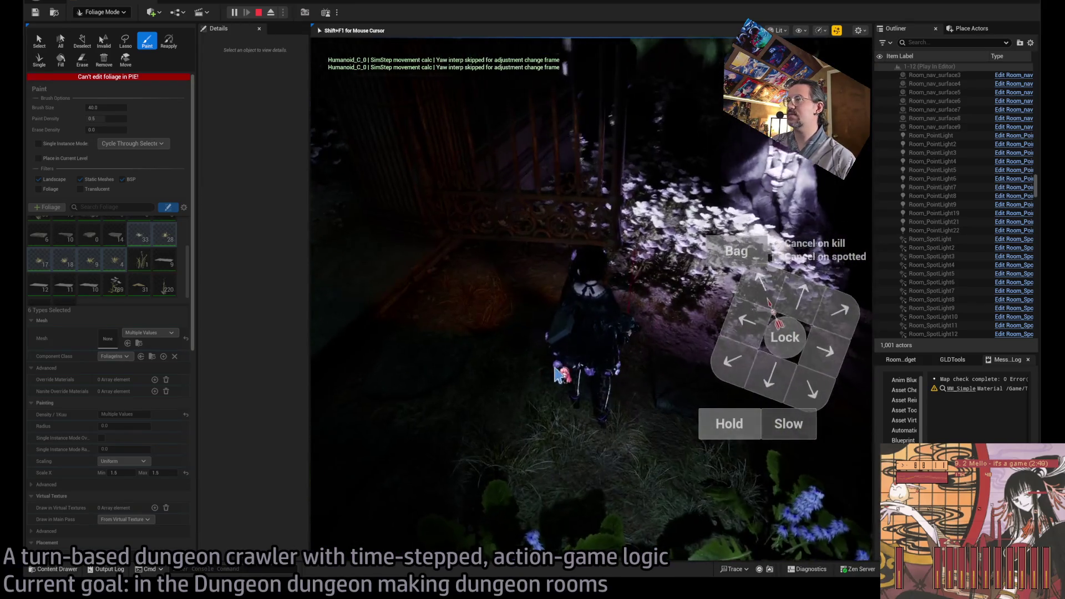
left_click(754, 363)
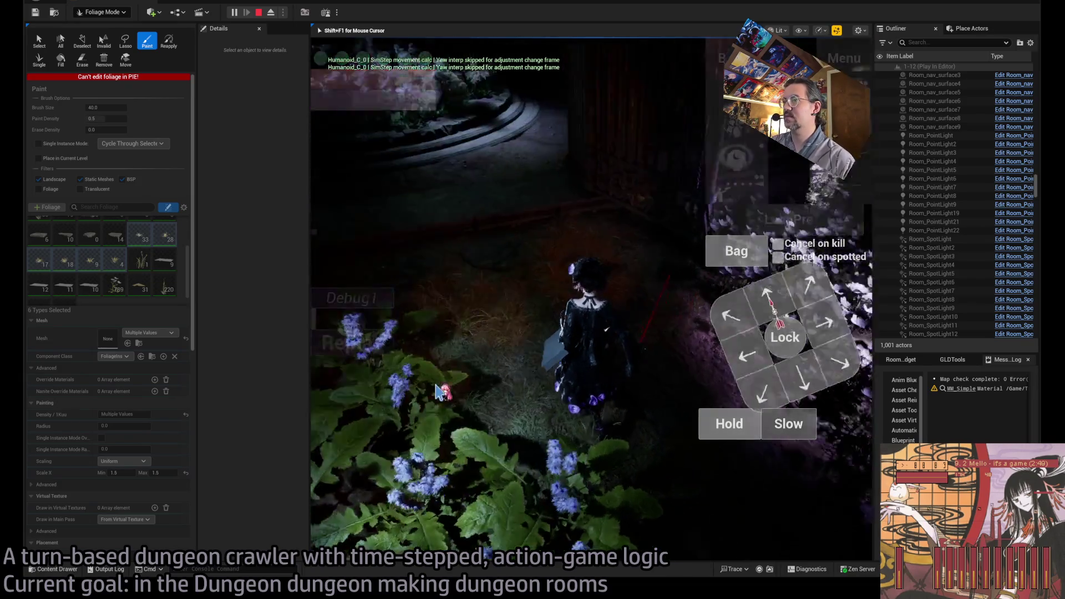
left_click_drag(432, 387, 457, 303)
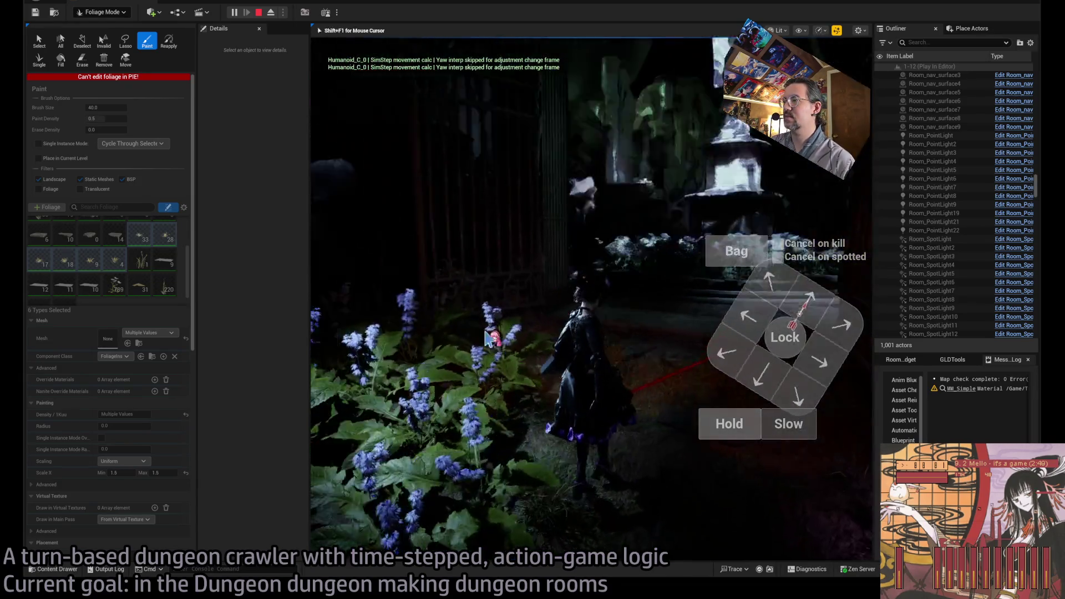
key("Escape")
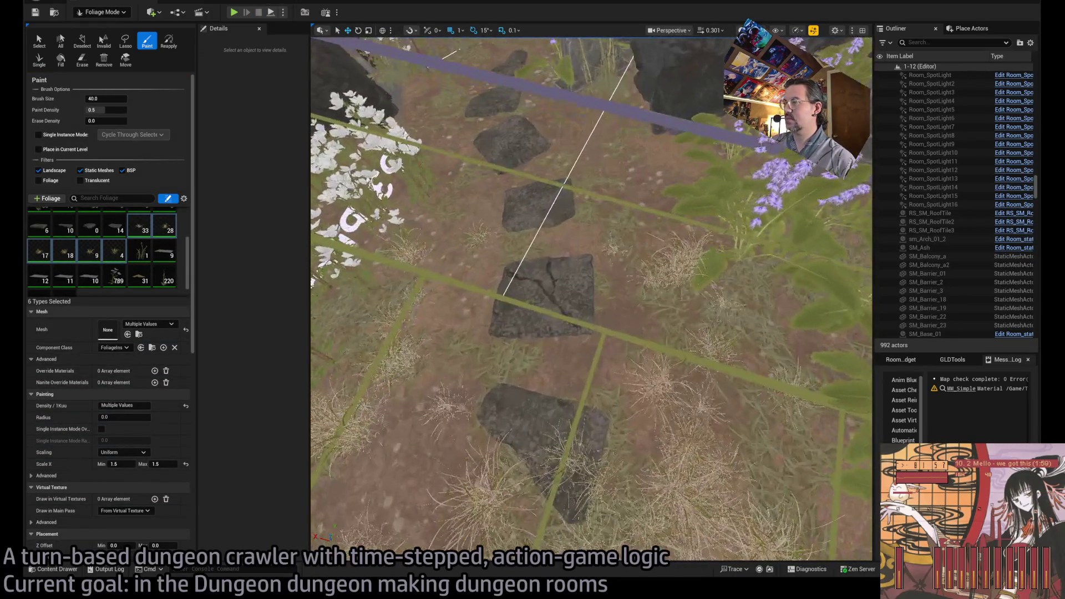
Step: Paint white flowers near the gravestones, stepping stones and across the room floor
left_click(83, 60)
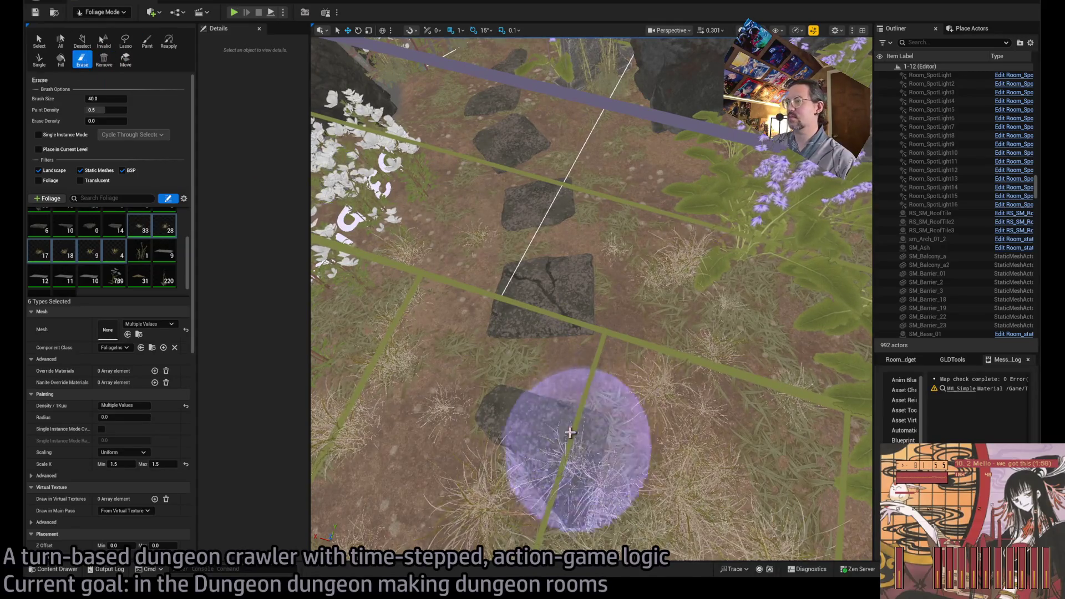
left_click(147, 41)
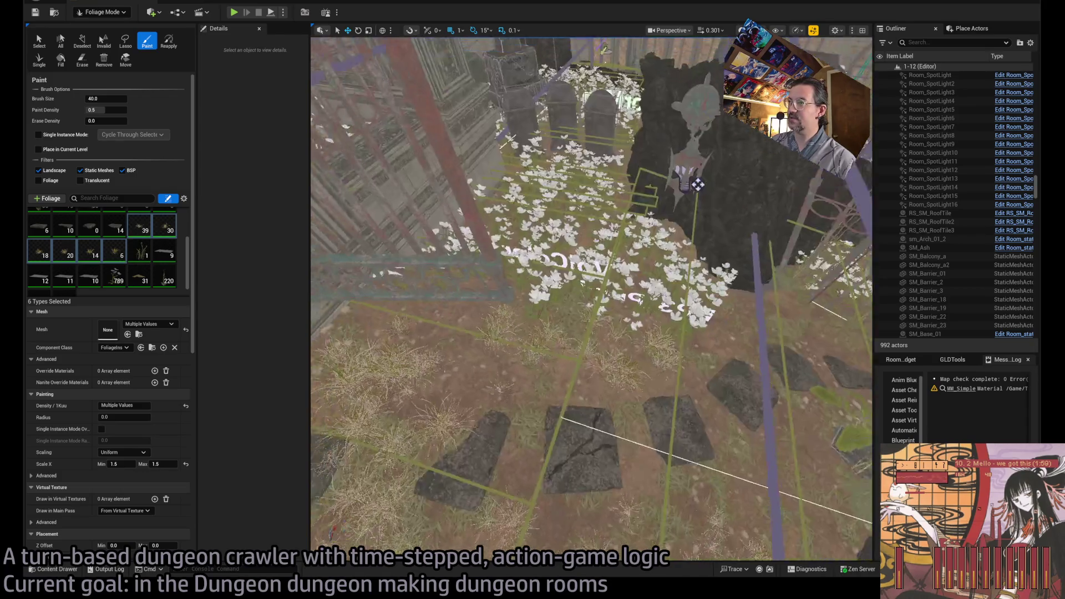
left_click(561, 355)
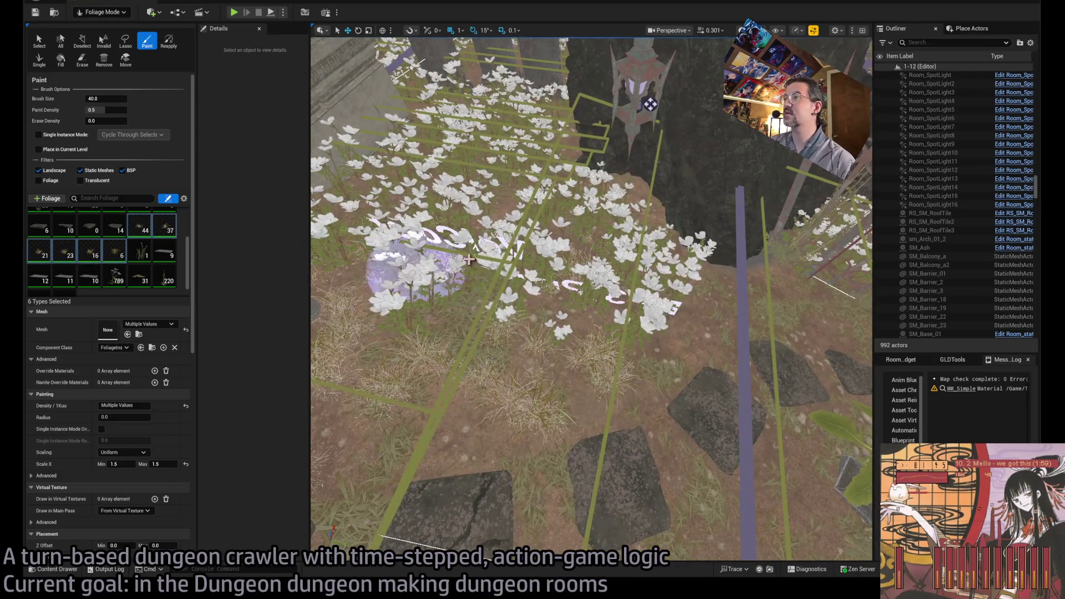
left_click(690, 296)
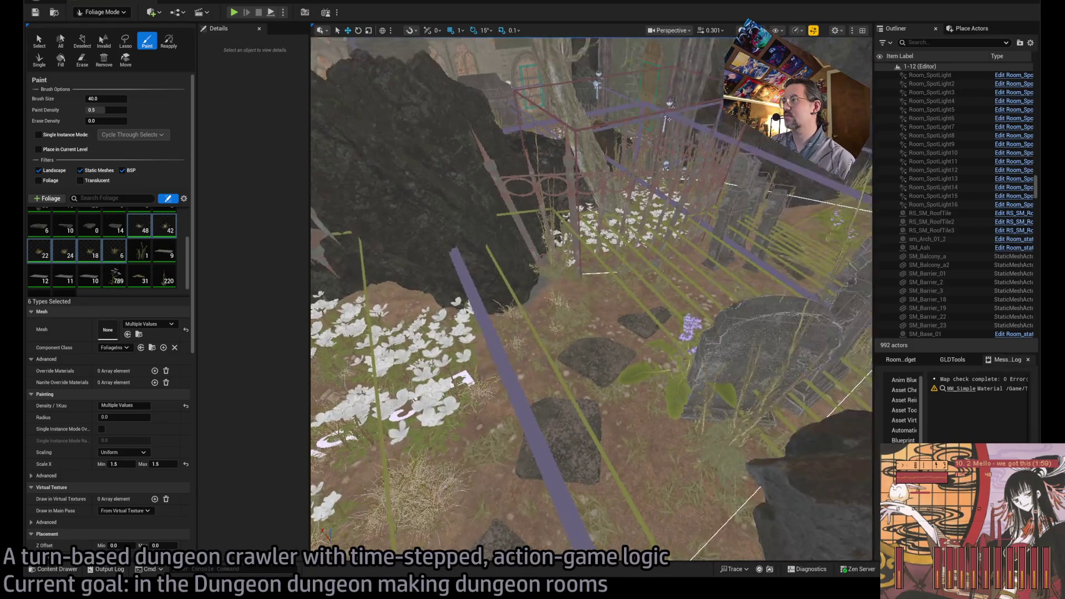
left_click(492, 398)
left_click_drag(522, 377, 586, 370)
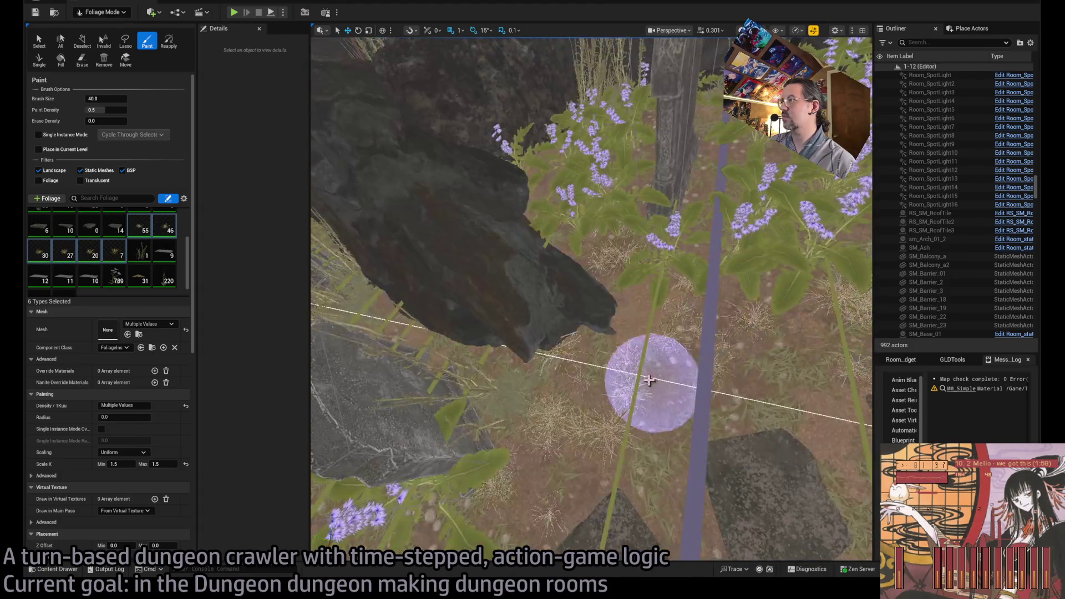
left_click_drag(529, 422, 538, 361)
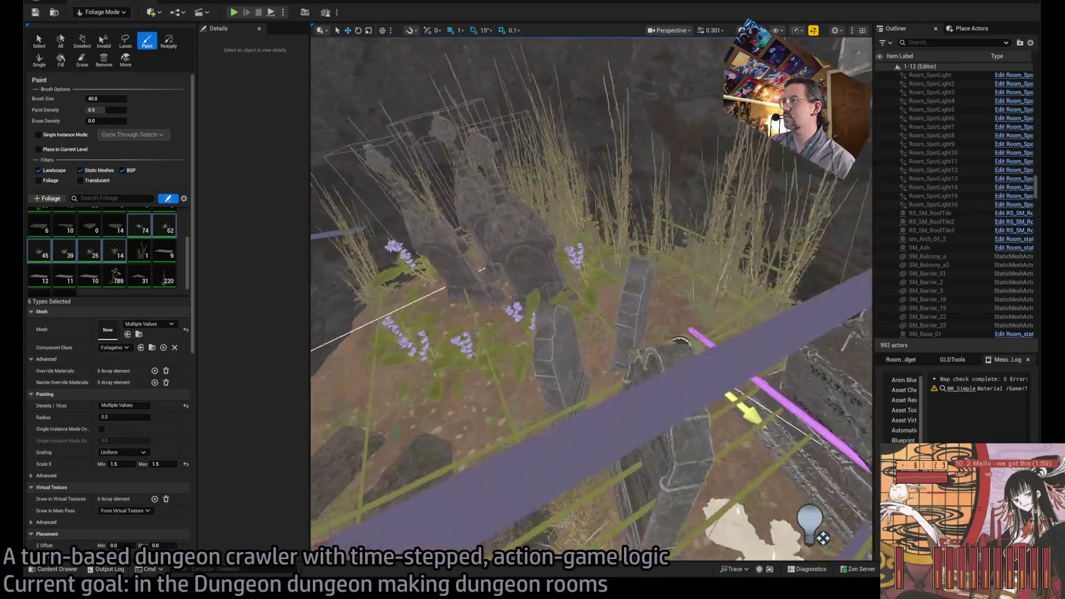
Step: Paint grass and flowers among the tombstones, erasing stray foliage along the path
left_click_drag(538, 360, 541, 332)
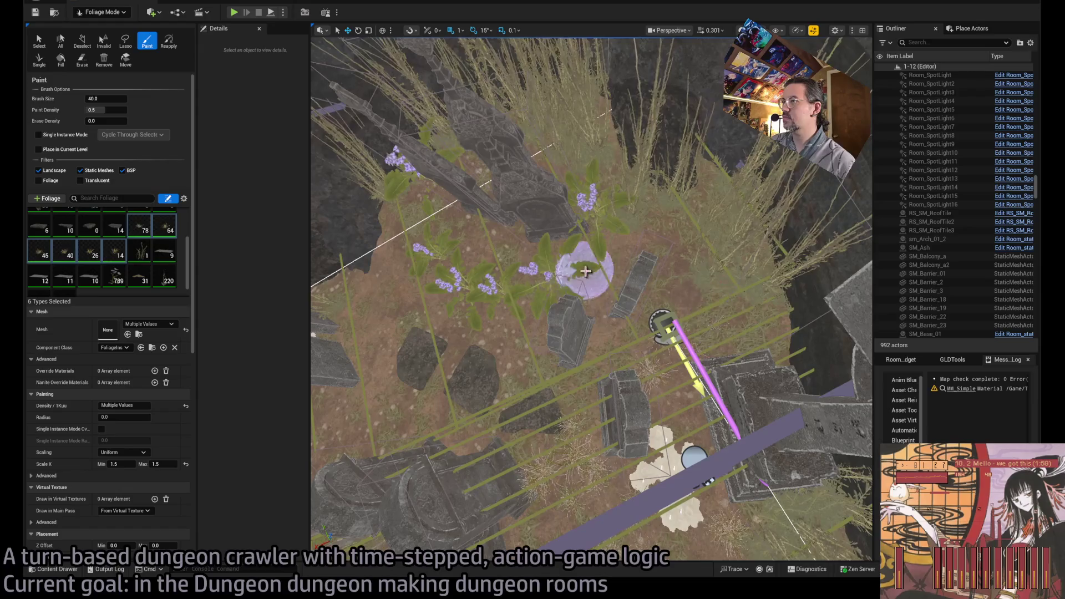
scroll(508, 282, "up", 3)
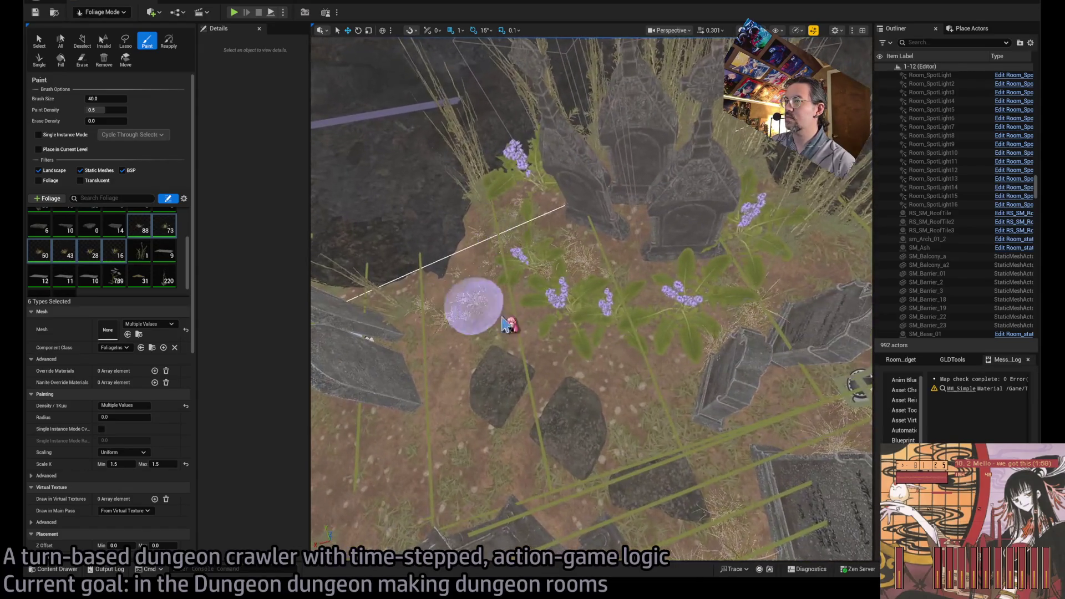
mouse_move(613, 451)
left_mouse_down()
mouse_move(542, 428)
mouse_move(521, 354)
mouse_move(571, 261)
left_mouse_up()
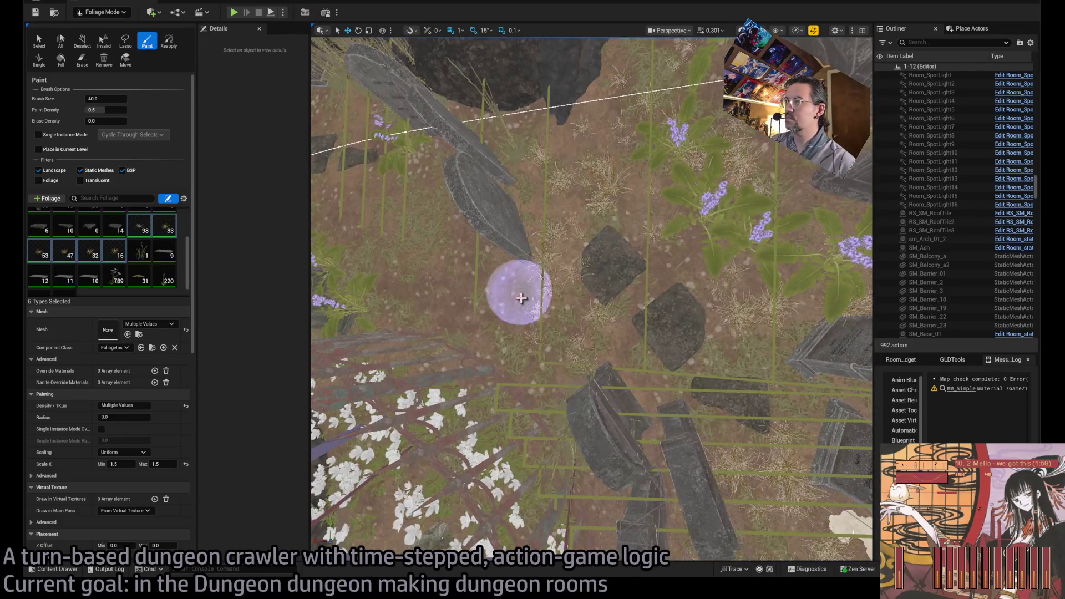
mouse_move(445, 269)
left_mouse_down()
mouse_move(477, 247)
mouse_move(678, 360)
left_mouse_up()
mouse_move(610, 326)
left_mouse_down()
mouse_move(627, 333)
mouse_move(540, 248)
mouse_move(636, 207)
left_mouse_up()
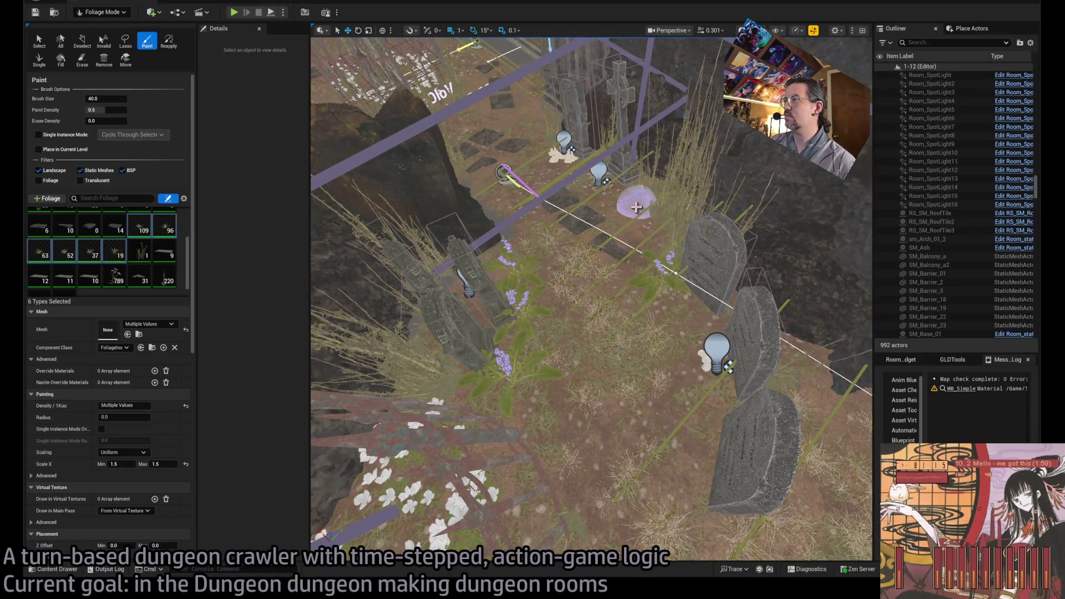
scroll(656, 261, "down", 5)
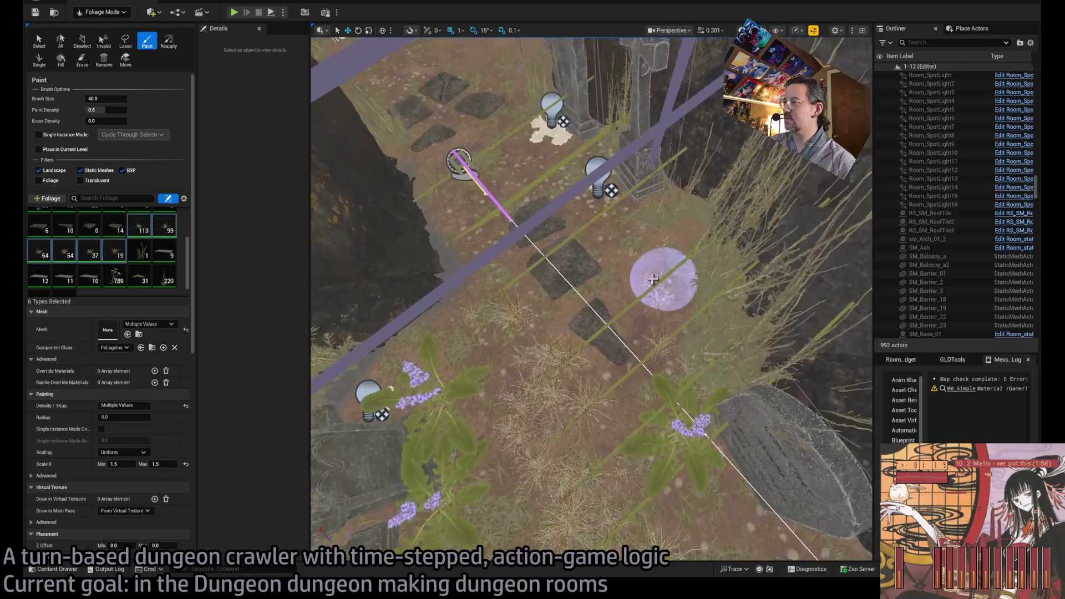
mouse_move(595, 338)
left_mouse_down()
mouse_move(629, 343)
mouse_move(639, 244)
left_mouse_up()
mouse_move(649, 320)
left_mouse_down()
mouse_move(600, 238)
mouse_move(583, 262)
mouse_move(597, 229)
left_mouse_up()
Step: Fill dense grass around the stepping stones, stone path, fence, wall and doorway
mouse_move(516, 305)
left_mouse_down()
mouse_move(468, 195)
mouse_move(551, 165)
mouse_move(586, 246)
mouse_move(595, 183)
mouse_move(610, 244)
left_mouse_up()
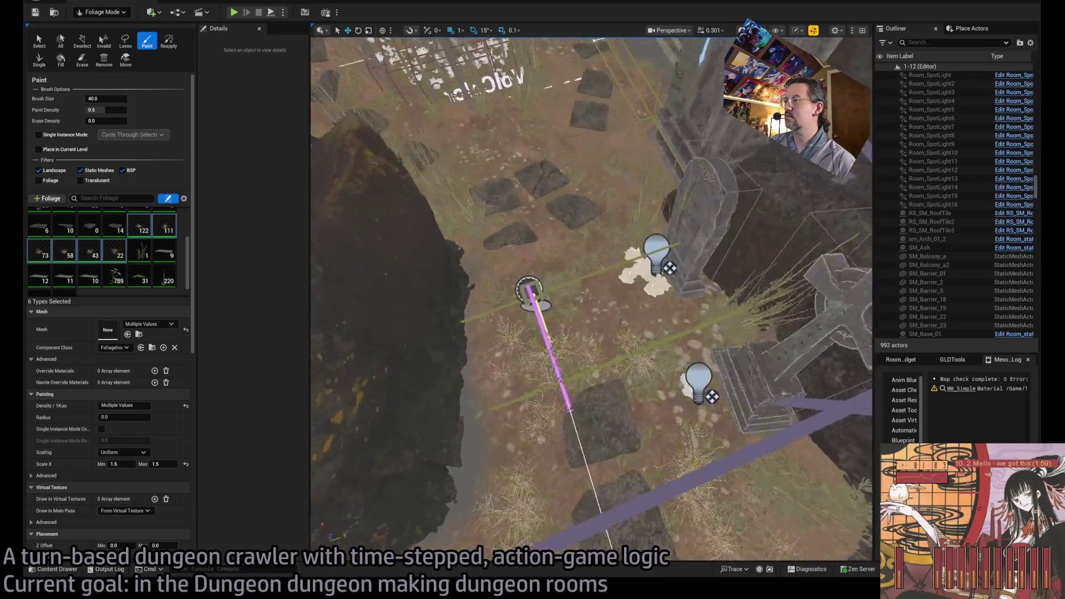
mouse_move(715, 340)
left_mouse_down()
mouse_move(666, 316)
mouse_move(599, 228)
mouse_move(577, 302)
mouse_move(506, 279)
mouse_move(408, 361)
left_mouse_up()
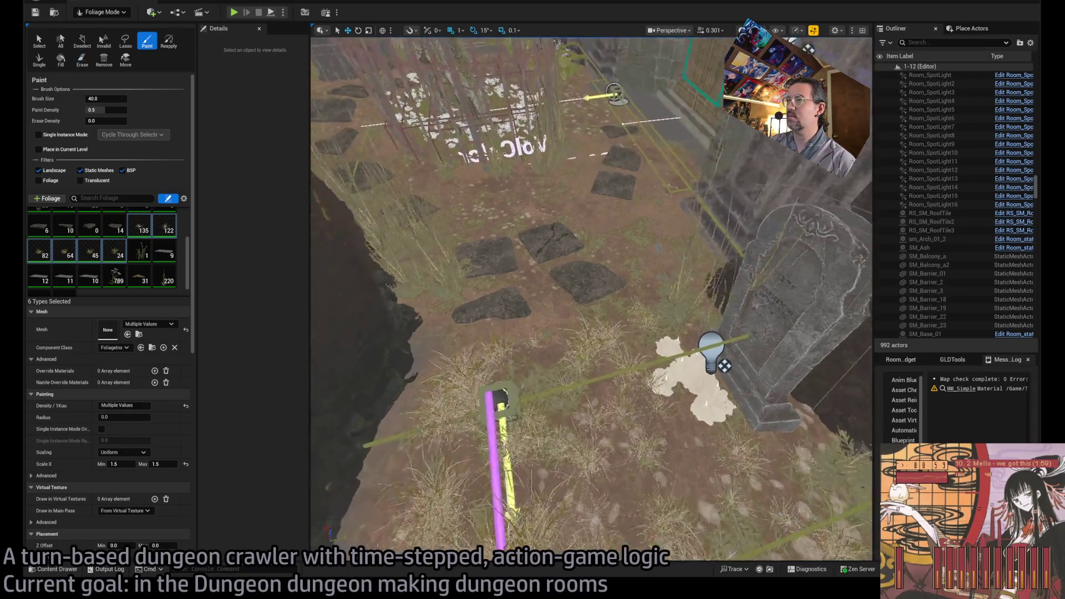
mouse_move(487, 305)
left_mouse_down()
mouse_move(607, 314)
mouse_move(668, 235)
mouse_move(680, 268)
mouse_move(642, 162)
mouse_move(594, 231)
mouse_move(531, 243)
mouse_move(523, 94)
mouse_move(488, 115)
mouse_move(630, 161)
left_mouse_up()
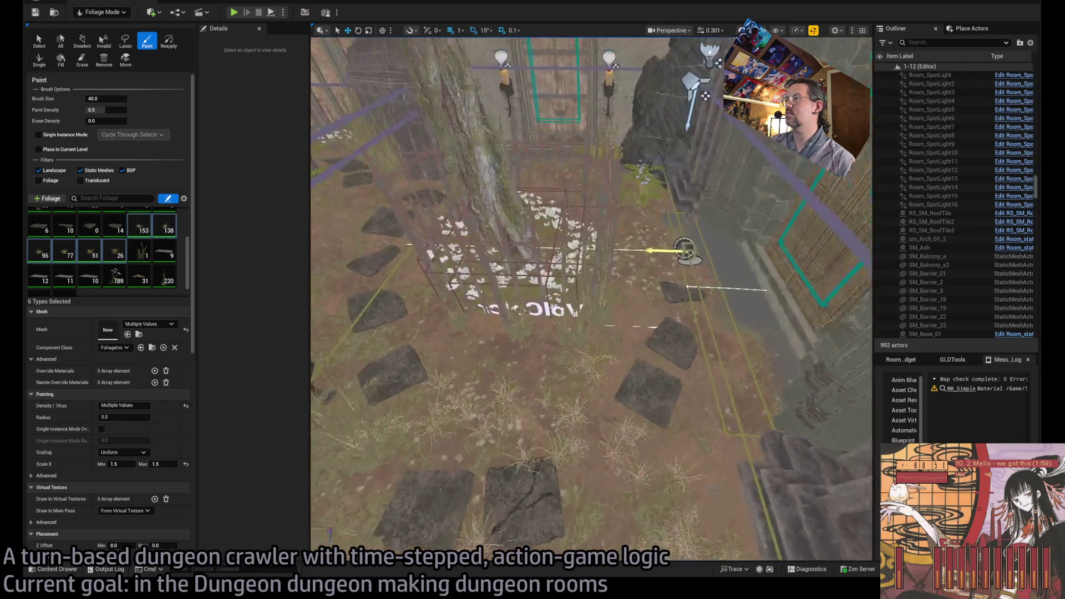
left_click_drag(524, 313, 506, 326)
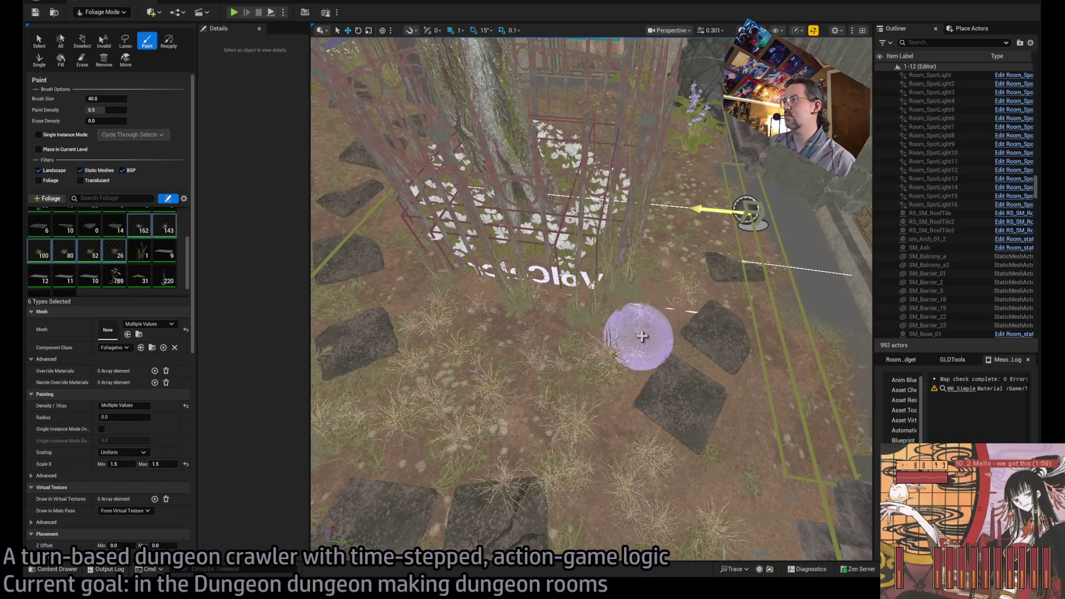
mouse_move(788, 334)
left_mouse_down()
mouse_move(796, 356)
mouse_move(776, 457)
left_mouse_up()
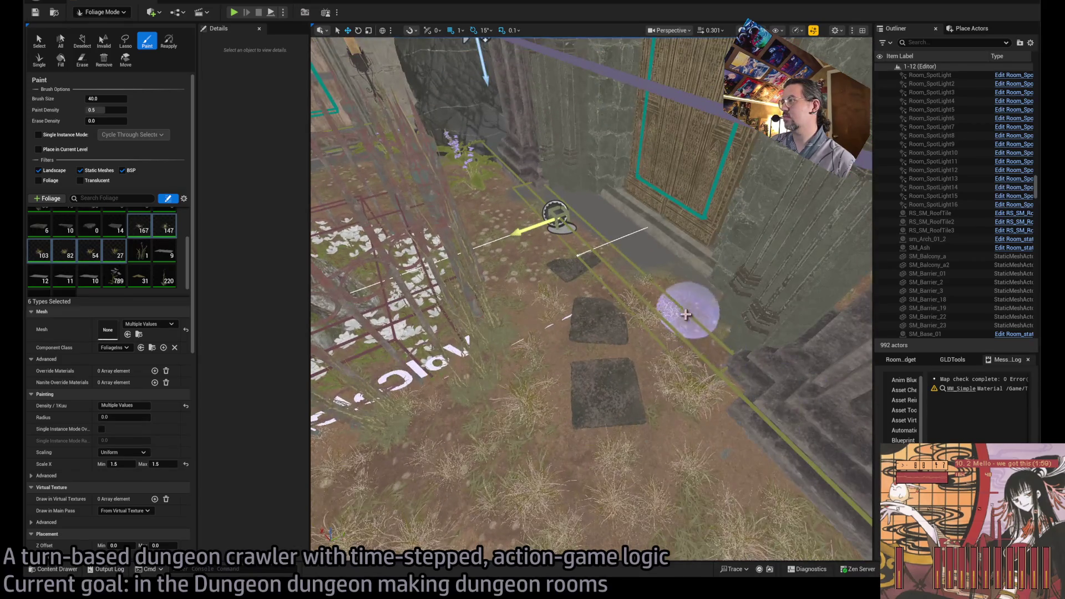
mouse_move(559, 440)
left_mouse_down()
mouse_move(619, 454)
mouse_move(747, 400)
mouse_move(708, 518)
mouse_move(574, 508)
mouse_move(523, 400)
mouse_move(658, 444)
mouse_move(756, 381)
mouse_move(693, 410)
mouse_move(464, 468)
mouse_move(623, 357)
mouse_move(602, 331)
left_mouse_up()
mouse_move(563, 215)
left_mouse_down()
mouse_move(638, 142)
mouse_move(738, 161)
mouse_move(768, 244)
mouse_move(603, 187)
left_mouse_up()
left_click_drag(552, 280, 533, 261)
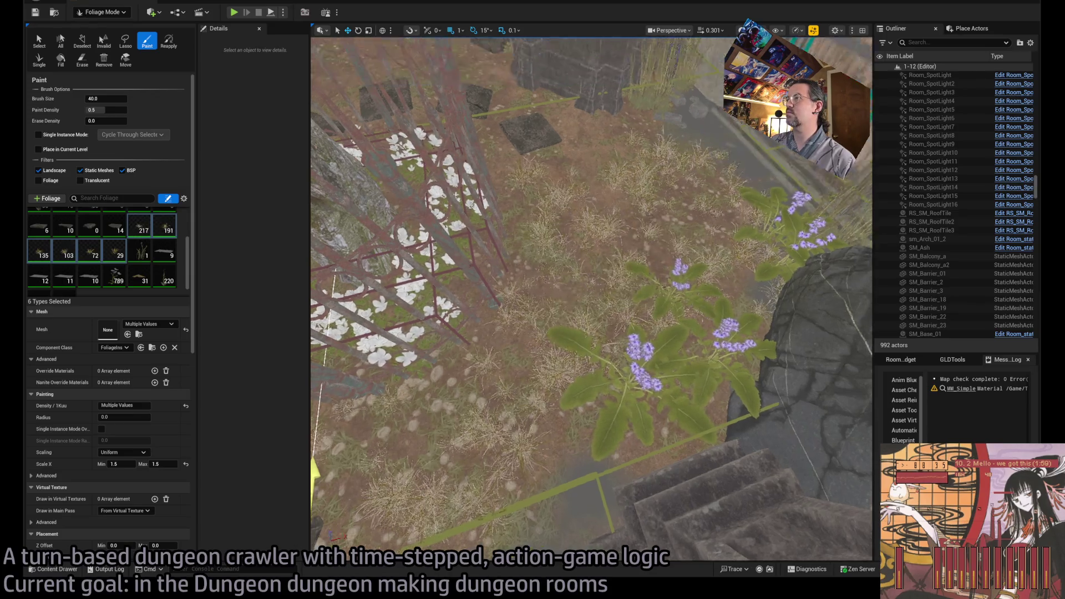
Step: Raise the paint density to 1.0 and paint grass beside the stepping stones
left_click_drag(92, 110, 127, 110)
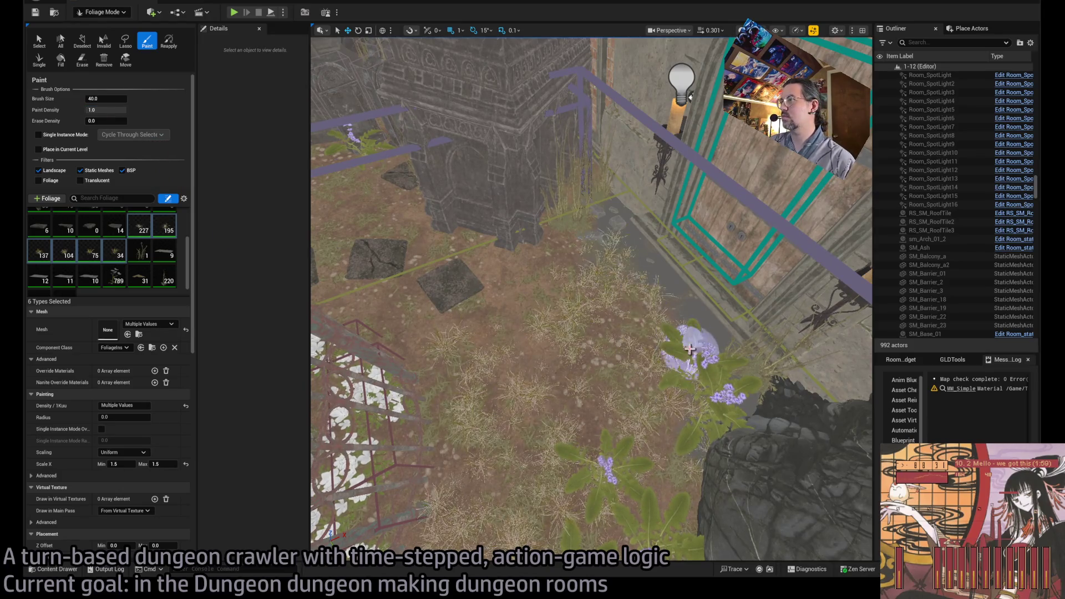
left_click_drag(529, 340, 582, 296)
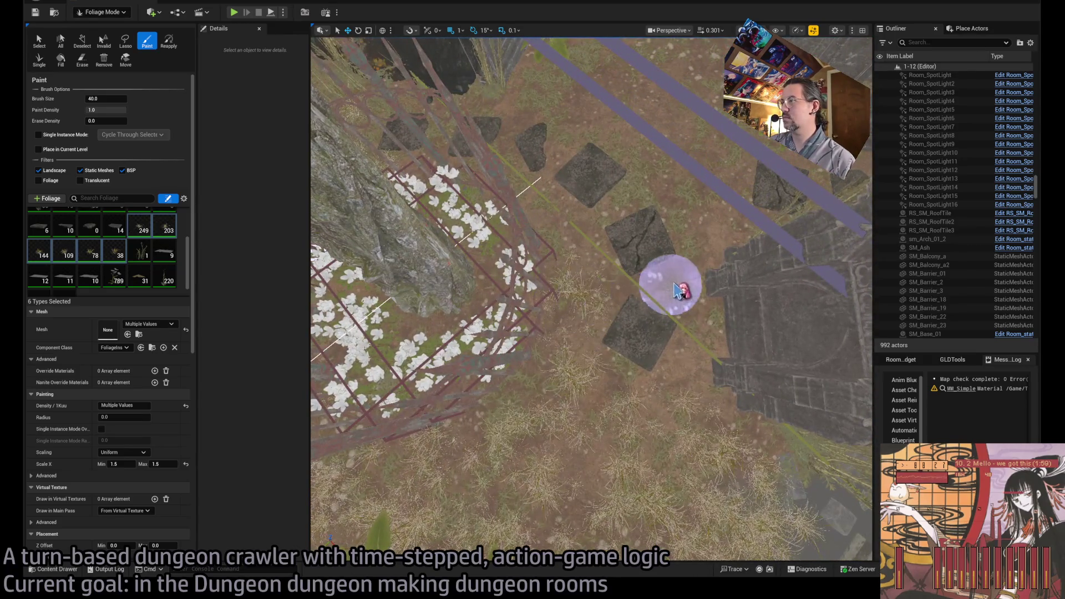
mouse_move(676, 431)
left_mouse_down()
mouse_move(697, 209)
mouse_move(566, 233)
mouse_move(623, 215)
mouse_move(656, 171)
mouse_move(594, 178)
mouse_move(544, 135)
mouse_move(593, 124)
mouse_move(540, 163)
mouse_move(599, 166)
mouse_move(612, 135)
mouse_move(526, 103)
mouse_move(559, 76)
mouse_move(638, 365)
left_mouse_up()
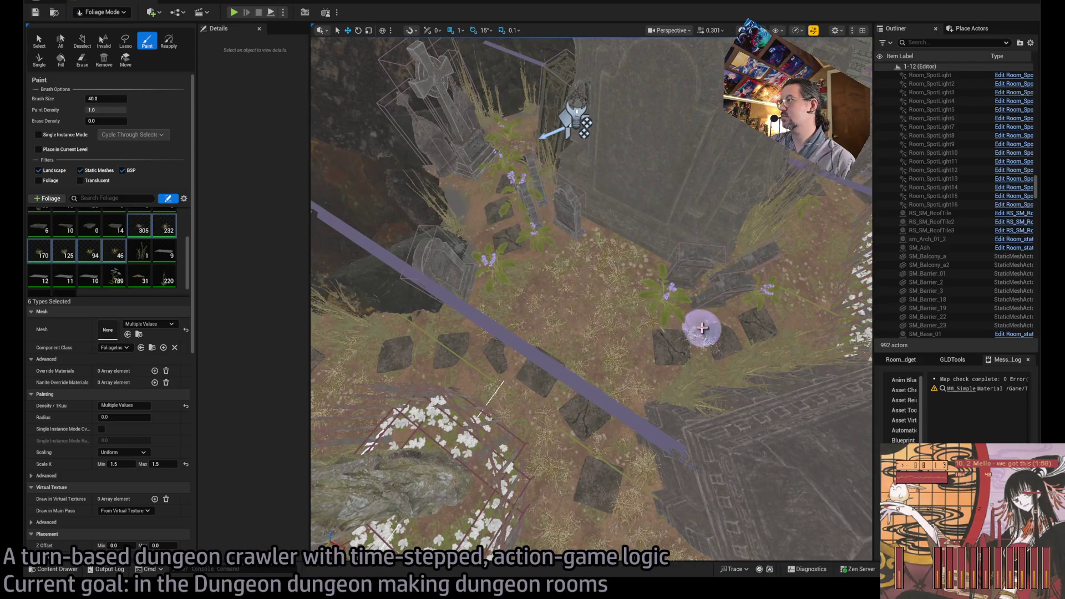
scroll(702, 328, "up", 3)
Step: Erase a stray plant, then paint grass over the floor to the left
left_click_drag(673, 345, 581, 311)
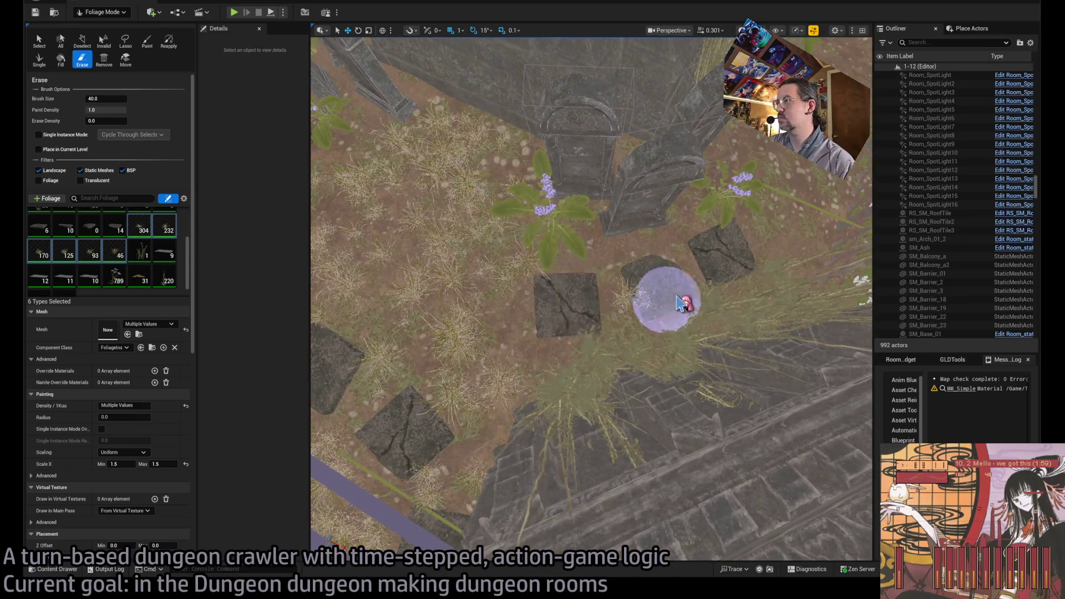
key("shift")
left_click_drag(660, 260, 570, 257)
scroll(602, 295, "down", 3)
key("shift")
key("shift")
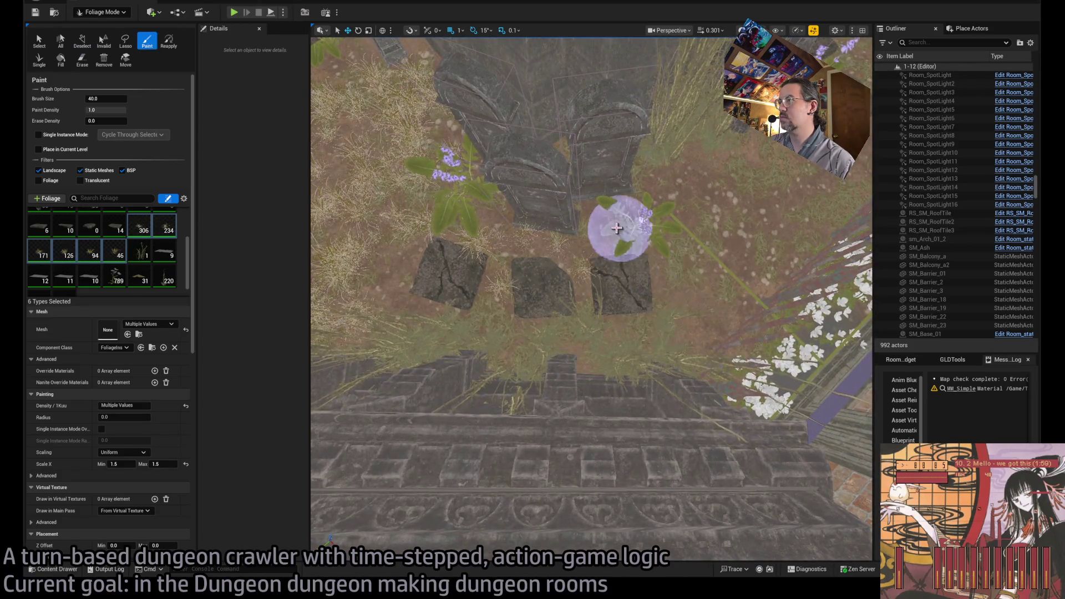
mouse_move(697, 245)
left_mouse_down()
mouse_move(624, 273)
mouse_move(700, 286)
mouse_move(777, 202)
mouse_move(709, 154)
left_mouse_up()
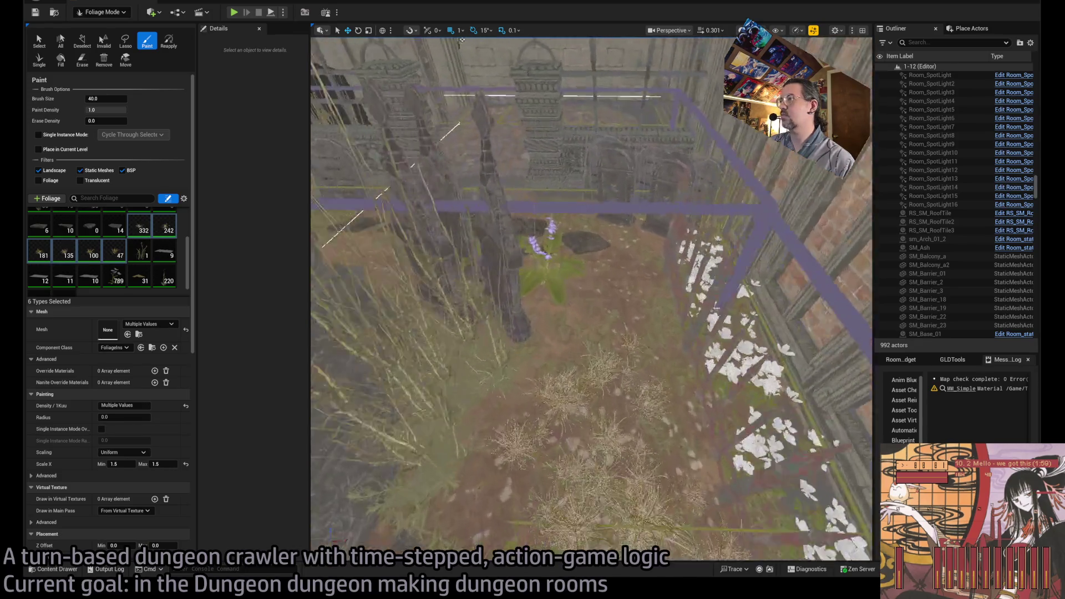
Step: Paint grass across the floor near the gravestones and flowers beside the stepping stones
right_click(613, 266)
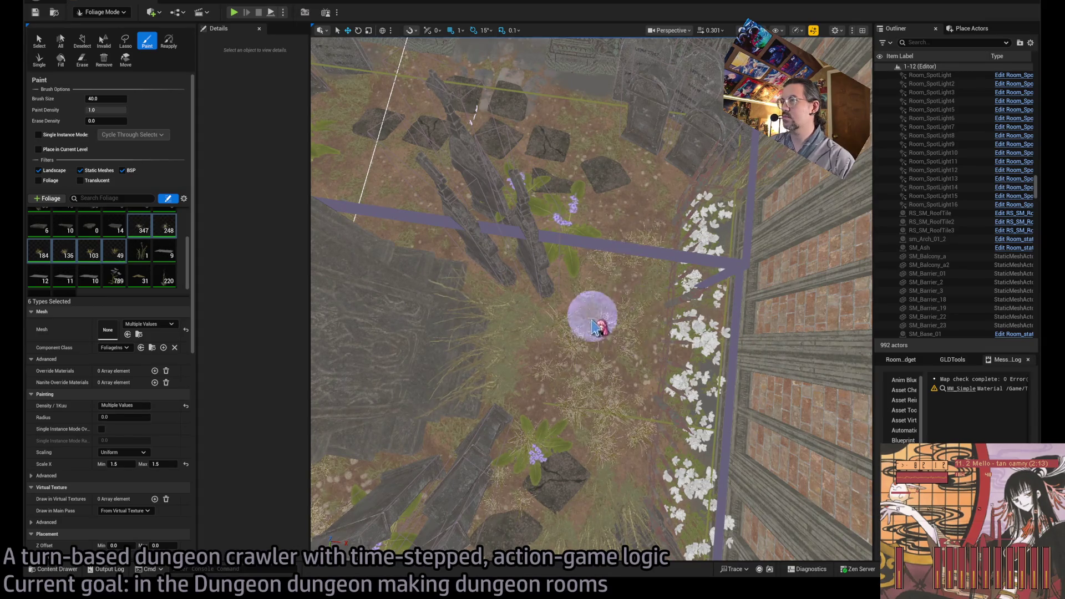
scroll(563, 353, "up", 5)
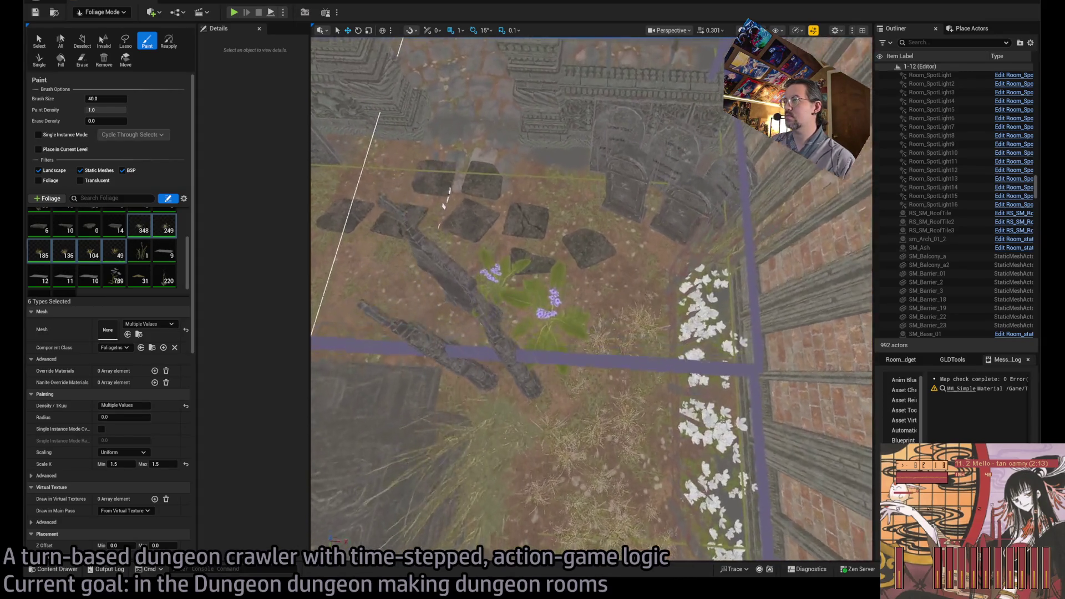
left_click(566, 322)
mouse_move(563, 323)
left_mouse_down()
mouse_move(650, 298)
mouse_move(668, 245)
mouse_move(583, 194)
mouse_move(554, 155)
mouse_move(512, 151)
mouse_move(455, 169)
mouse_move(520, 299)
left_mouse_up()
mouse_move(612, 260)
left_mouse_down()
mouse_move(566, 183)
mouse_move(588, 255)
mouse_move(614, 290)
mouse_move(653, 254)
left_mouse_up()
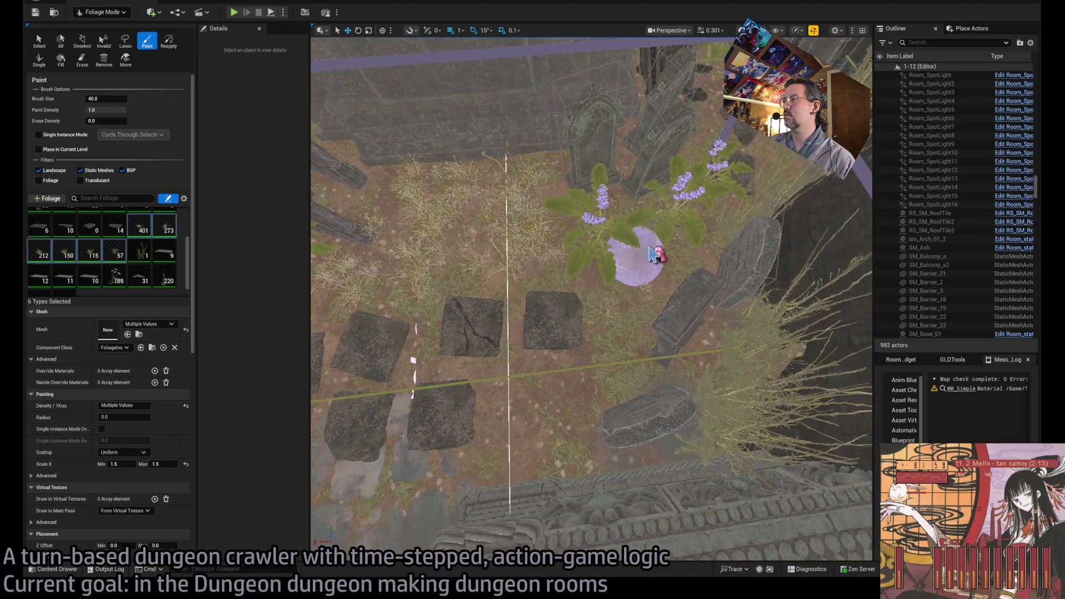
mouse_move(527, 424)
left_mouse_down()
mouse_move(459, 285)
mouse_move(538, 356)
mouse_move(538, 403)
left_mouse_up()
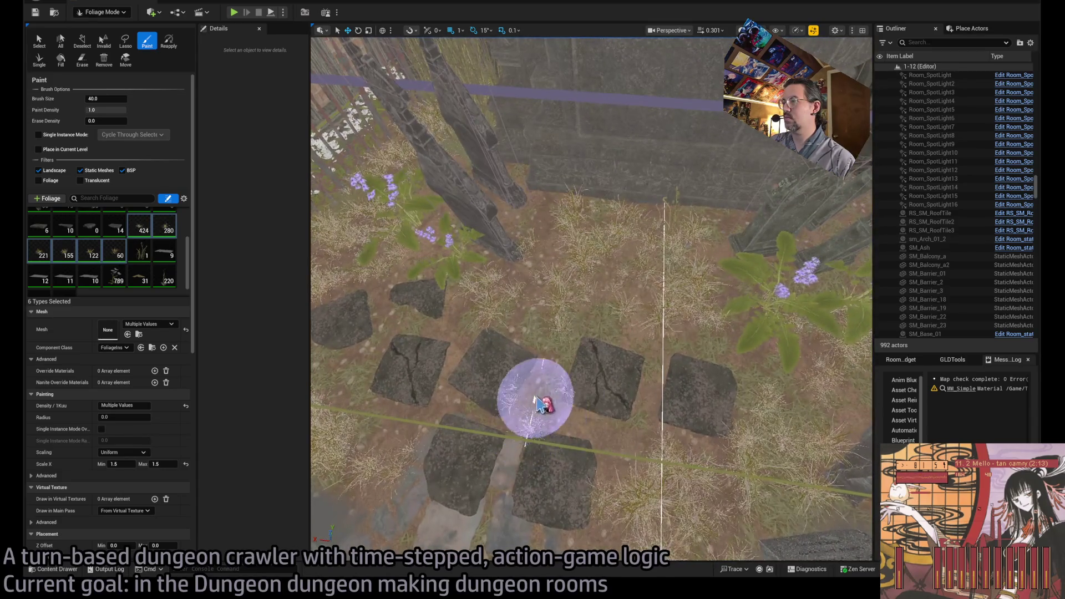
Step: Erase the grass covering the stepping stones and stone path
left_click_drag(593, 382, 583, 408, "shift")
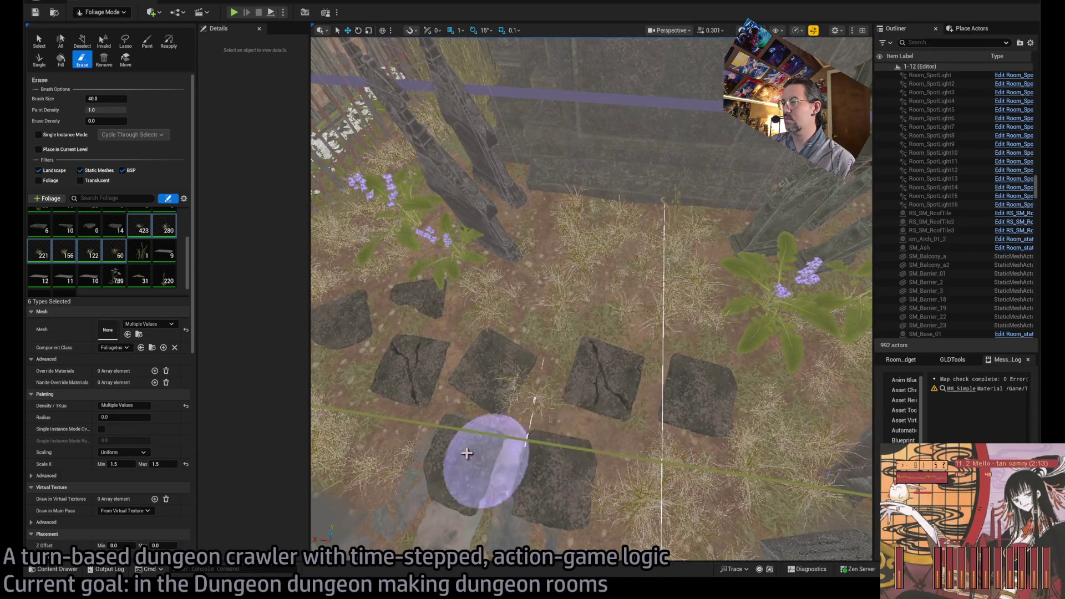
mouse_move(510, 374)
left_mouse_down("shift")
mouse_move(492, 357)
mouse_move(409, 352)
mouse_move(407, 413)
left_mouse_up("shift")
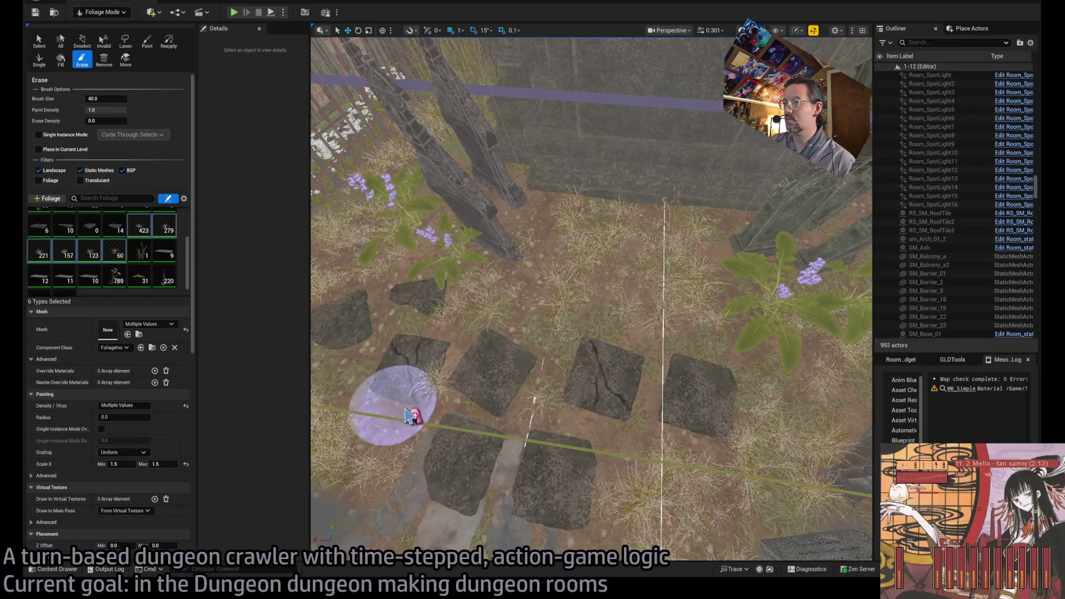
scroll(442, 357, "down", 3)
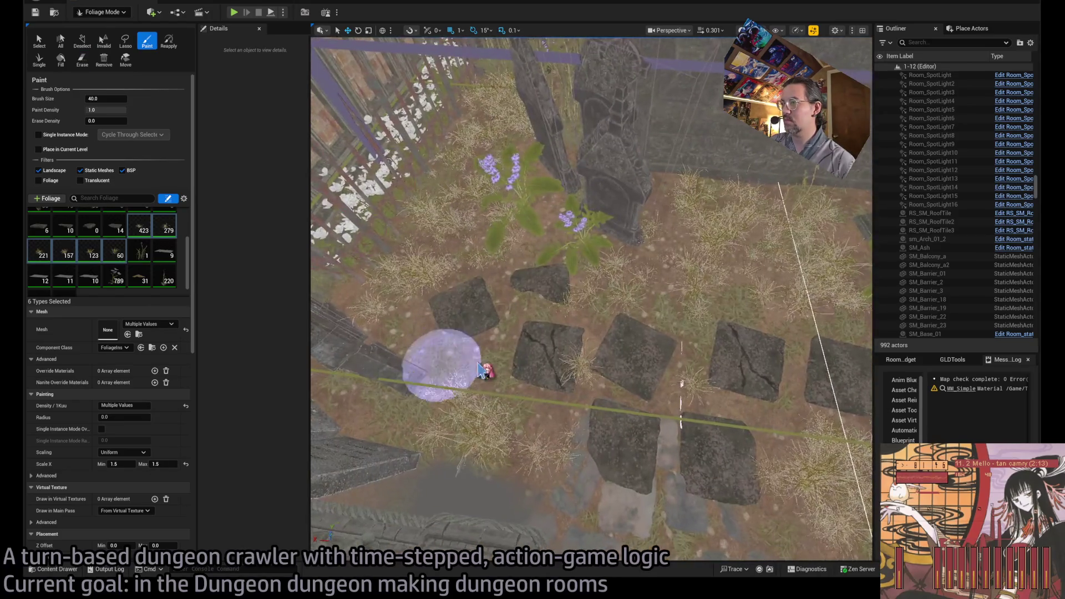
key("shift")
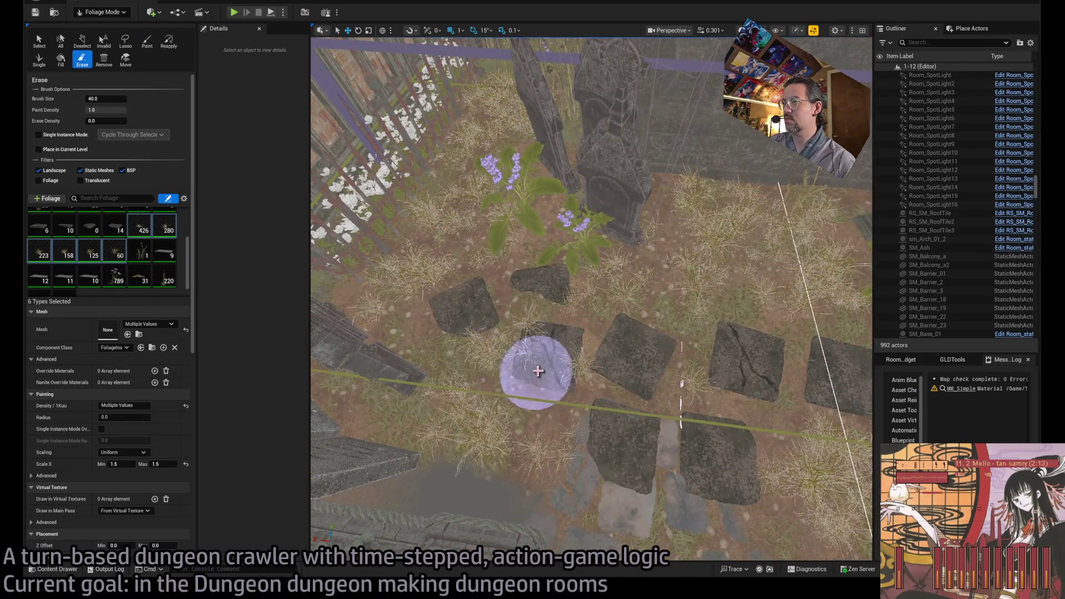
left_click_drag(548, 345, 518, 311, "shift")
left_click(546, 338, "shift")
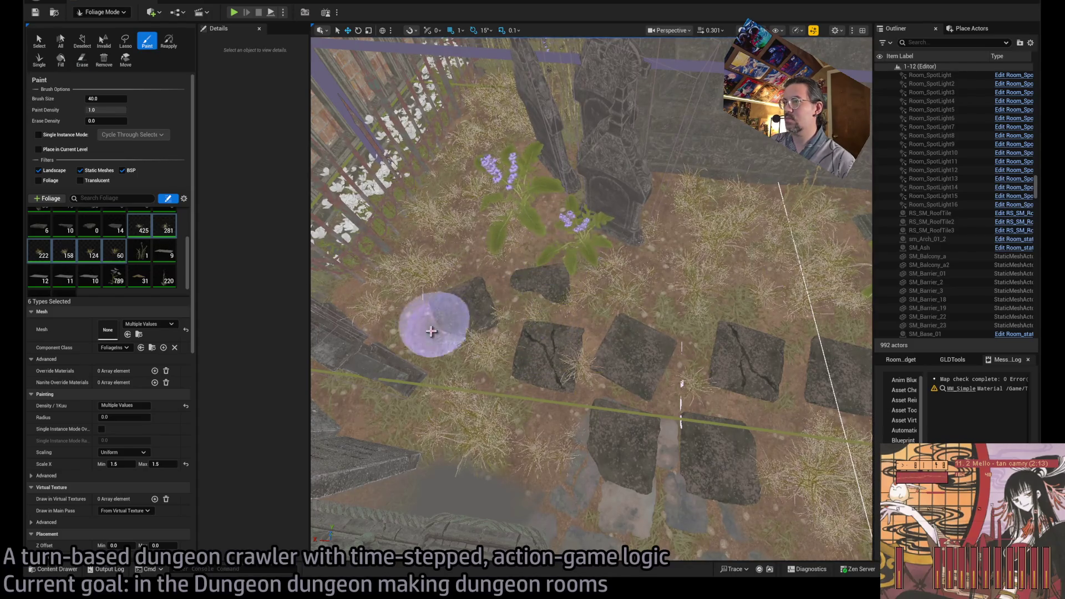
Step: Paint grass and flowers beside the gravestones, removing a few plants at one spot
scroll(446, 356, "up", 3)
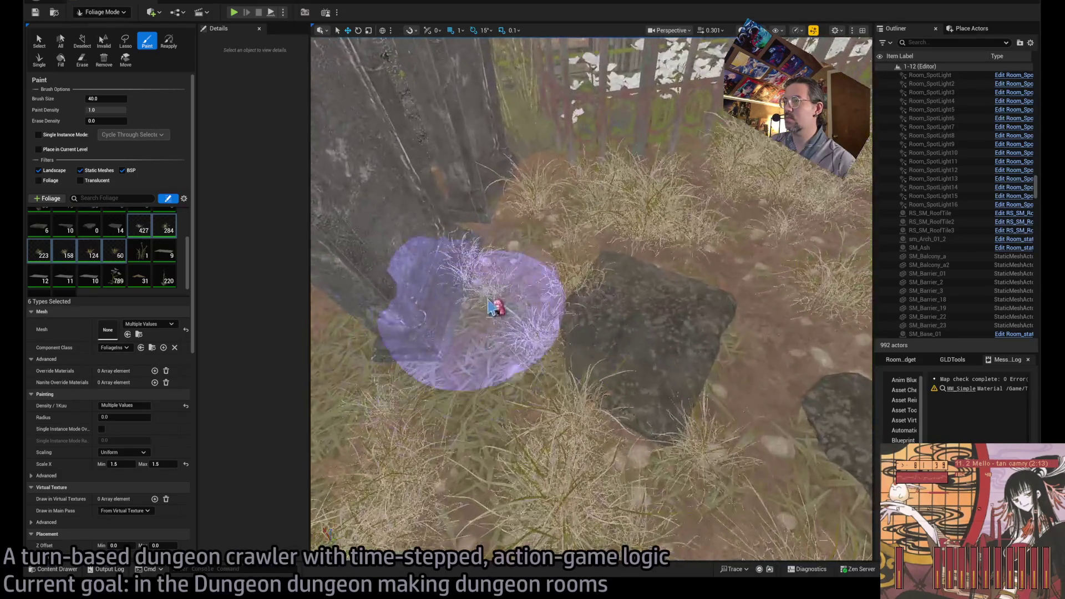
scroll(463, 293, "up", 2)
scroll(489, 333, "down", 3)
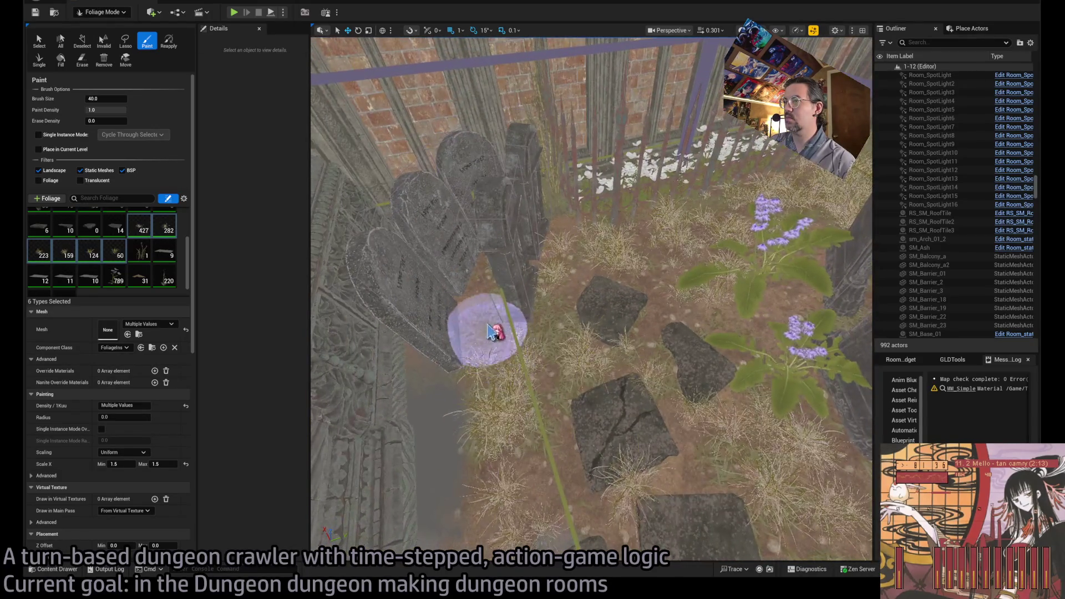
scroll(507, 357, "up", 3)
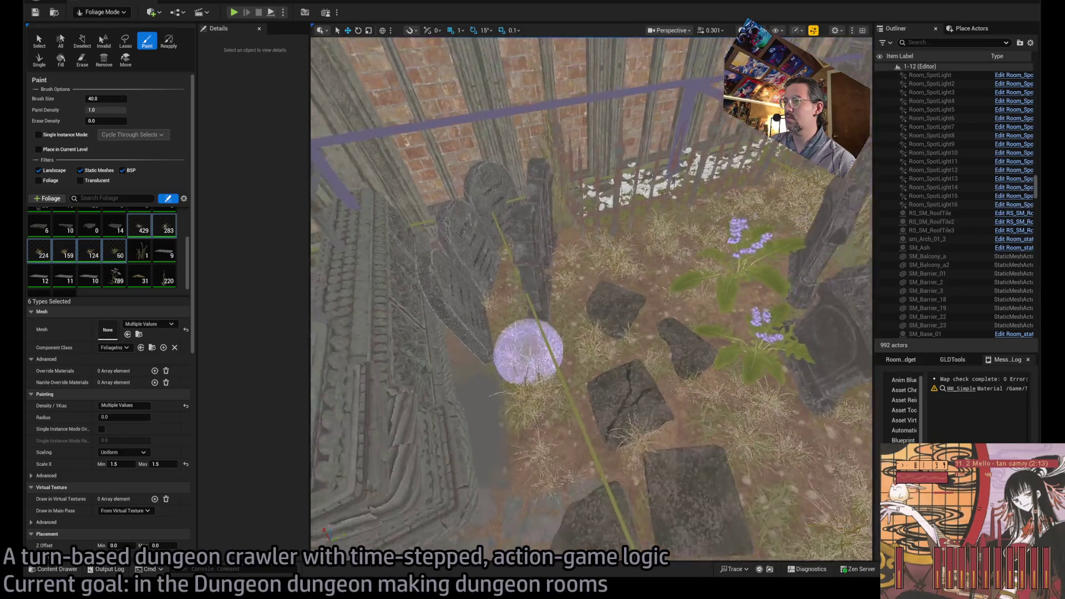
scroll(557, 372, "up", 5)
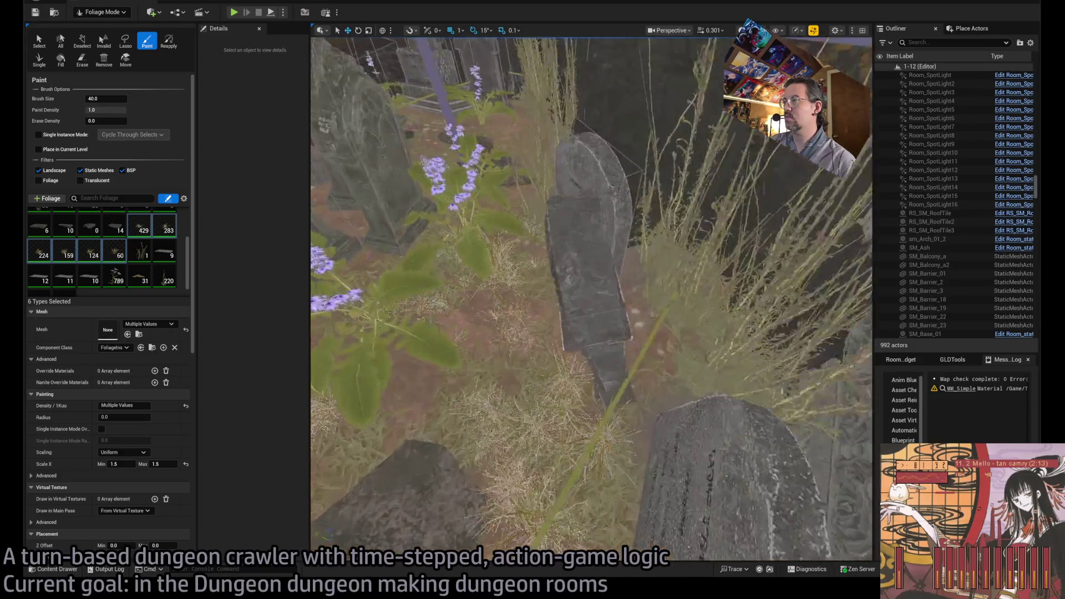
left_click(560, 373)
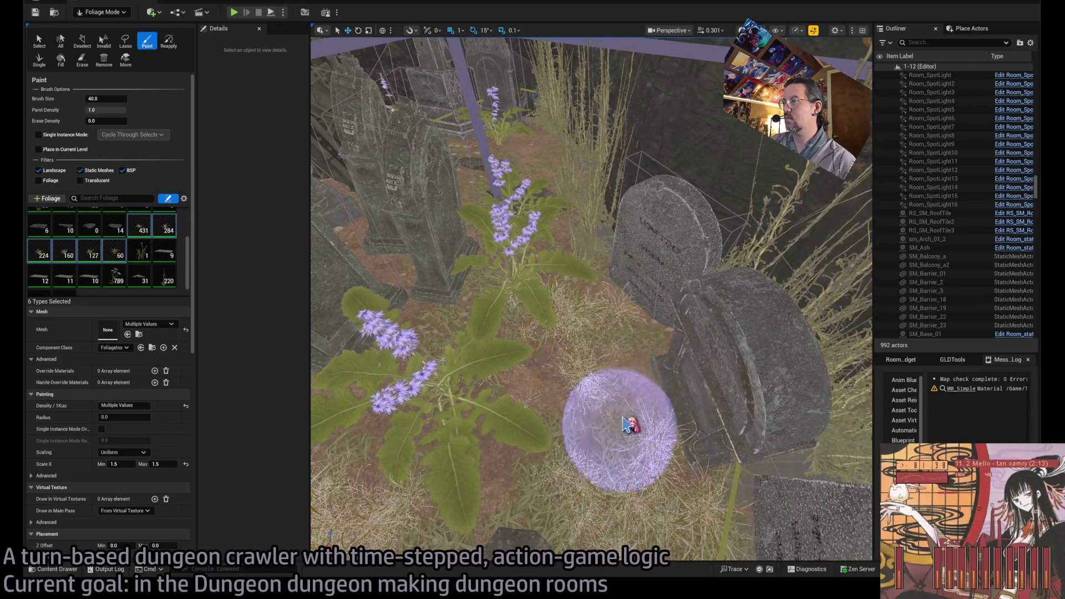
scroll(625, 427, "down", 3)
scroll(592, 343, "up", 1)
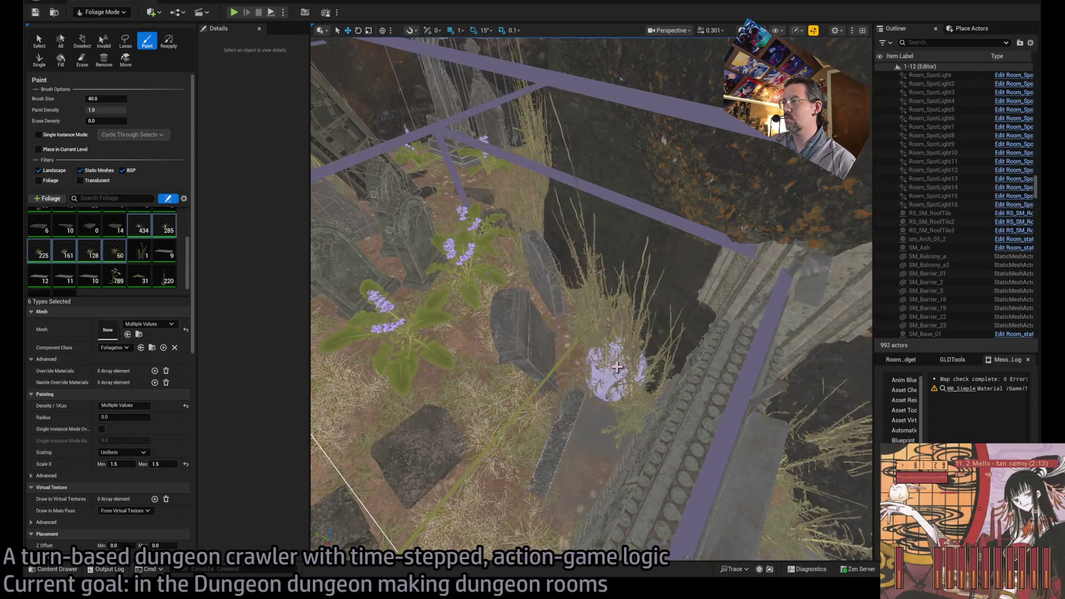
left_click(580, 358, "shift")
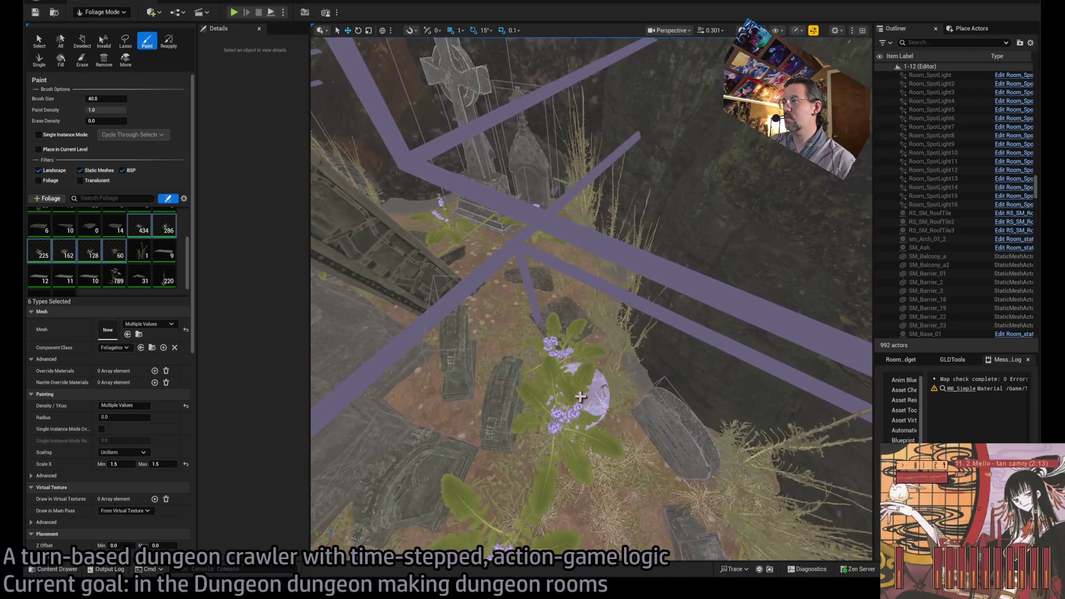
Step: Add more grass and flowers between the floor stones and near the purple flowers
left_click(530, 321)
left_click(571, 439)
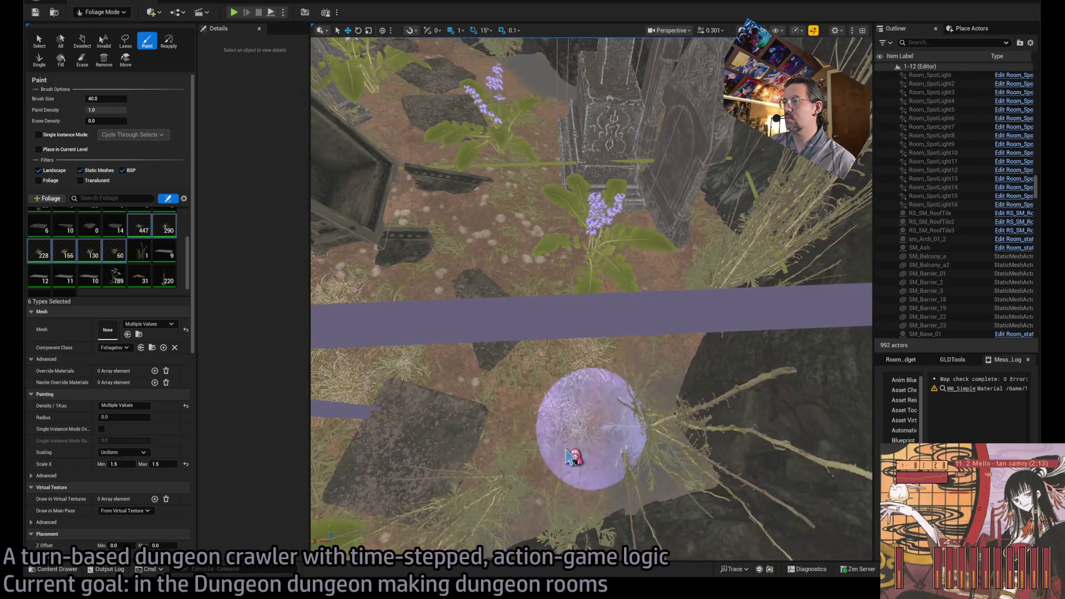
left_click(617, 285)
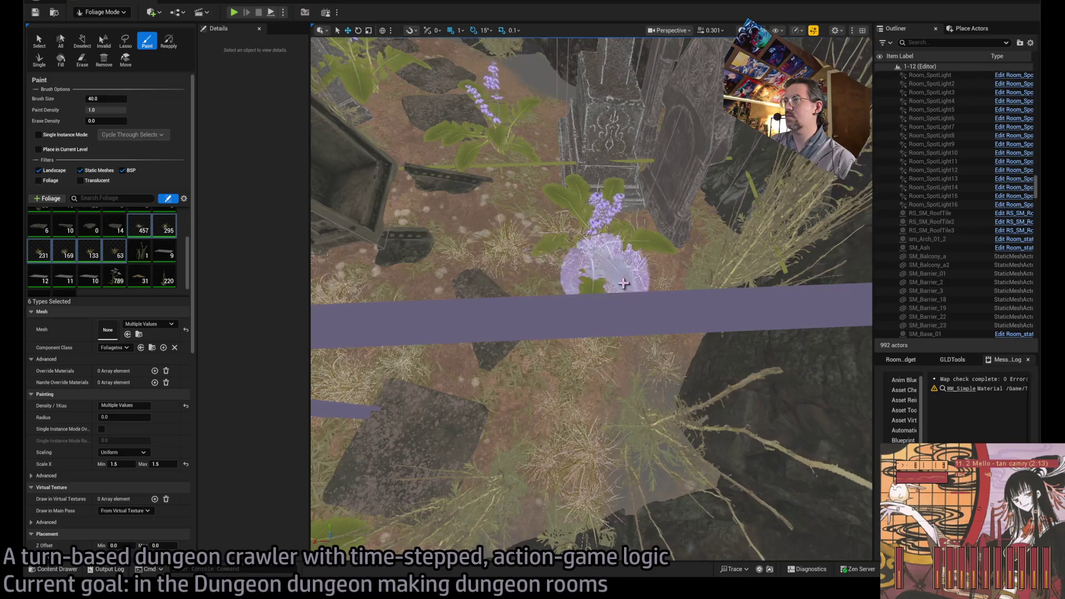
left_click(590, 380)
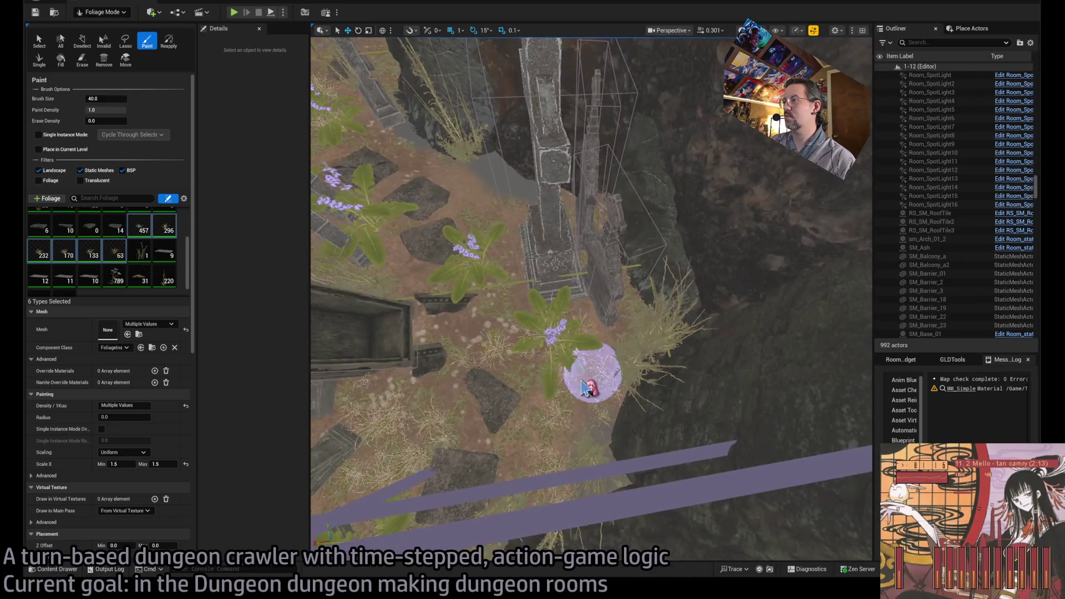
scroll(538, 449, "down", 2)
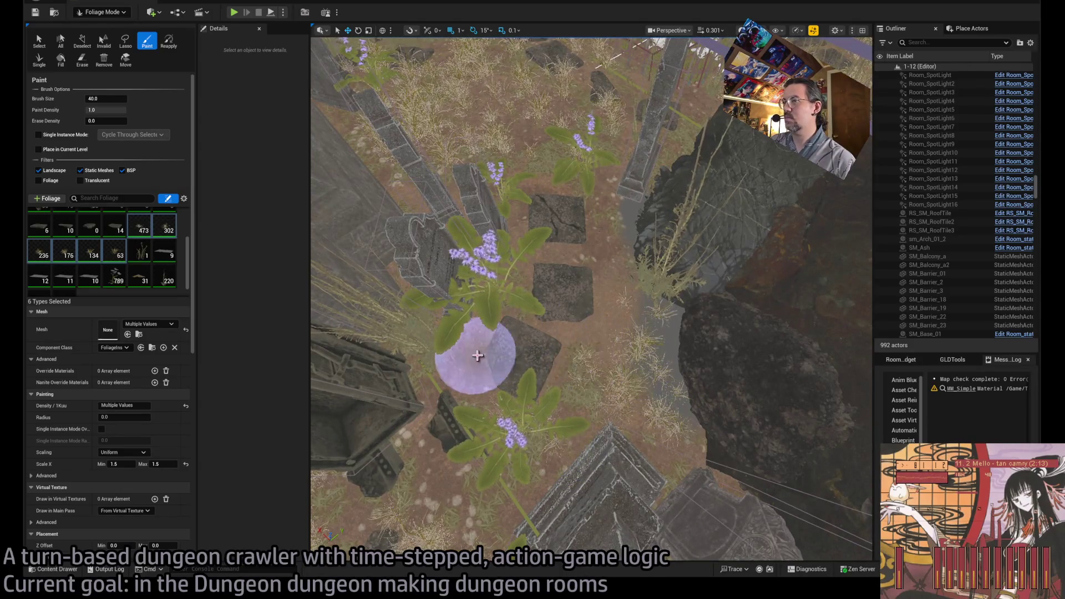
left_click(526, 362)
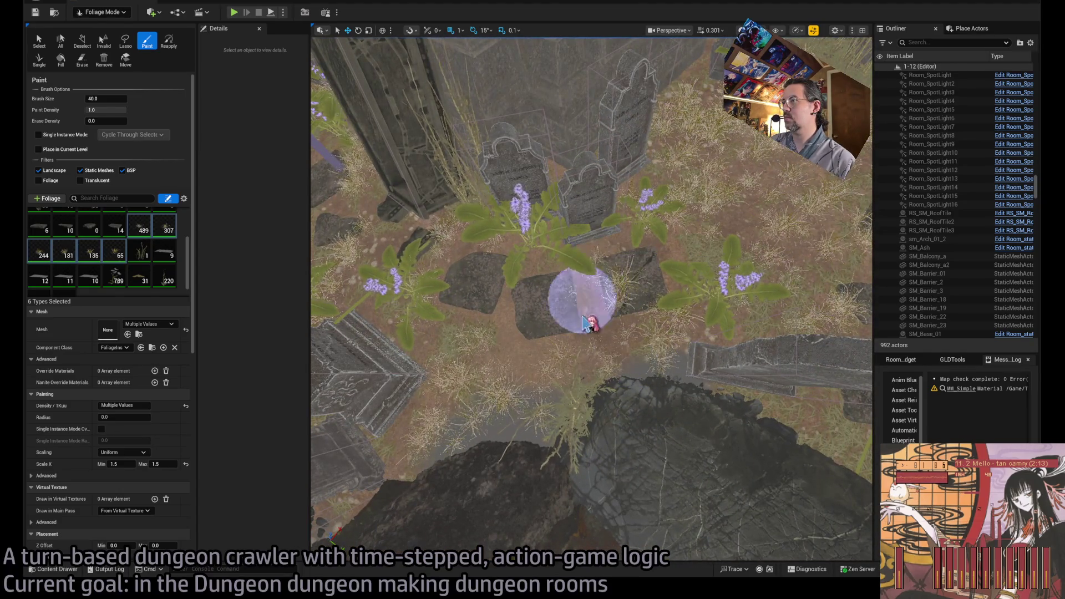
Step: Erase stray plants among the flowers and on the stone
left_click(631, 288, "shift")
left_click(618, 277, "shift")
left_click(582, 272, "shift")
left_click(632, 270, "shift")
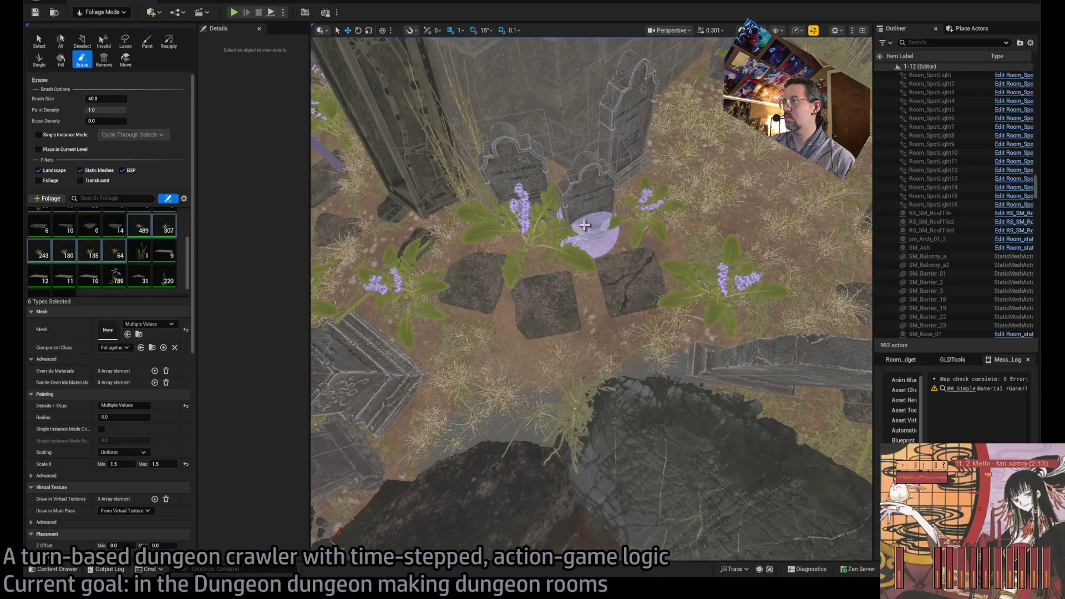
left_click_drag(665, 285, 570, 319)
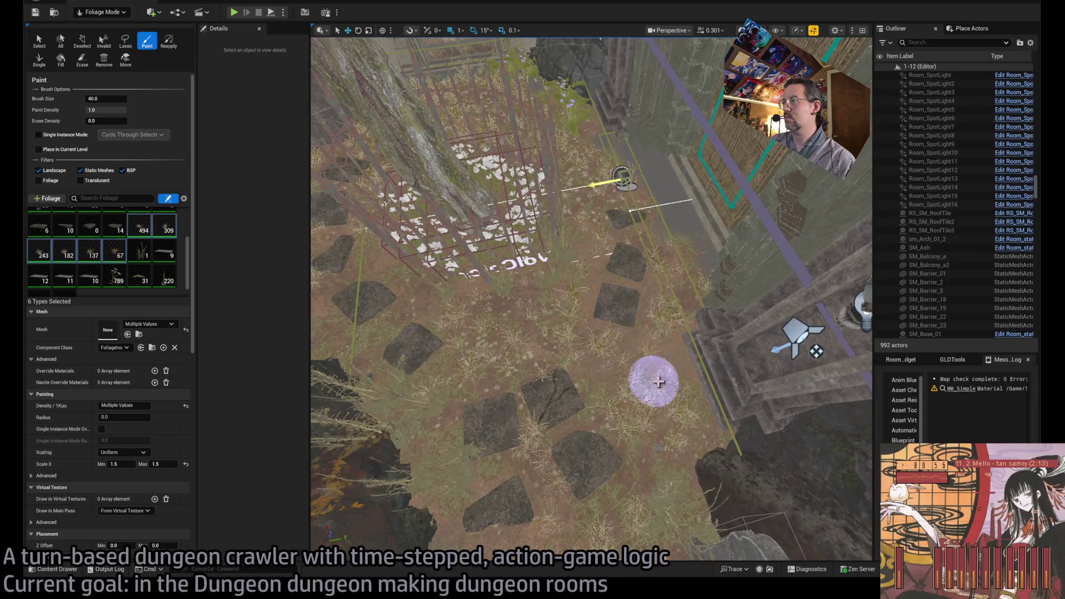
Step: Look down over the stepping stones and erase grass along a strip over the rocks
left_click_drag(565, 317, 516, 314)
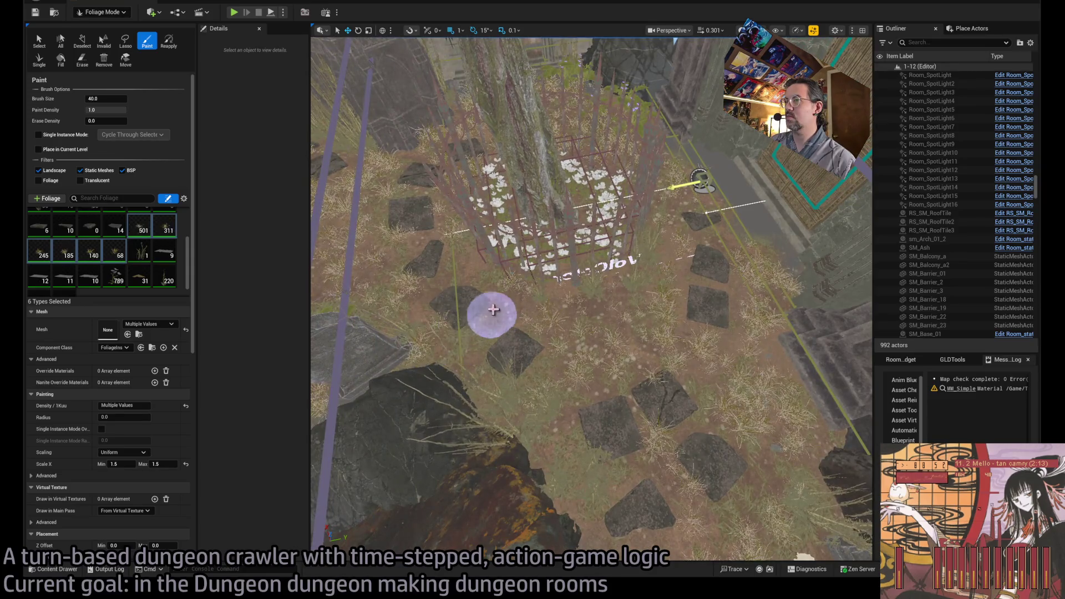
scroll(462, 266, "up", 5)
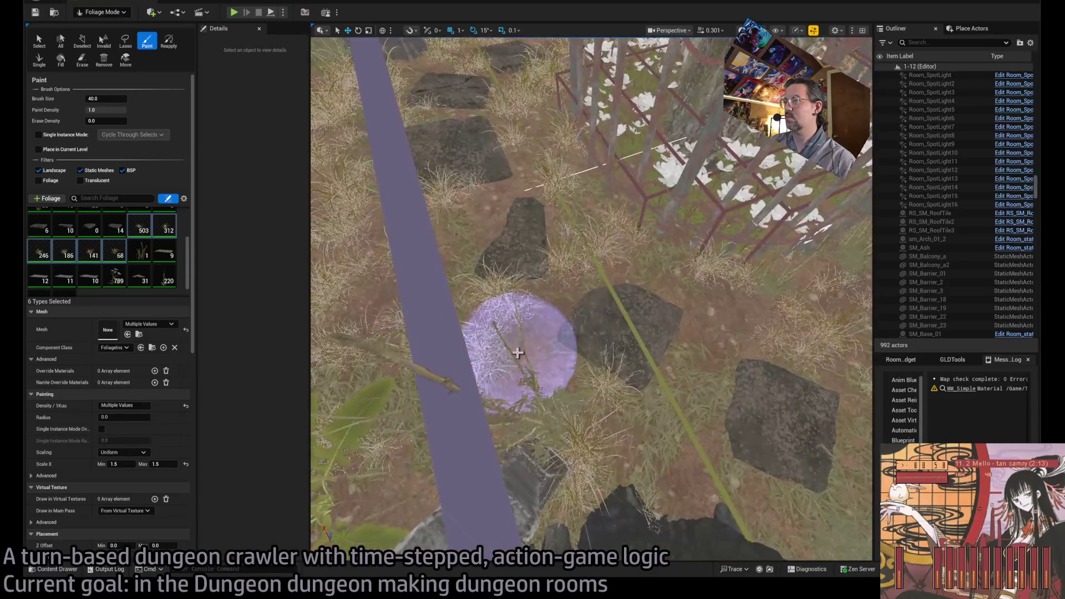
left_click_drag(643, 329, 643, 329)
scroll(644, 329, "up", 2)
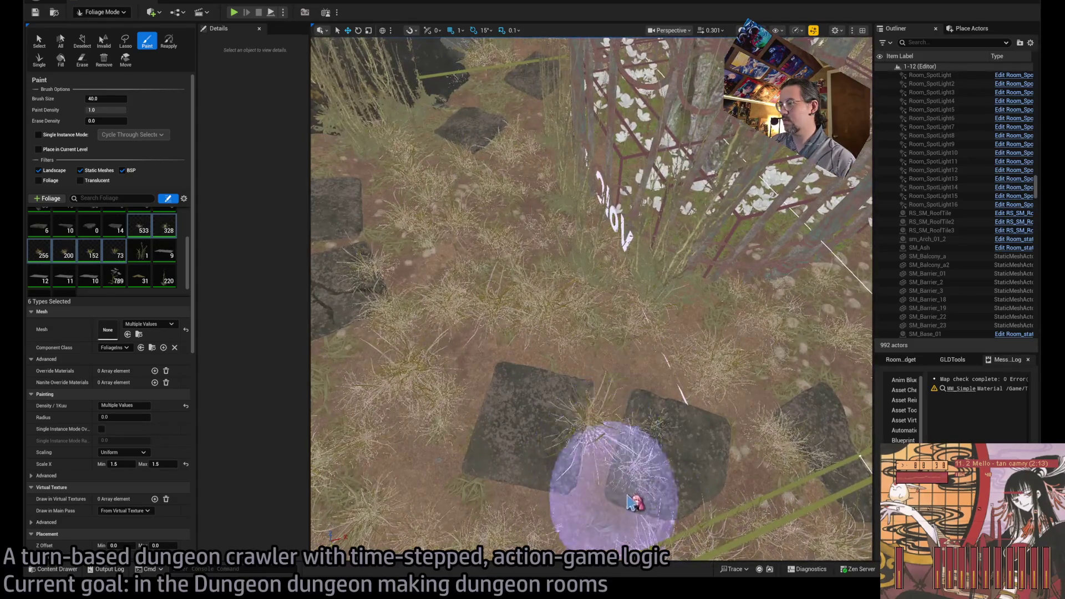
mouse_move(630, 502)
left_mouse_down()
mouse_move(672, 454)
mouse_move(664, 450)
left_mouse_up()
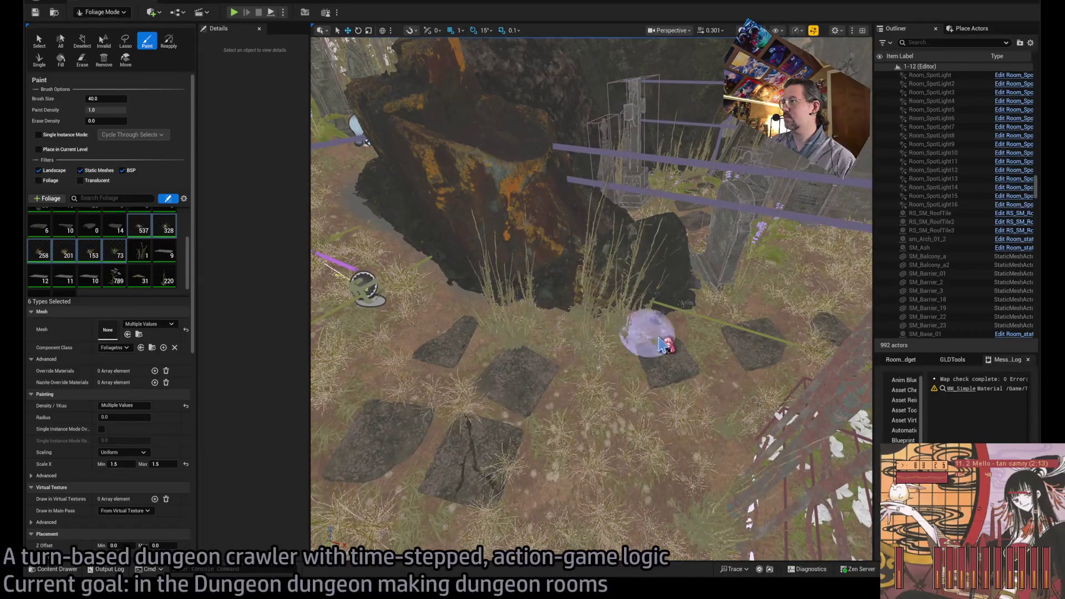
key("shift")
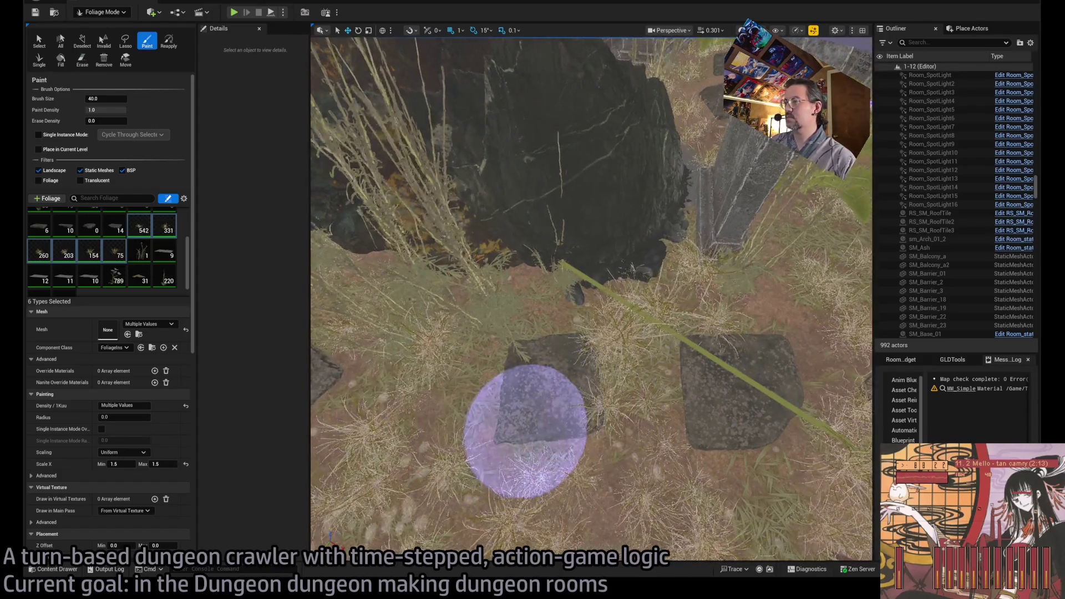
scroll(591, 300, "down", 5)
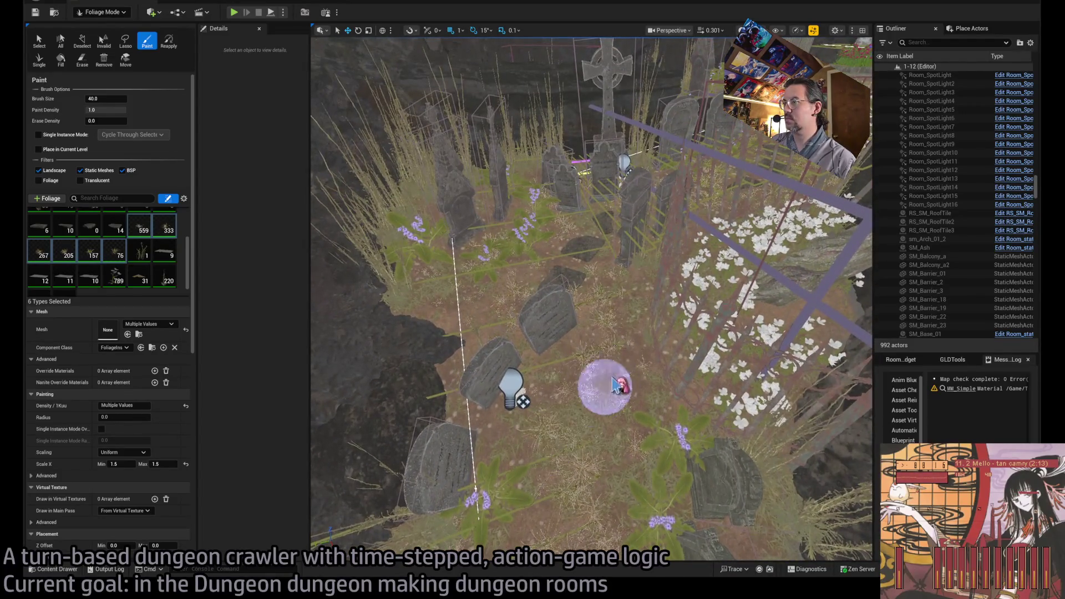
Step: Paint grass near the gravestones and erase foliage beside the rock
scroll(533, 436, "up", 2)
left_click(533, 436)
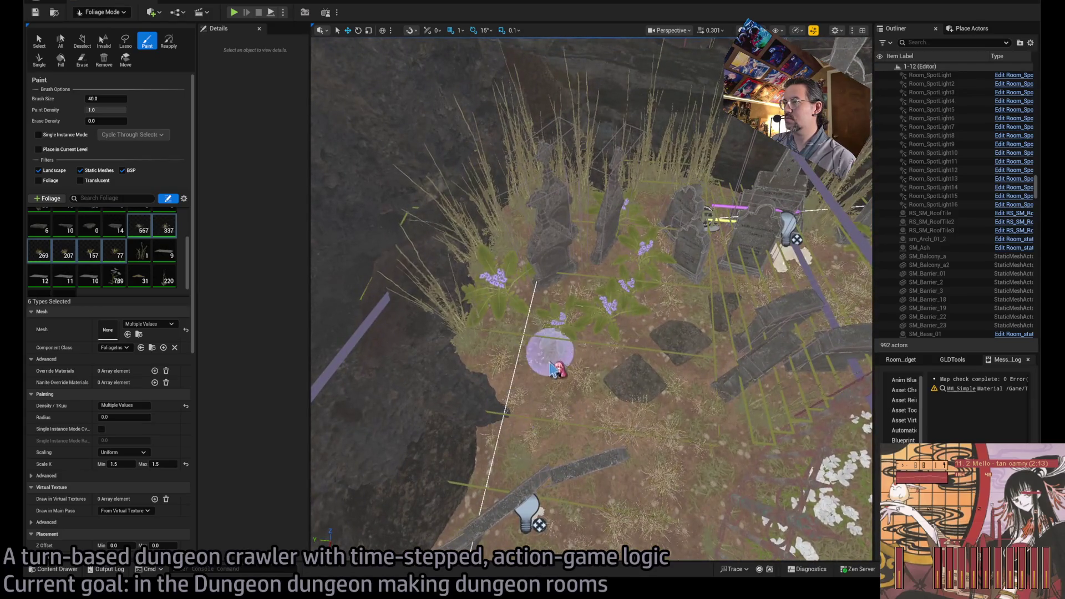
scroll(608, 283, "down", 3)
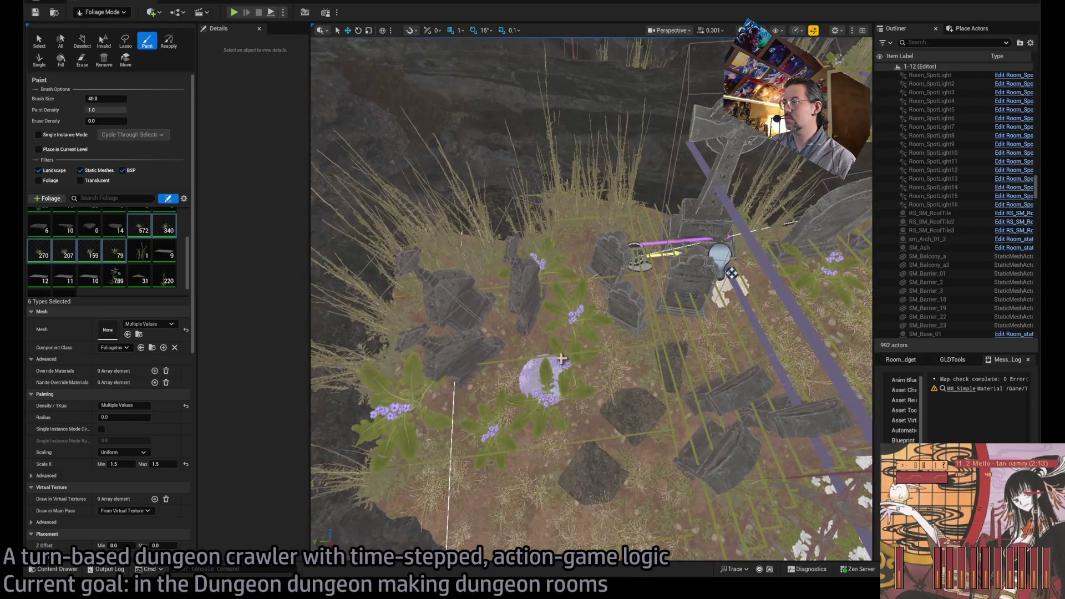
left_click(617, 452)
key("shift")
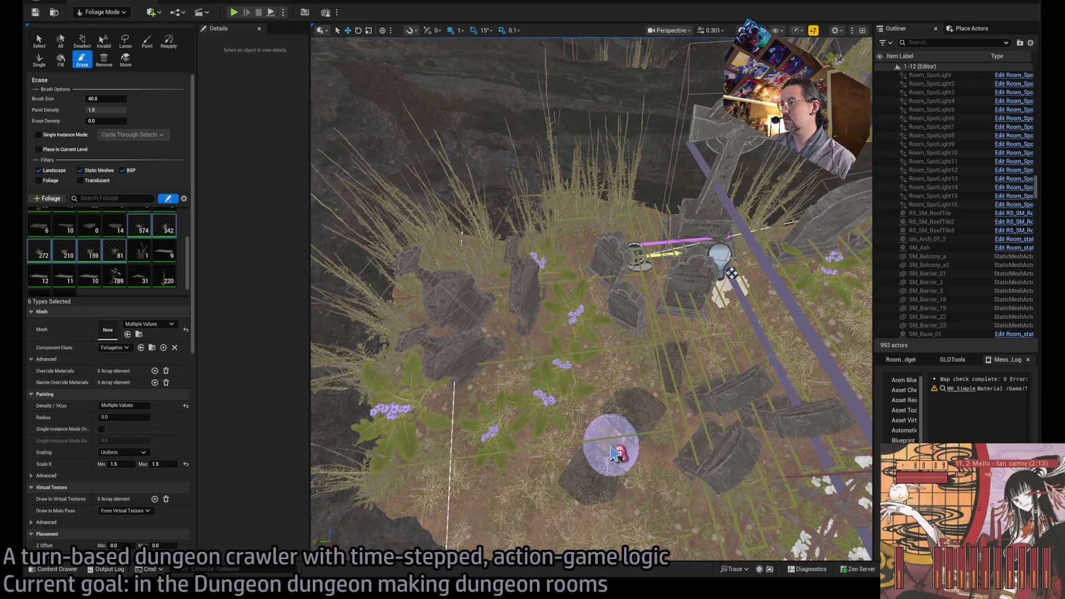
left_click(630, 457, "shift")
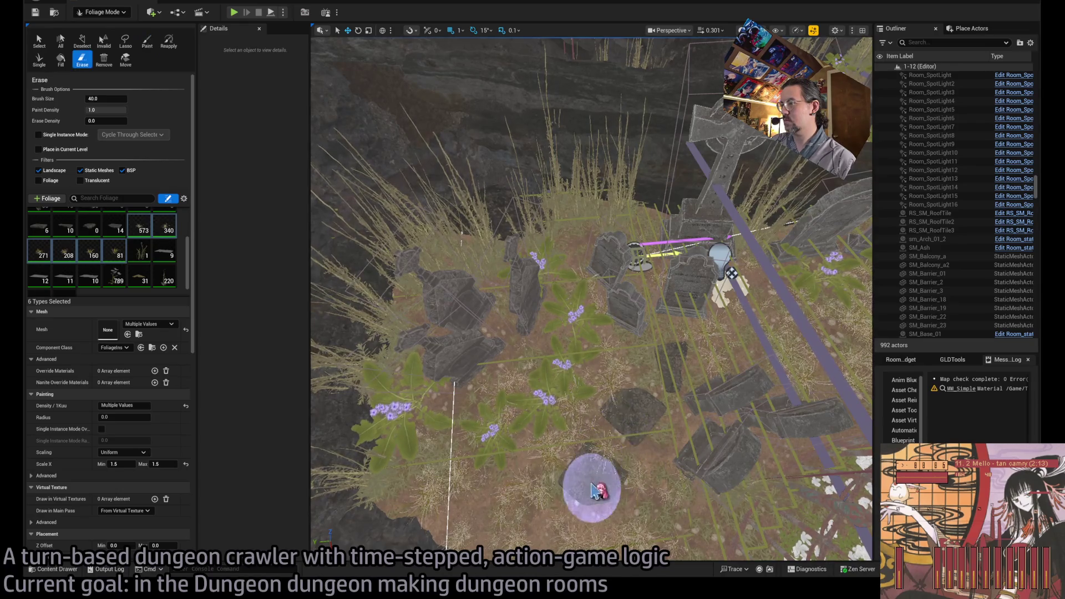
Step: Paint strips of grass and flowers across the ground further along the graveyard
key("Right")
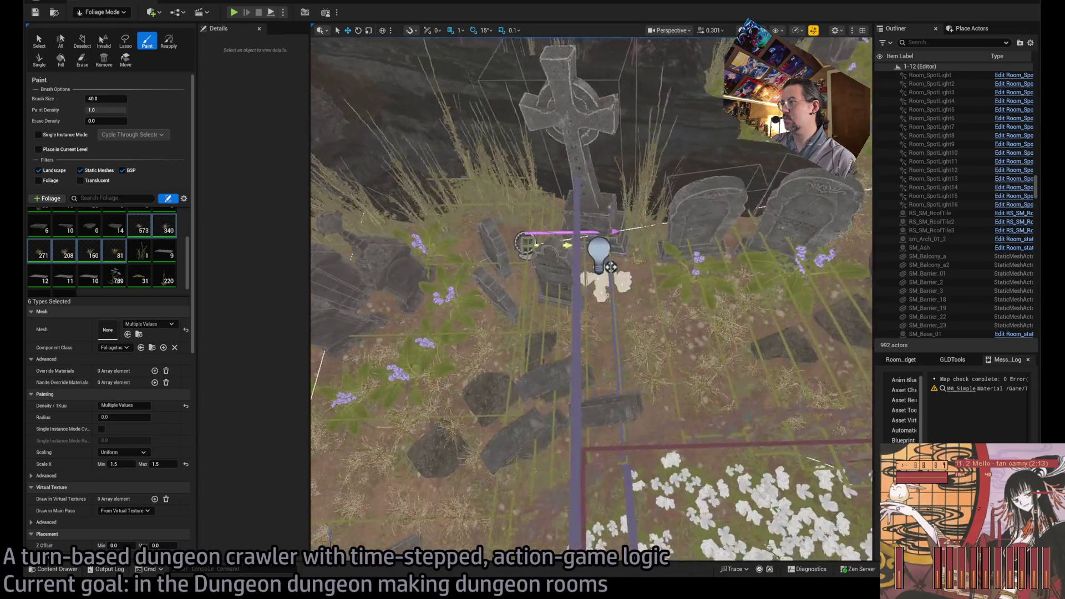
key("Right")
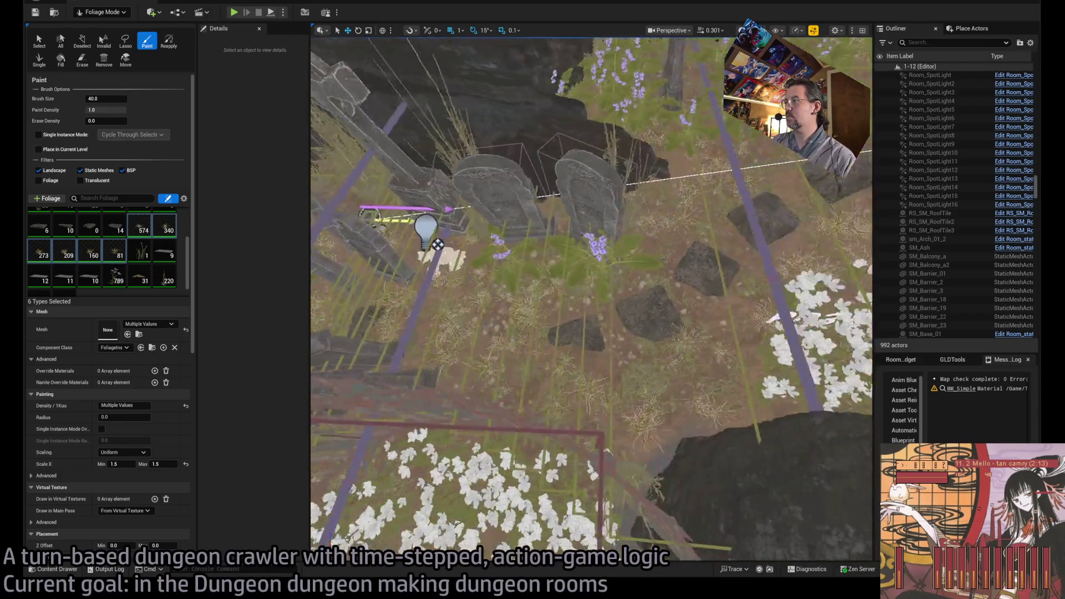
mouse_move(582, 409)
left_mouse_down()
mouse_move(688, 332)
mouse_move(599, 281)
mouse_move(700, 221)
mouse_move(777, 219)
left_mouse_up()
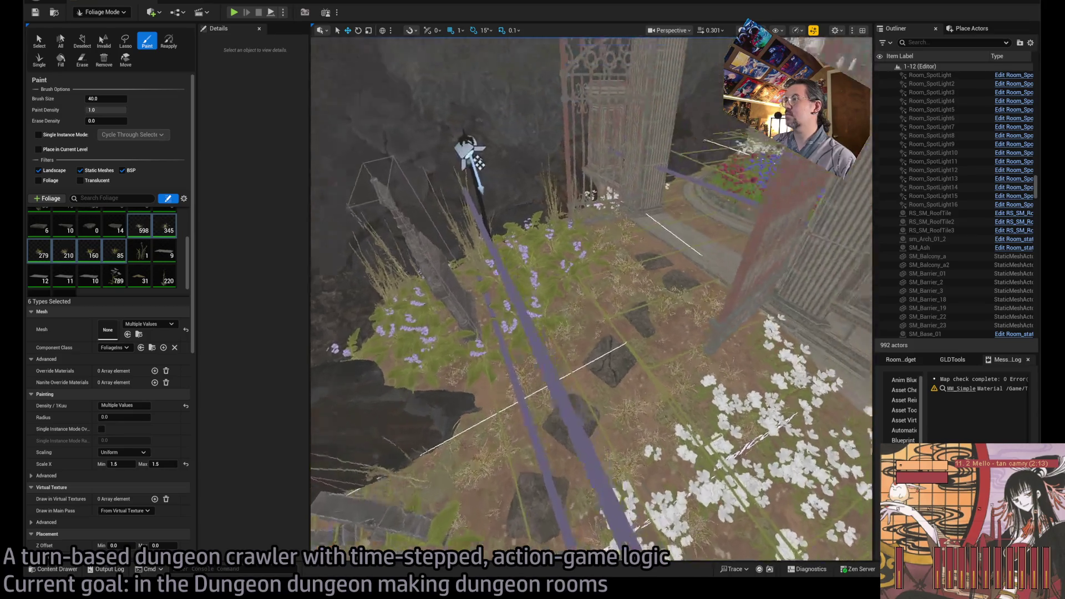
mouse_move(547, 298)
left_mouse_down()
mouse_move(493, 298)
mouse_move(612, 342)
left_mouse_up()
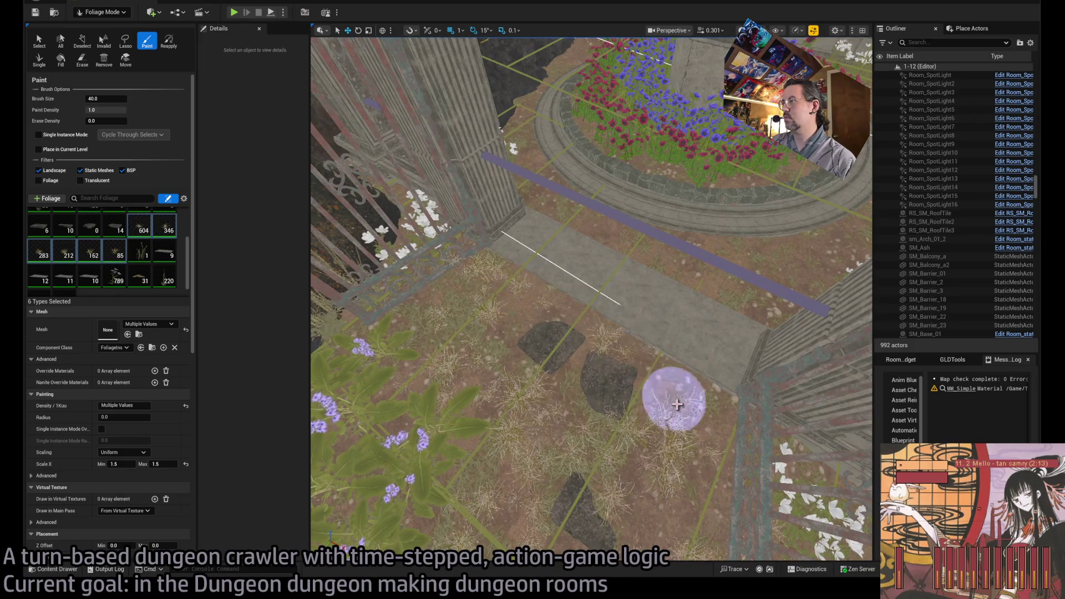
Step: Paint a few plants near the white flowers of the fountain's flower ring
left_click_drag(688, 418, 673, 388)
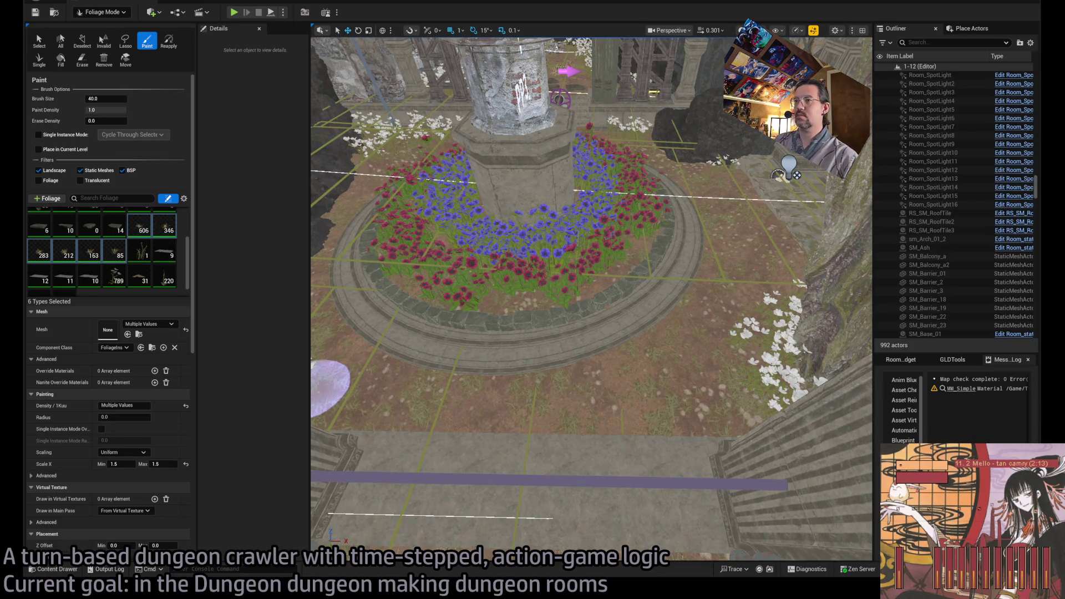
mouse_move(330, 388)
left_mouse_down()
mouse_move(340, 357)
mouse_move(661, 404)
left_mouse_up()
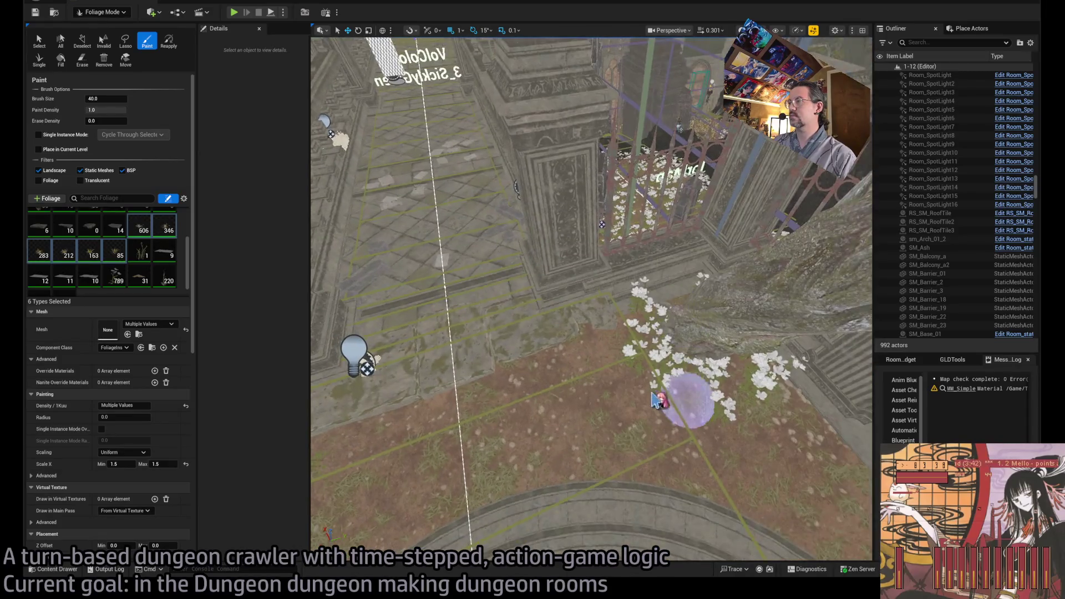
mouse_move(592, 366)
left_mouse_down()
mouse_move(571, 325)
mouse_move(610, 330)
mouse_move(637, 451)
mouse_move(606, 423)
mouse_move(606, 233)
mouse_move(589, 238)
mouse_move(550, 352)
mouse_move(602, 288)
mouse_move(582, 368)
mouse_move(518, 439)
mouse_move(448, 429)
left_mouse_up()
left_click(578, 332)
Step: Paint foliage along the paved edge by the column, erasing a few stray dabs
key("a")
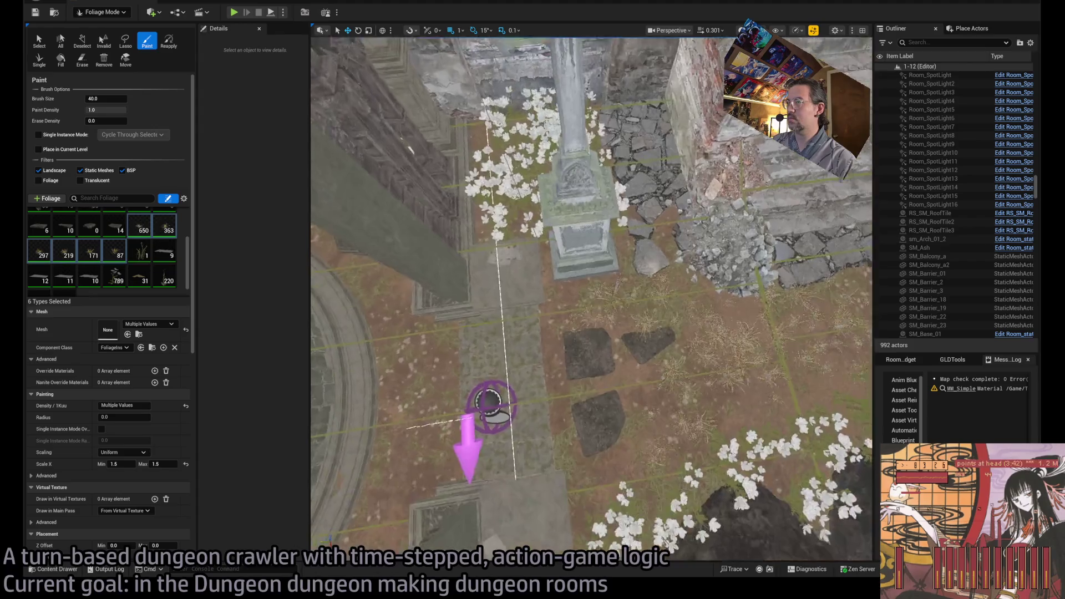
mouse_move(650, 394)
left_mouse_down()
mouse_move(583, 423)
mouse_move(571, 416)
mouse_move(577, 455)
left_mouse_up()
key("shift")
mouse_move(506, 333)
left_mouse_down()
mouse_move(527, 316)
mouse_move(521, 408)
mouse_move(549, 460)
left_mouse_up()
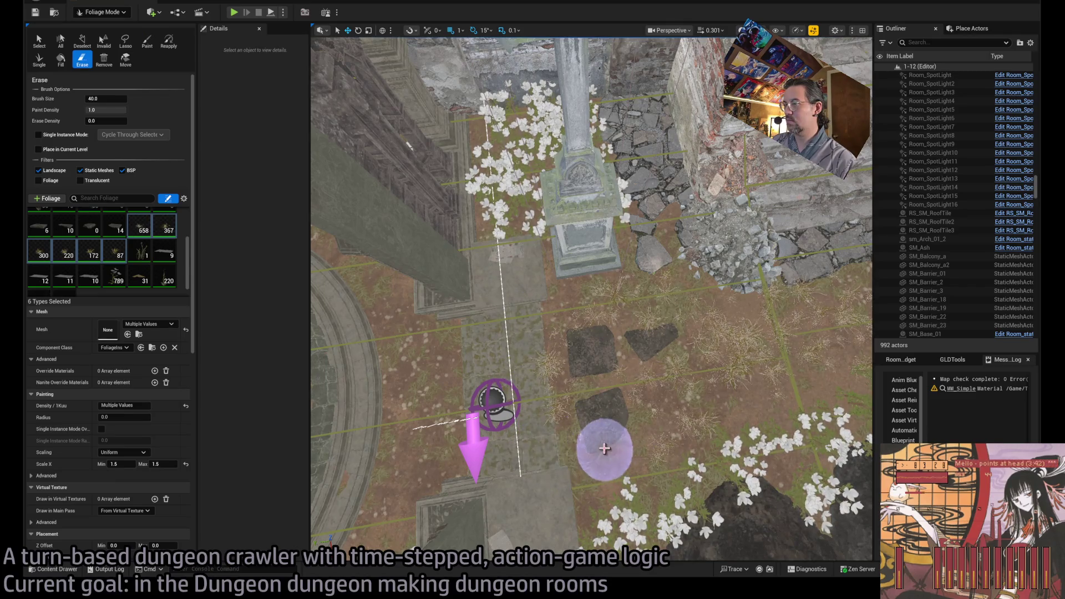
left_click(547, 458)
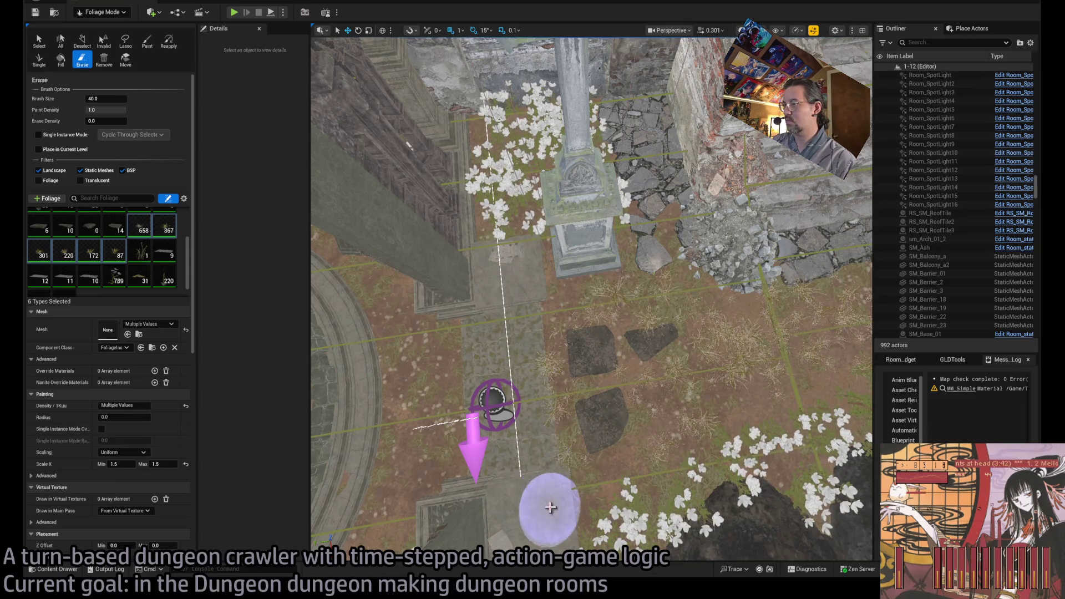
left_click(623, 482)
left_click(638, 480, "shift")
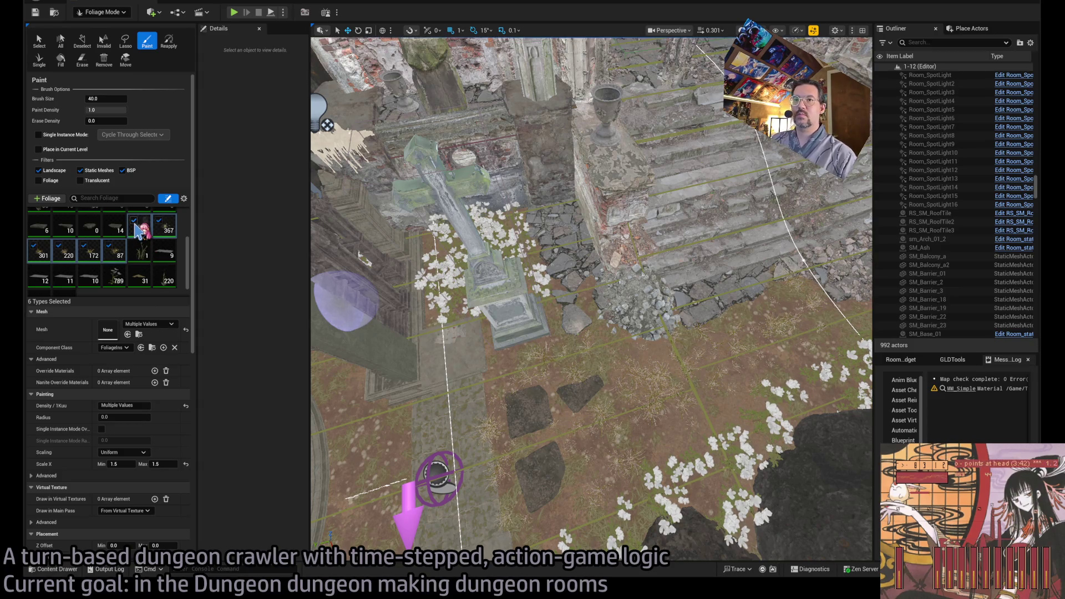
left_click(74, 570)
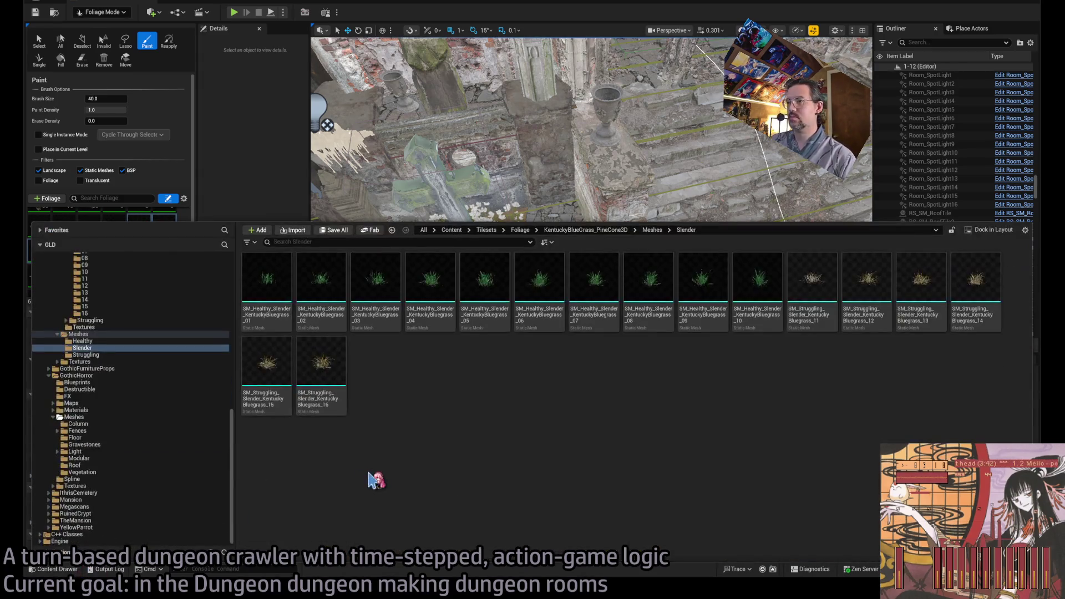
Step: Add Slender Kentucky bluegrass meshes 03–07 as foliage types and select all five
left_click(111, 341)
left_click(111, 348)
left_click(267, 280)
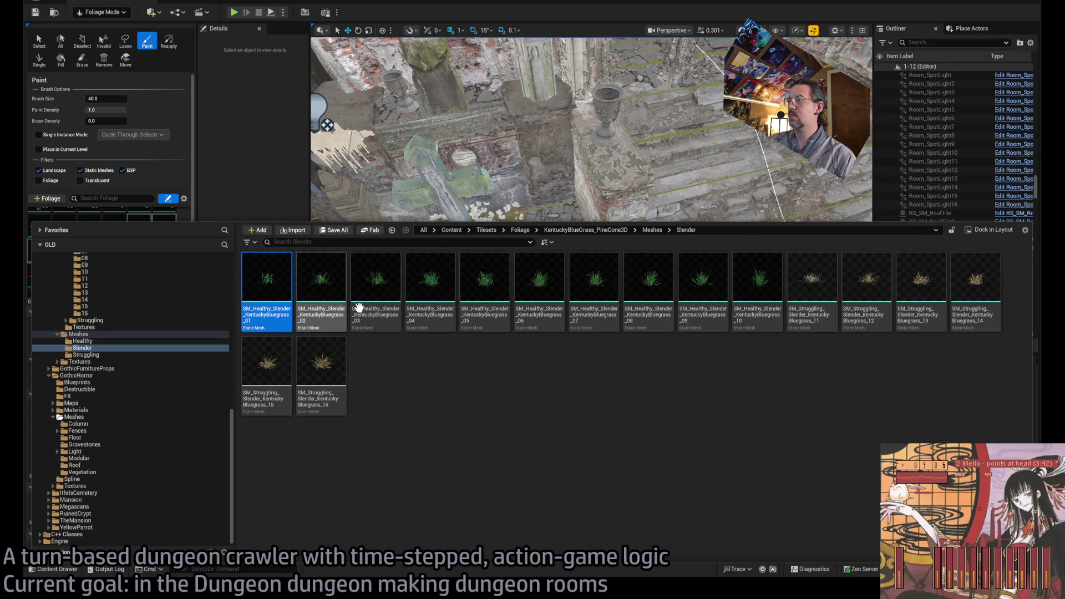
left_click(375, 280)
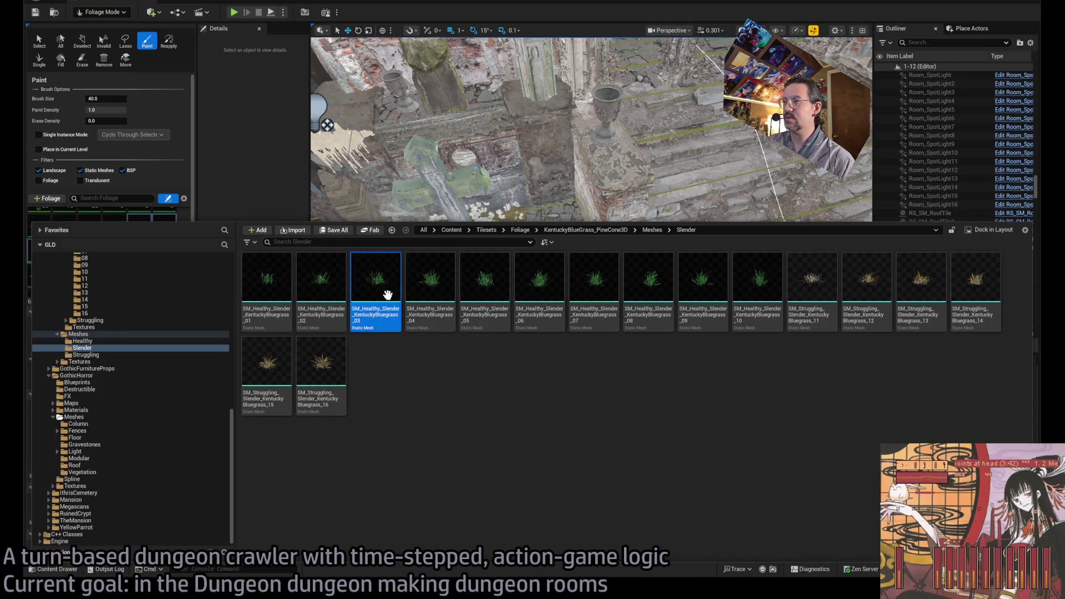
left_click(594, 300, "shift")
mouse_move(430, 288)
left_mouse_down()
mouse_move(329, 213)
mouse_move(158, 266)
left_mouse_up()
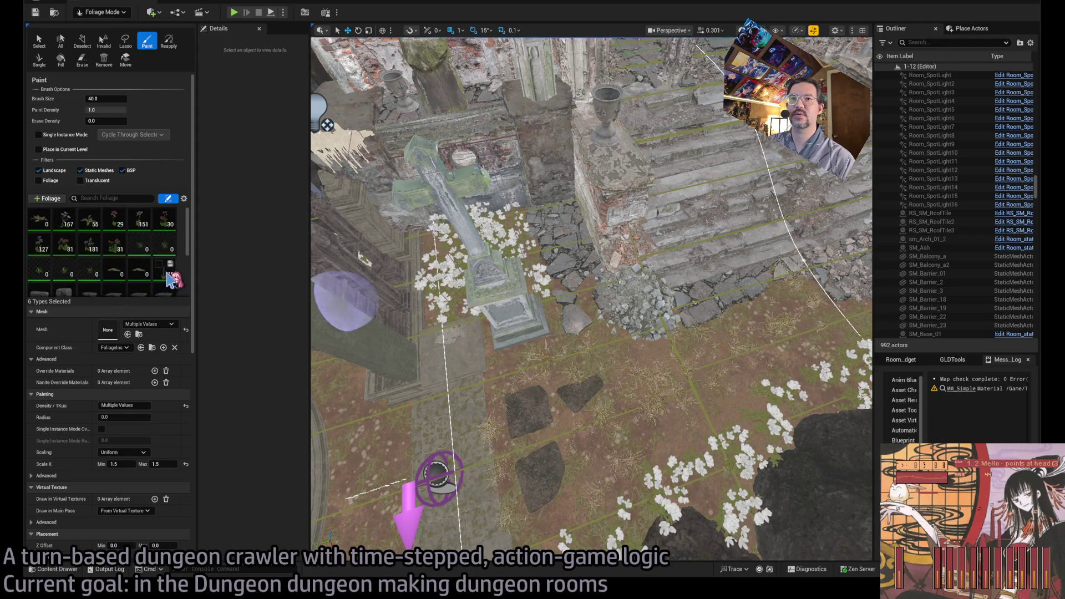
scroll(164, 295, "down", 1)
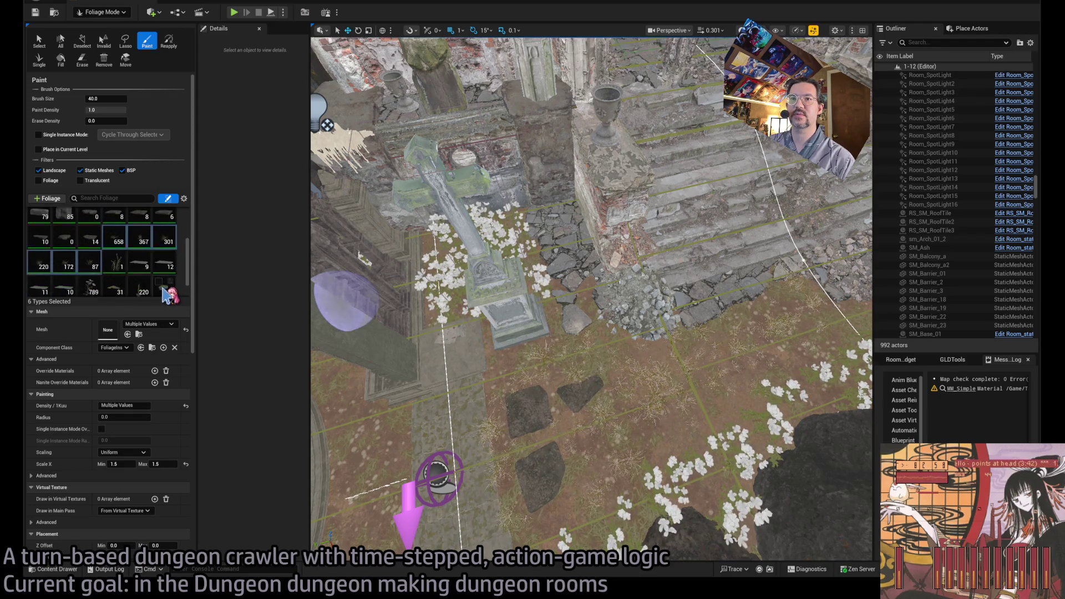
scroll(89, 268, "up", 3)
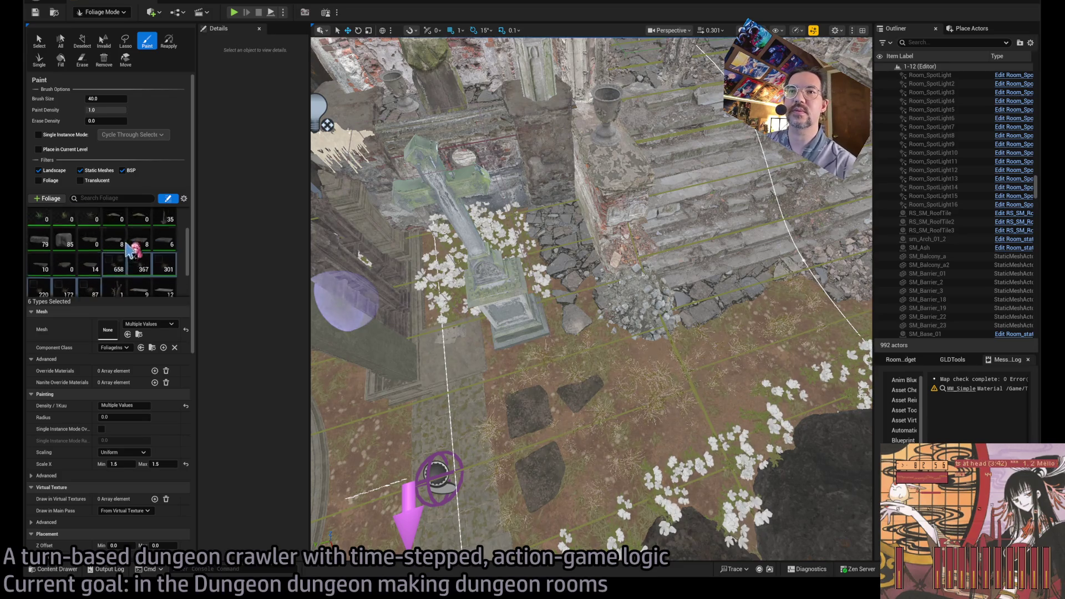
left_click(141, 247)
left_click(94, 269, "shift")
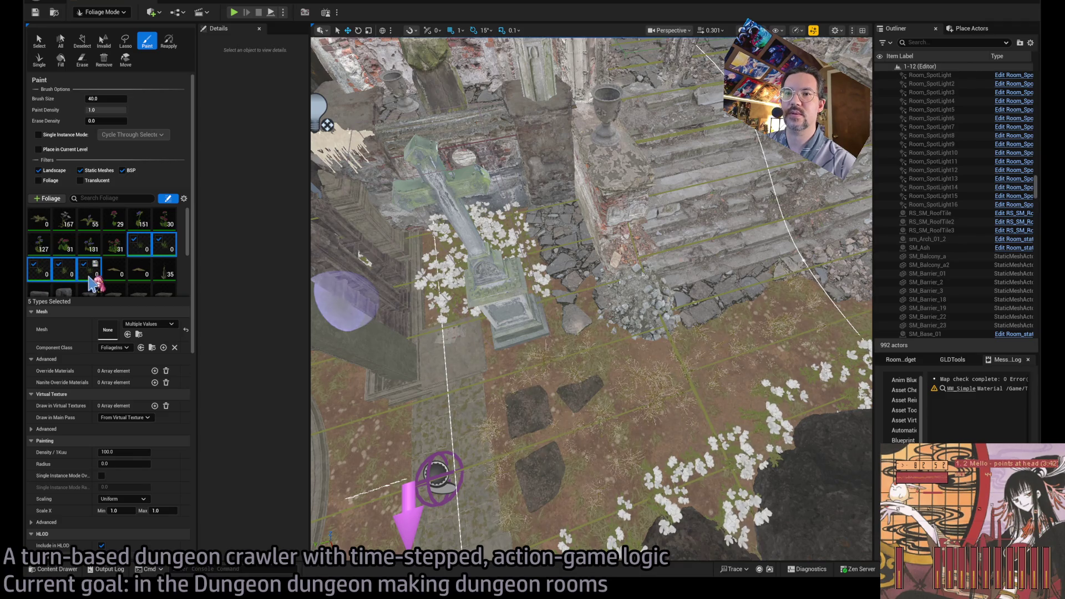
Step: Paint slender grass along the flower border by the rocks
scroll(444, 440, "up", 2)
mouse_move(444, 440)
left_mouse_down()
mouse_move(768, 319)
mouse_move(705, 342)
left_mouse_up()
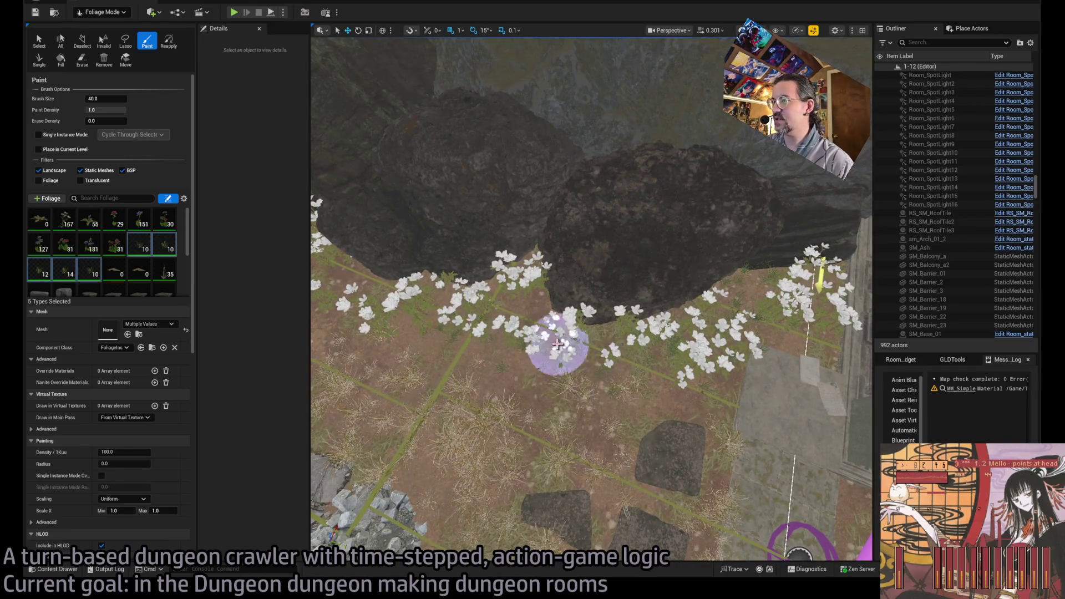
scroll(524, 331, "up", 2)
left_click_drag(642, 344, 597, 337)
left_click_drag(455, 340, 496, 359)
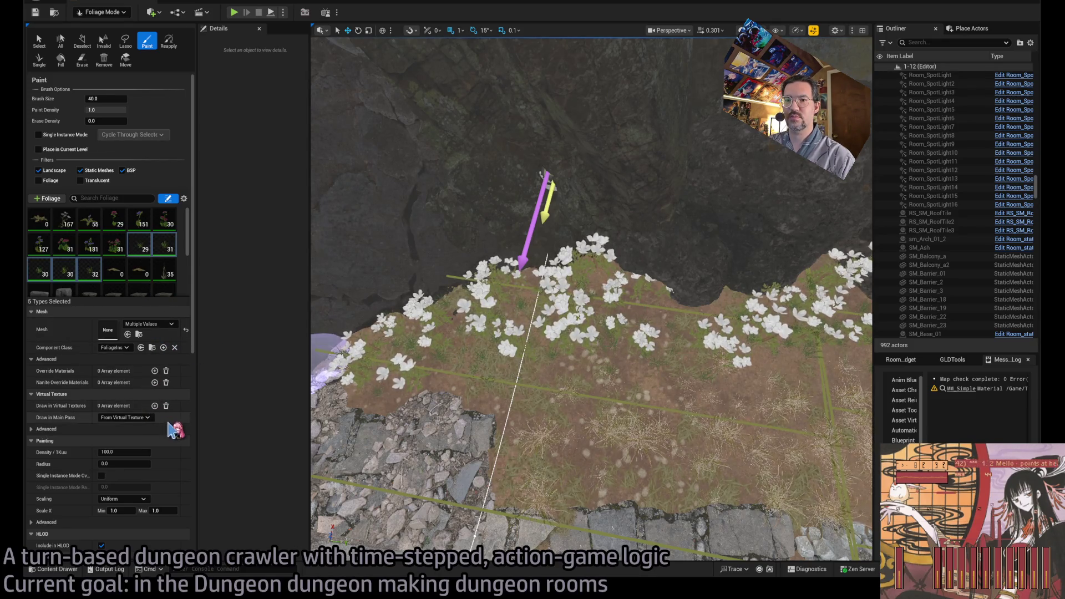
Step: Set the grass density to 1000 and paint dense grass among the white flowers
left_click(139, 452)
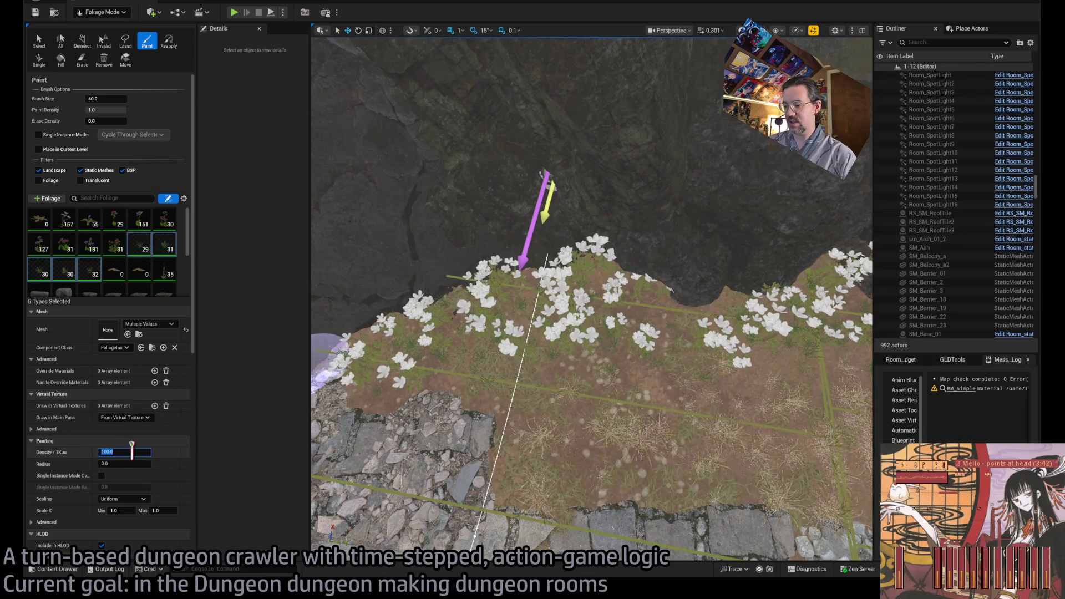
type("300")
left_click_drag(428, 345, 488, 338)
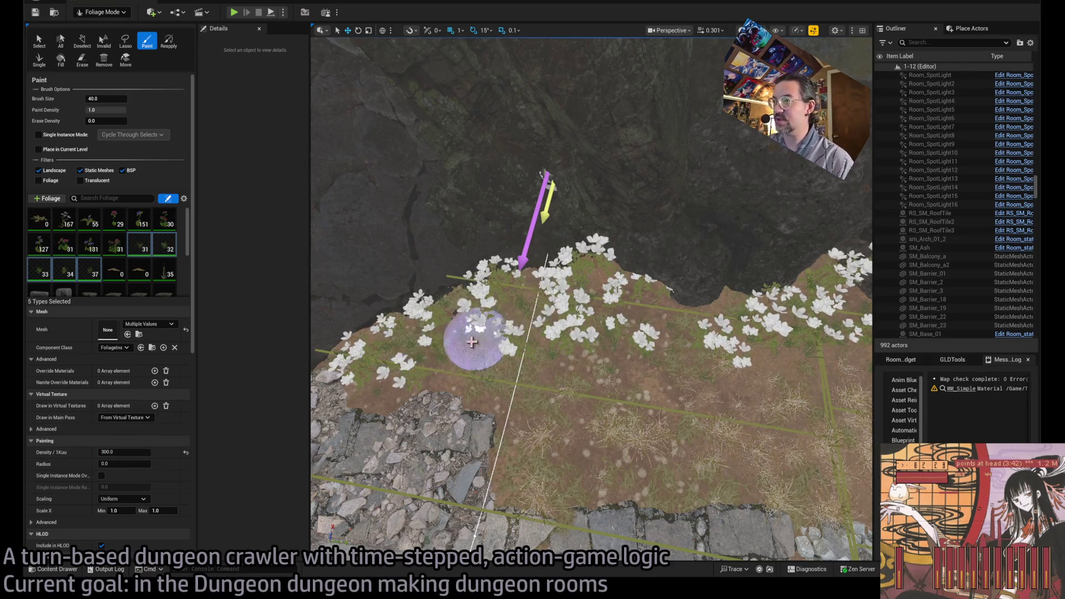
type("1000")
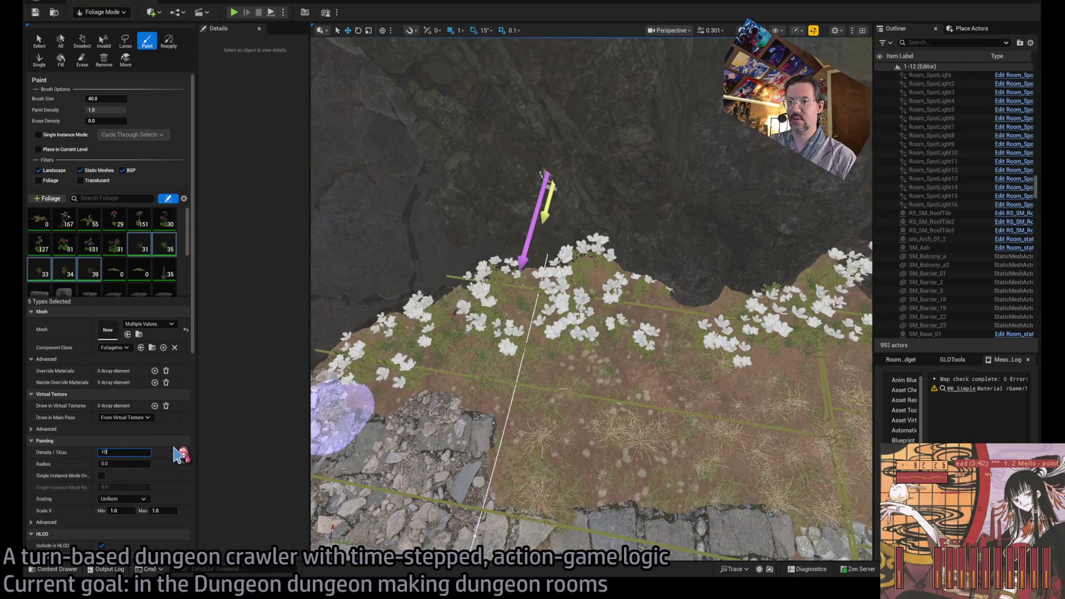
key("Return")
left_click_drag(417, 370, 429, 329)
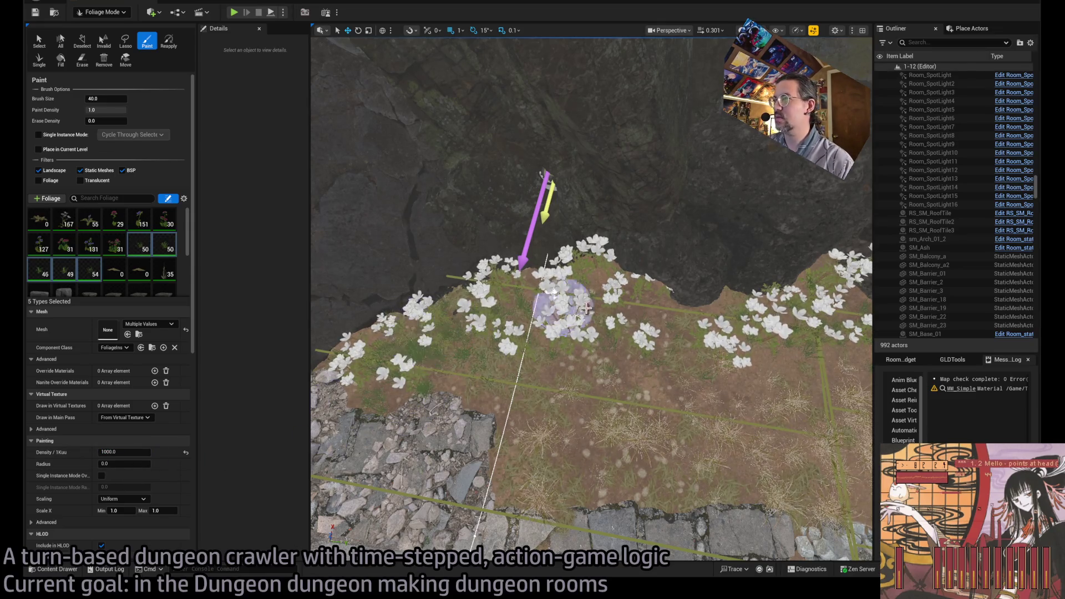
mouse_move(602, 312)
left_mouse_down()
mouse_move(717, 357)
mouse_move(544, 356)
mouse_move(658, 319)
mouse_move(673, 355)
mouse_move(511, 309)
mouse_move(516, 393)
mouse_move(684, 306)
left_mouse_up()
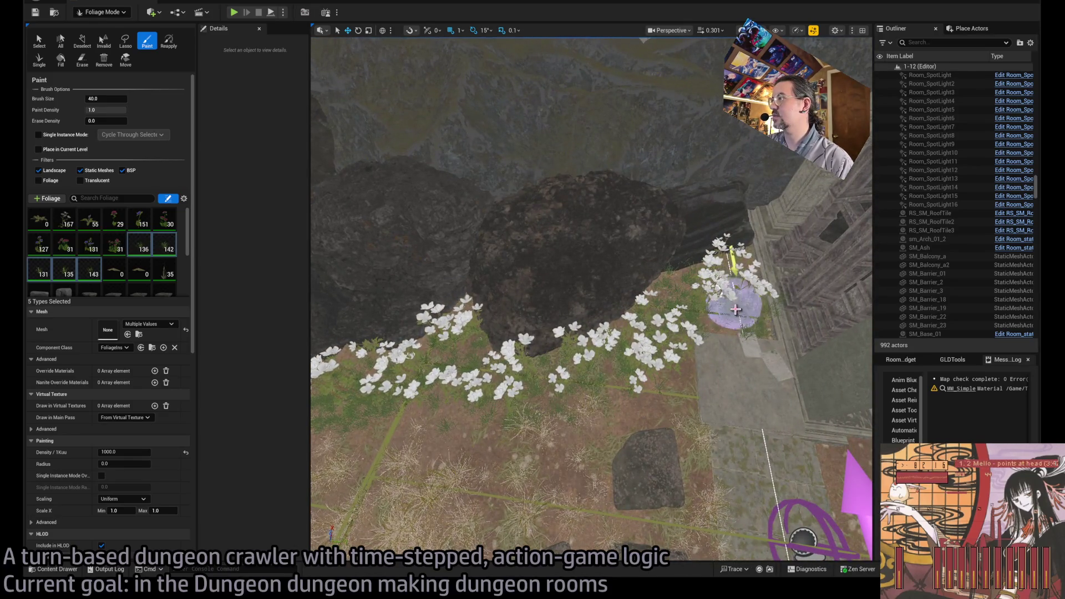
Step: Paint grass around the pillars and along the pillared corridor floor
mouse_move(750, 343)
left_mouse_down()
mouse_move(718, 373)
mouse_move(582, 399)
mouse_move(614, 451)
mouse_move(609, 262)
left_mouse_up()
key("shift")
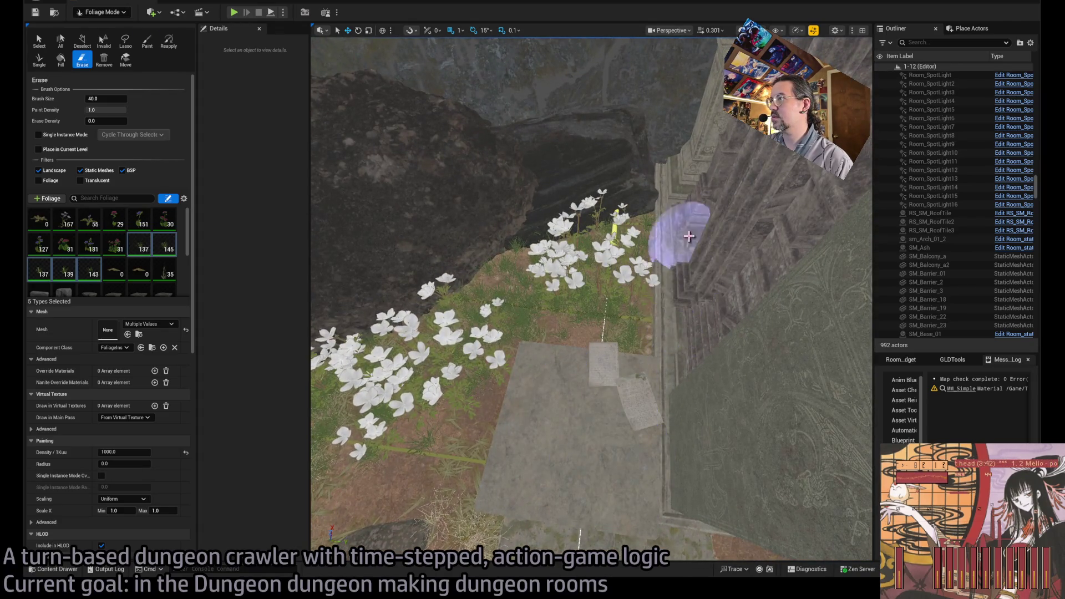
scroll(642, 380, "down", 10)
mouse_move(475, 483)
left_mouse_down()
mouse_move(542, 257)
mouse_move(507, 278)
mouse_move(604, 261)
mouse_move(565, 340)
left_mouse_up()
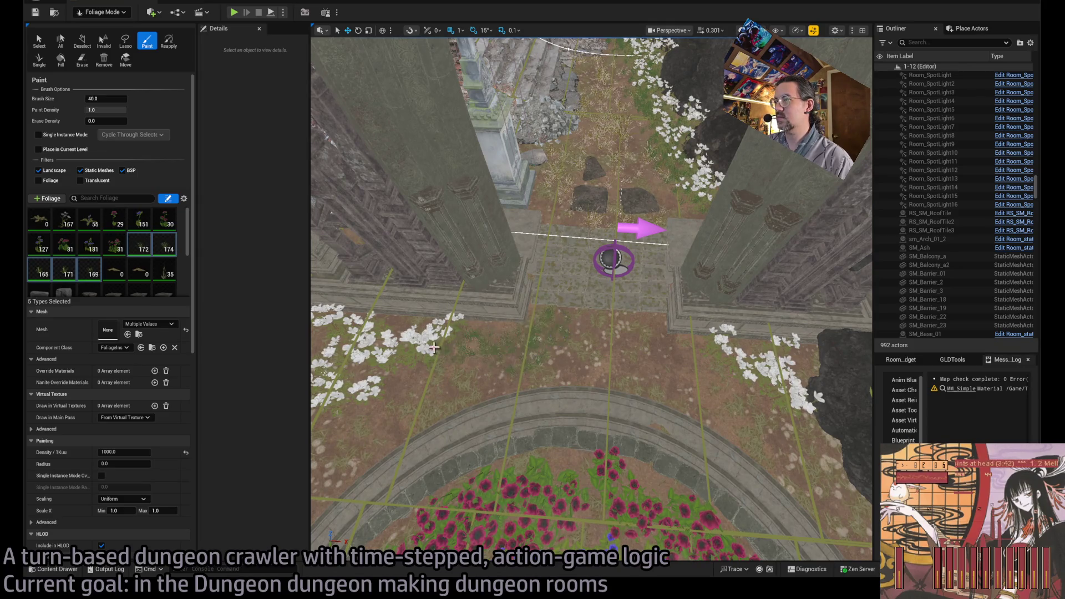
mouse_move(434, 360)
left_mouse_down()
mouse_move(559, 361)
mouse_move(438, 384)
left_mouse_up()
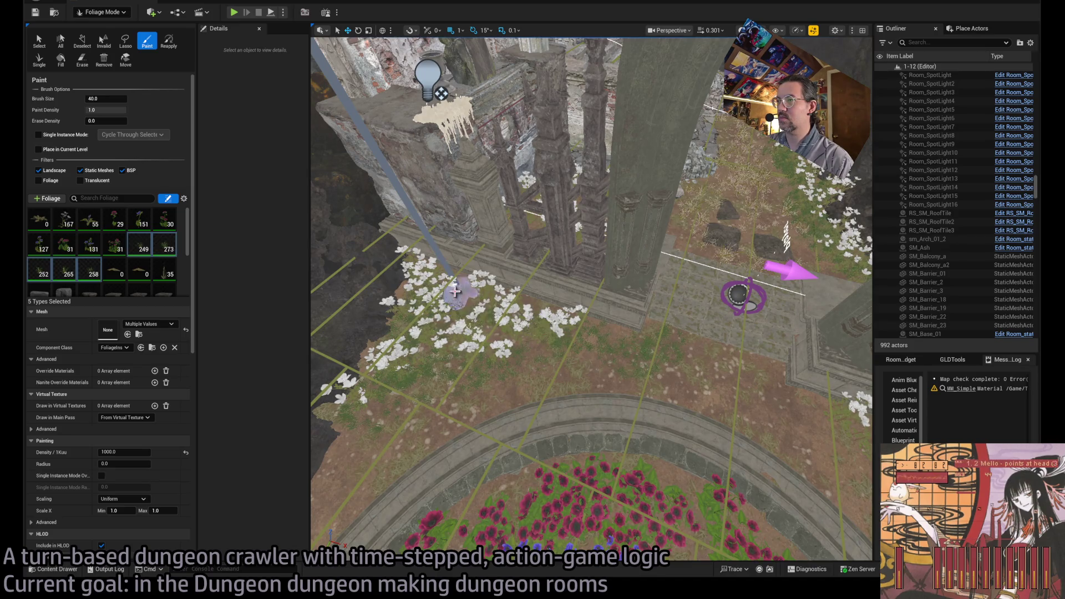
left_click(424, 287)
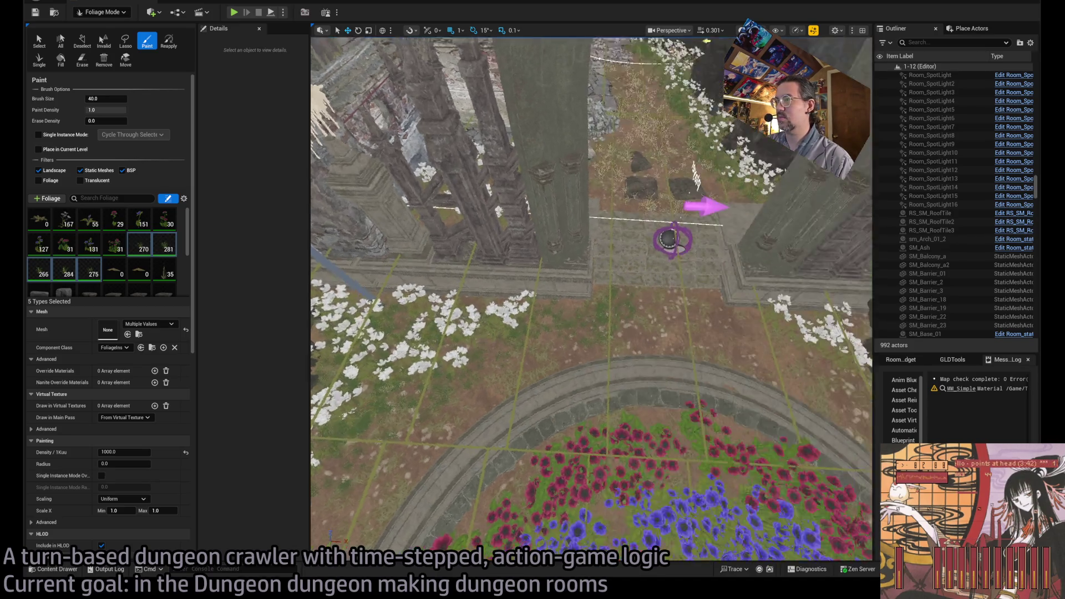
mouse_move(641, 349)
left_mouse_down()
mouse_move(671, 356)
mouse_move(667, 329)
mouse_move(679, 377)
left_mouse_up()
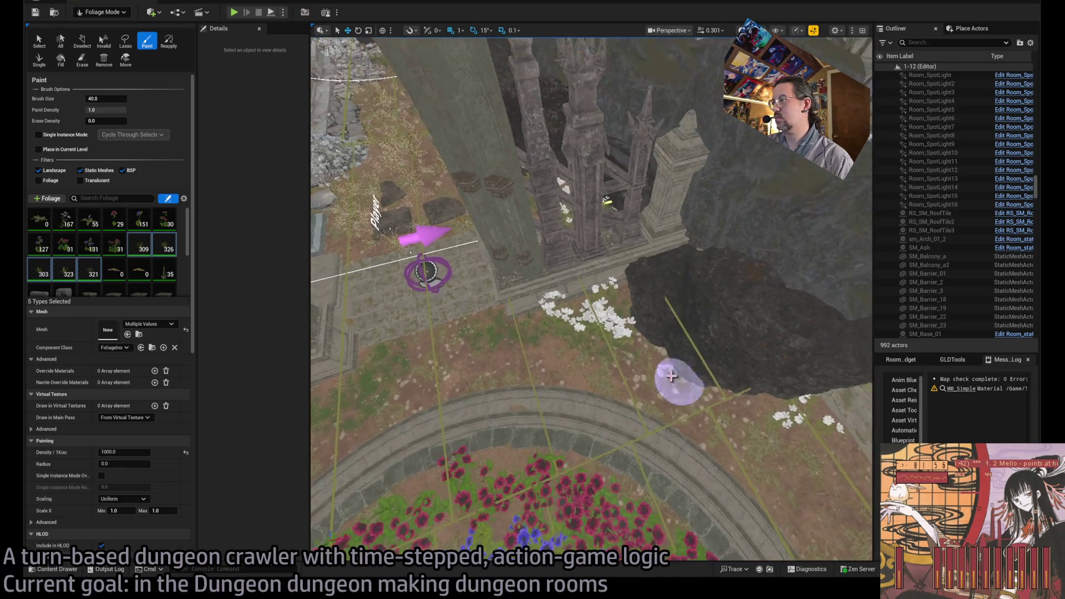
mouse_move(518, 399)
left_mouse_down()
mouse_move(637, 356)
mouse_move(645, 390)
mouse_move(571, 311)
mouse_move(656, 363)
mouse_move(427, 321)
mouse_move(599, 352)
mouse_move(583, 361)
mouse_move(630, 345)
mouse_move(583, 310)
mouse_move(511, 322)
mouse_move(669, 346)
mouse_move(660, 321)
mouse_move(583, 321)
mouse_move(606, 345)
mouse_move(657, 320)
left_mouse_up()
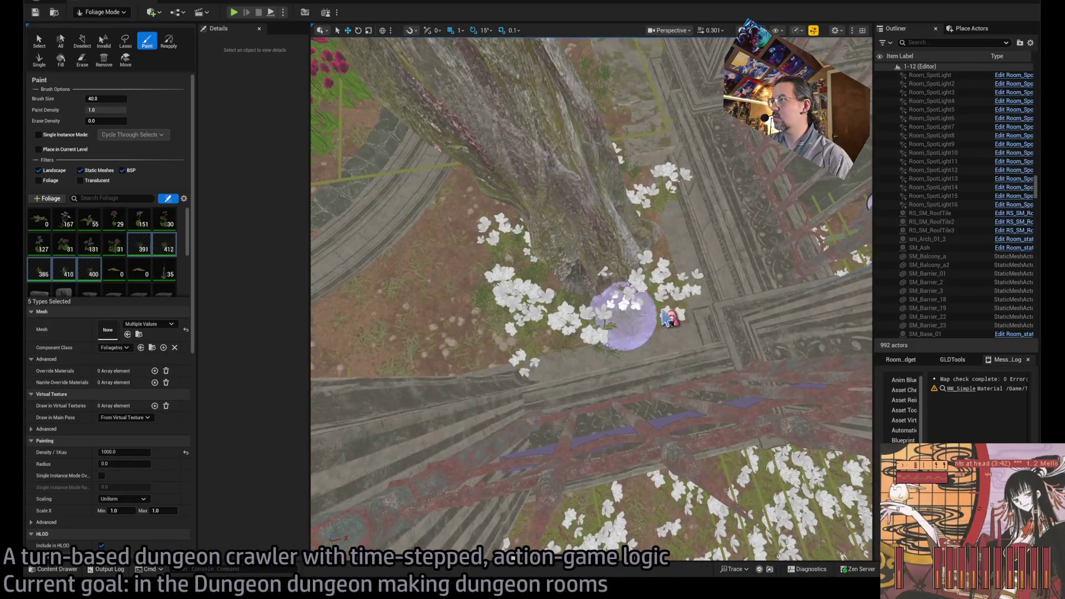
Step: Fill grass around the pillar base and flower bed, erasing strays near the pillar
key("shift")
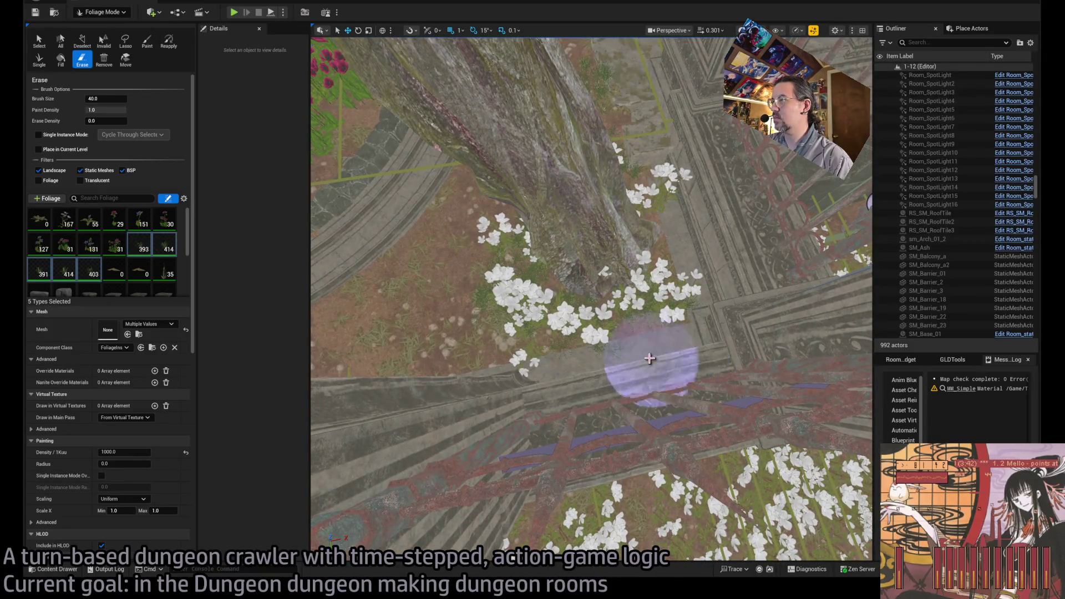
mouse_move(612, 362)
left_mouse_down()
mouse_move(575, 351)
mouse_move(690, 328)
mouse_move(701, 281)
mouse_move(662, 259)
mouse_move(690, 243)
mouse_move(725, 266)
left_mouse_up()
key("shift")
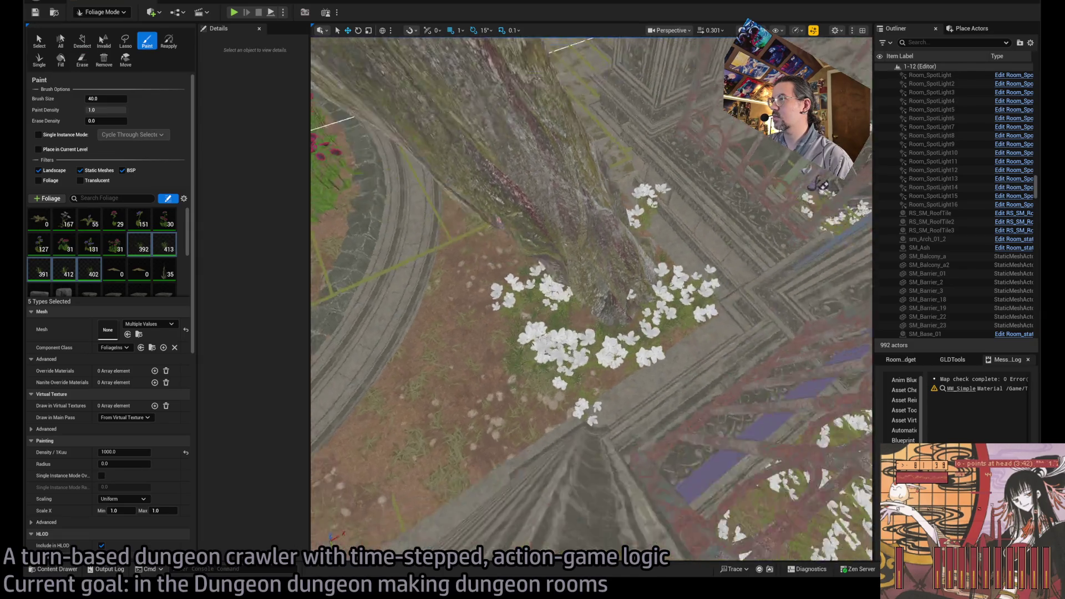
mouse_move(561, 302)
left_mouse_down()
mouse_move(677, 381)
mouse_move(721, 440)
left_mouse_up()
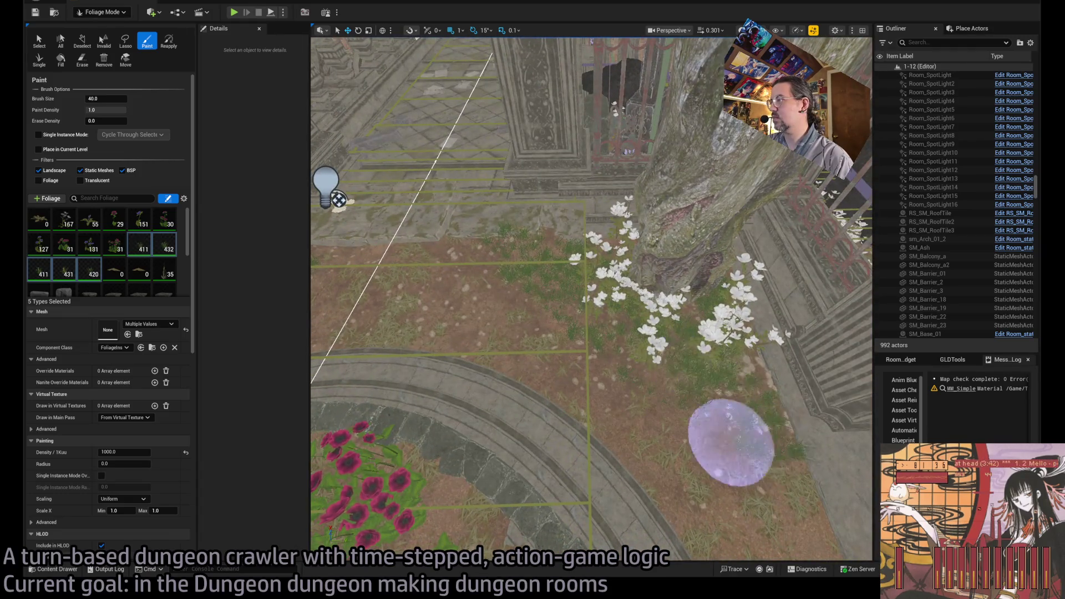
mouse_move(452, 380)
left_mouse_down()
mouse_move(547, 416)
mouse_move(351, 368)
mouse_move(523, 389)
mouse_move(638, 376)
mouse_move(650, 405)
mouse_move(506, 380)
mouse_move(610, 289)
left_mouse_up()
Step: Paint grass around the gate pillar, erasing excess foliage at its base
mouse_move(593, 337)
left_mouse_down()
mouse_move(607, 344)
mouse_move(571, 333)
left_mouse_up()
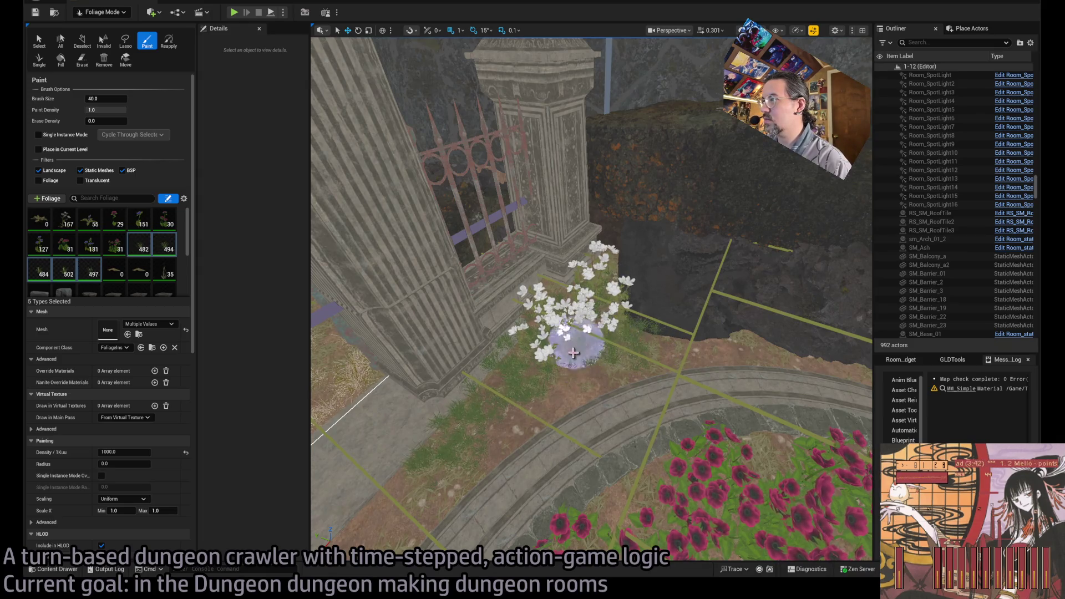
mouse_move(642, 434)
left_mouse_down()
mouse_move(409, 437)
mouse_move(464, 400)
left_mouse_up()
mouse_move(572, 279)
left_mouse_down()
mouse_move(475, 344)
mouse_move(610, 311)
mouse_move(516, 406)
mouse_move(554, 361)
mouse_move(535, 442)
left_mouse_up()
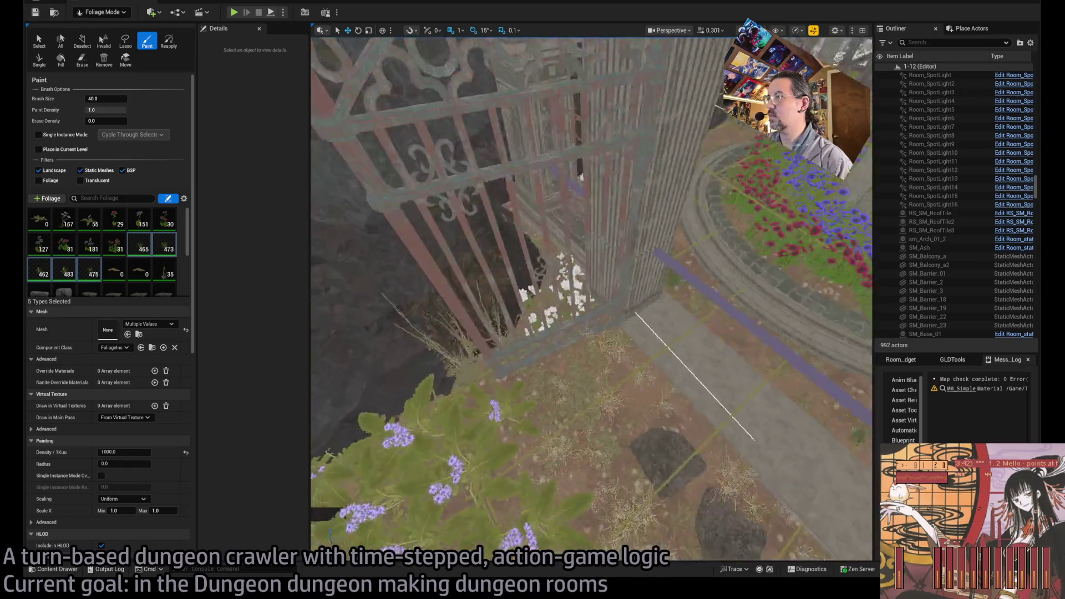
mouse_move(541, 326)
left_mouse_down()
mouse_move(585, 394)
mouse_move(573, 381)
left_mouse_up()
key("shift")
left_click_drag(527, 482, 539, 451)
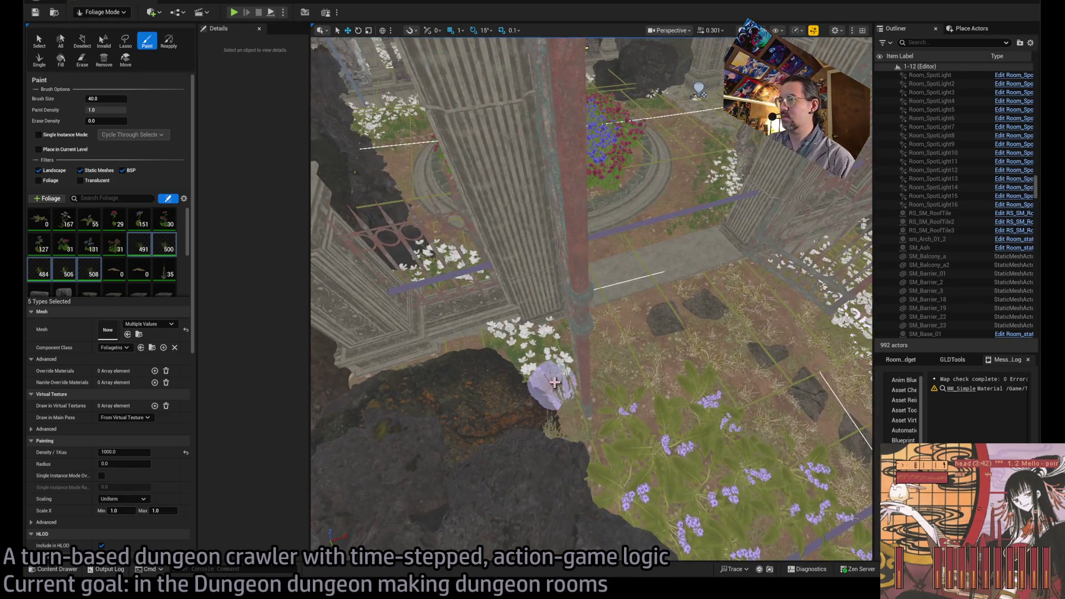
Step: Paint grass and flowers over the room floor, planter and caged room
mouse_move(632, 389)
left_mouse_down()
mouse_move(505, 363)
mouse_move(614, 357)
mouse_move(577, 304)
mouse_move(667, 283)
mouse_move(660, 347)
left_mouse_up()
mouse_move(601, 311)
left_mouse_down()
mouse_move(642, 301)
mouse_move(606, 289)
mouse_move(638, 442)
left_mouse_up()
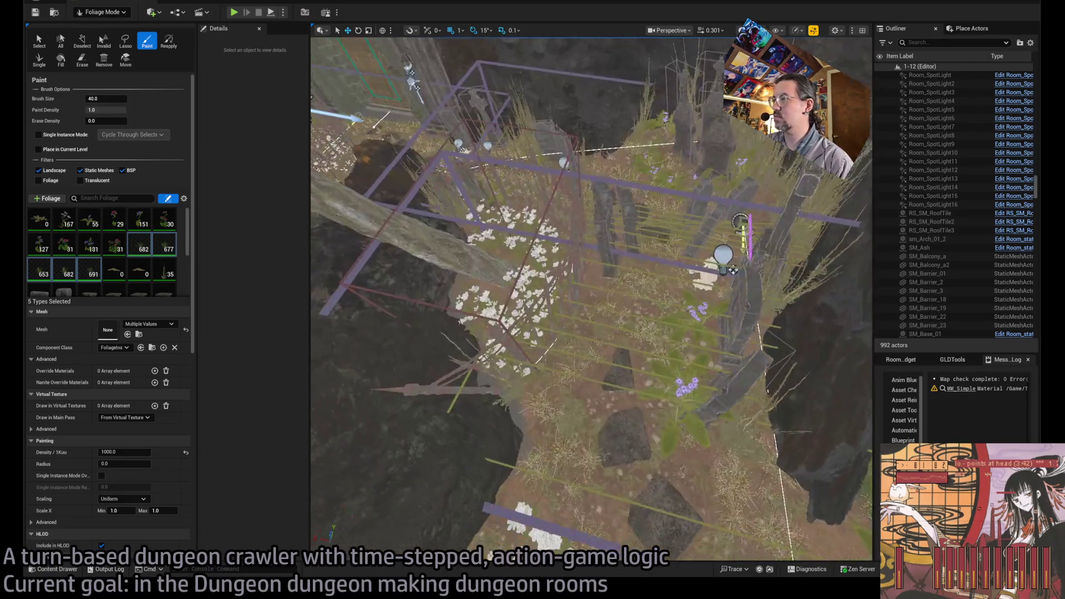
left_click_drag(674, 399, 701, 326)
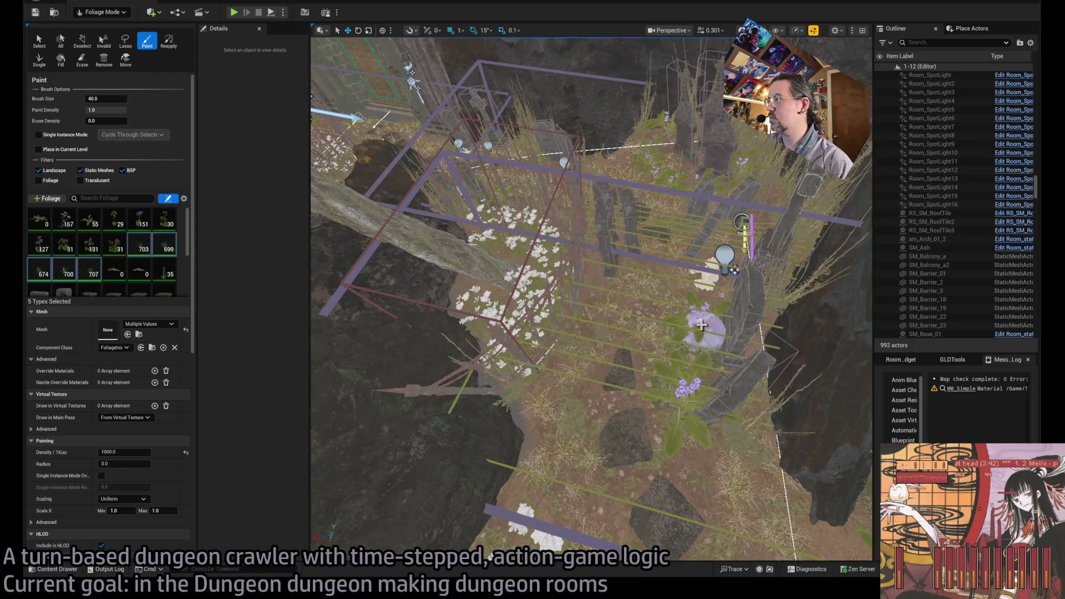
left_click_drag(571, 450, 613, 321)
left_click_drag(510, 285, 607, 336)
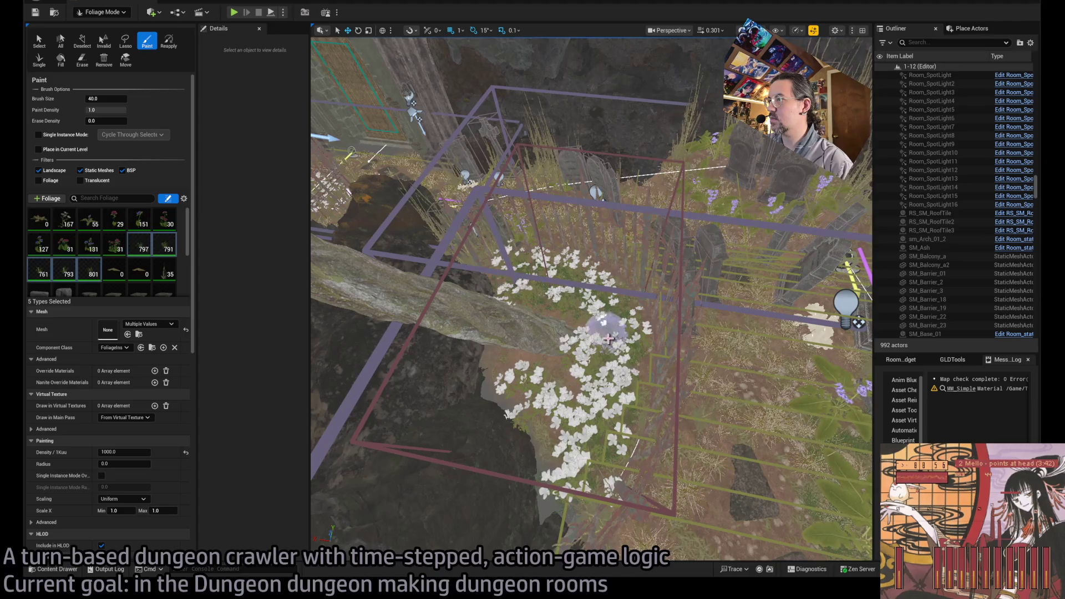
mouse_move(566, 436)
left_mouse_down()
mouse_move(507, 377)
mouse_move(556, 377)
left_mouse_up()
Step: Paint flowers and grass across the ground around the gravestones
key("w")
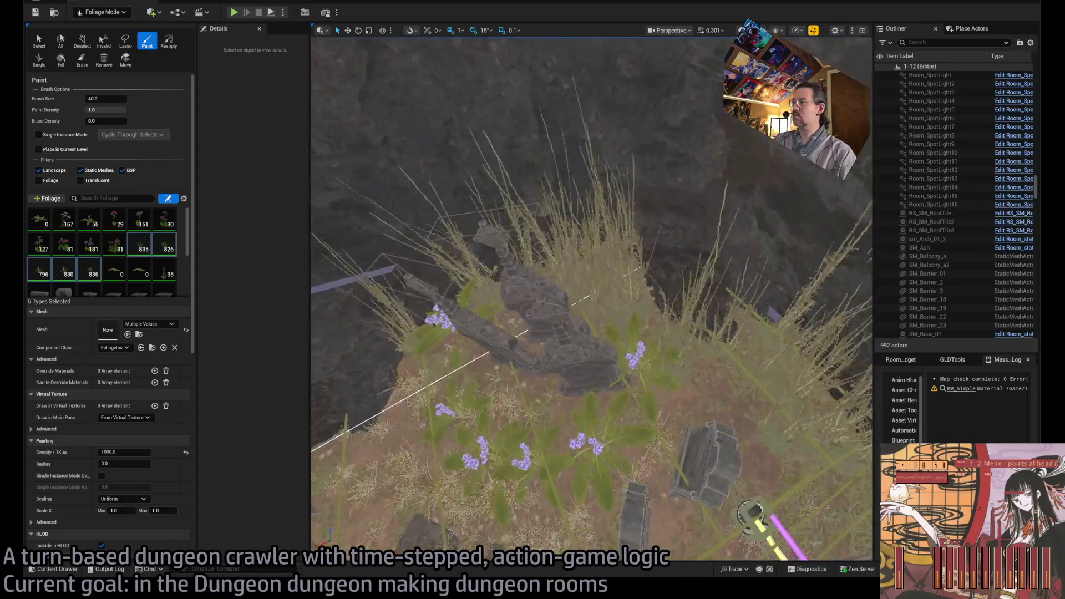
left_click_drag(688, 361, 577, 366)
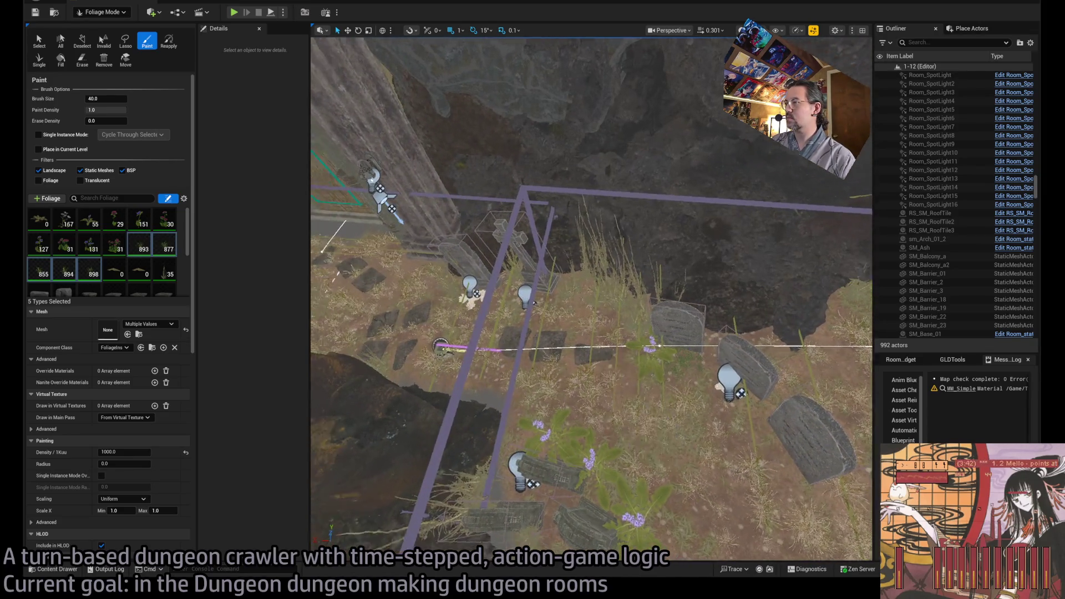
left_click_drag(586, 441, 643, 457)
left_click_drag(560, 433, 577, 428)
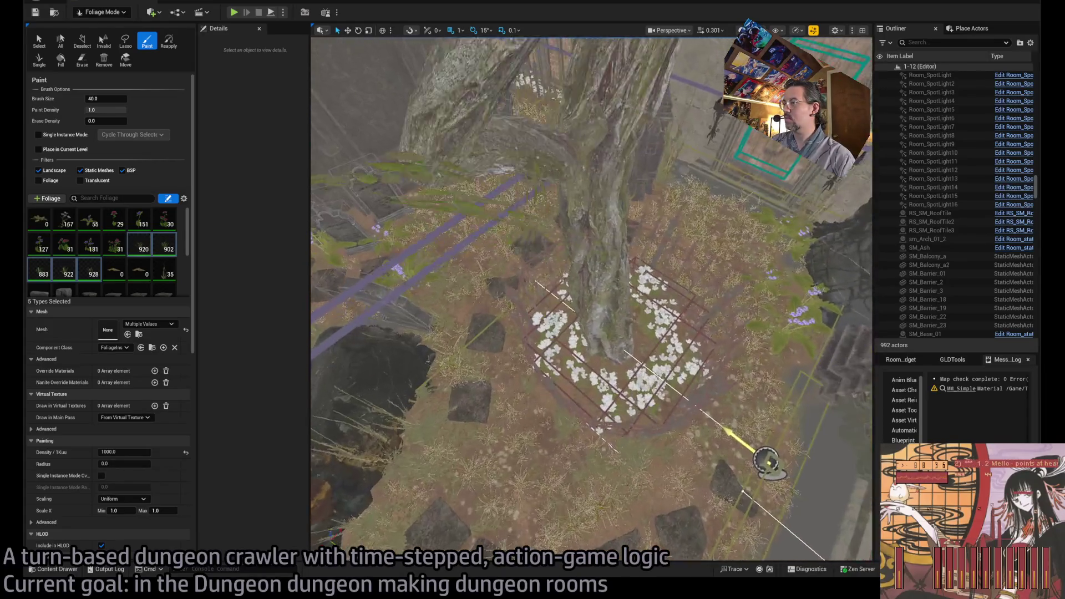
Step: Ring the tree base with white flowers and plant around the tall stone monument
left_click_drag(597, 418, 682, 409)
mouse_move(688, 335)
left_mouse_down()
mouse_move(654, 381)
mouse_move(571, 368)
mouse_move(556, 316)
left_mouse_up()
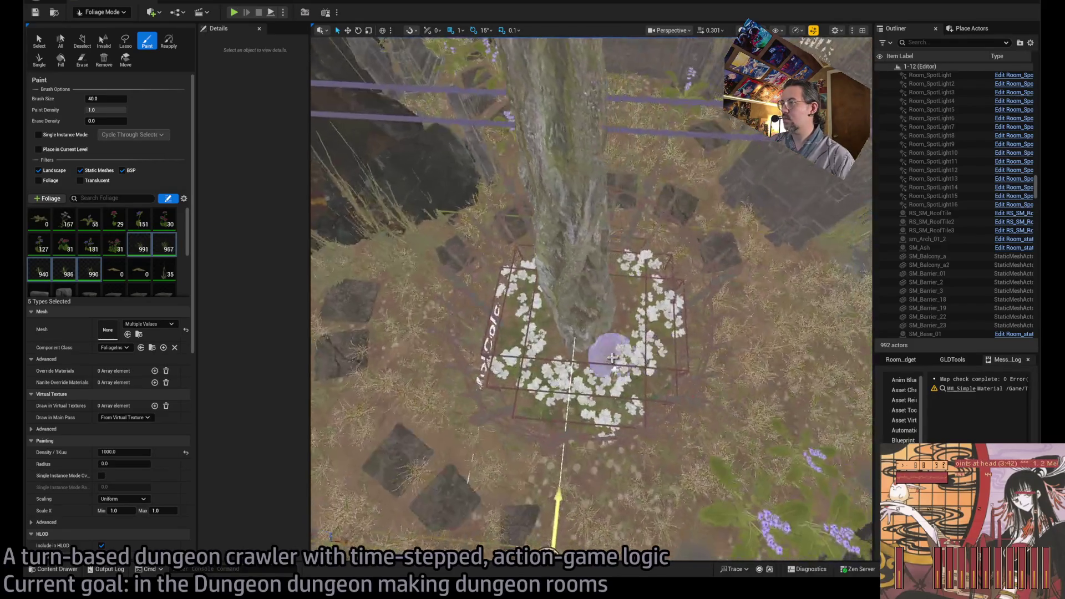
left_click_drag(639, 368, 646, 288)
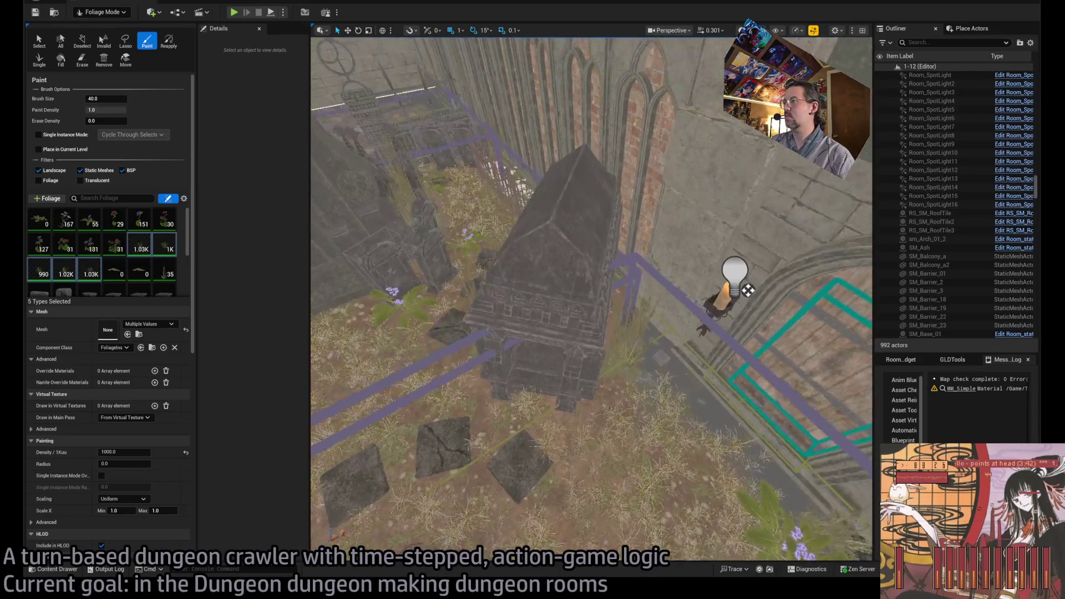
mouse_move(646, 365)
left_mouse_down()
mouse_move(668, 464)
mouse_move(710, 516)
left_mouse_up()
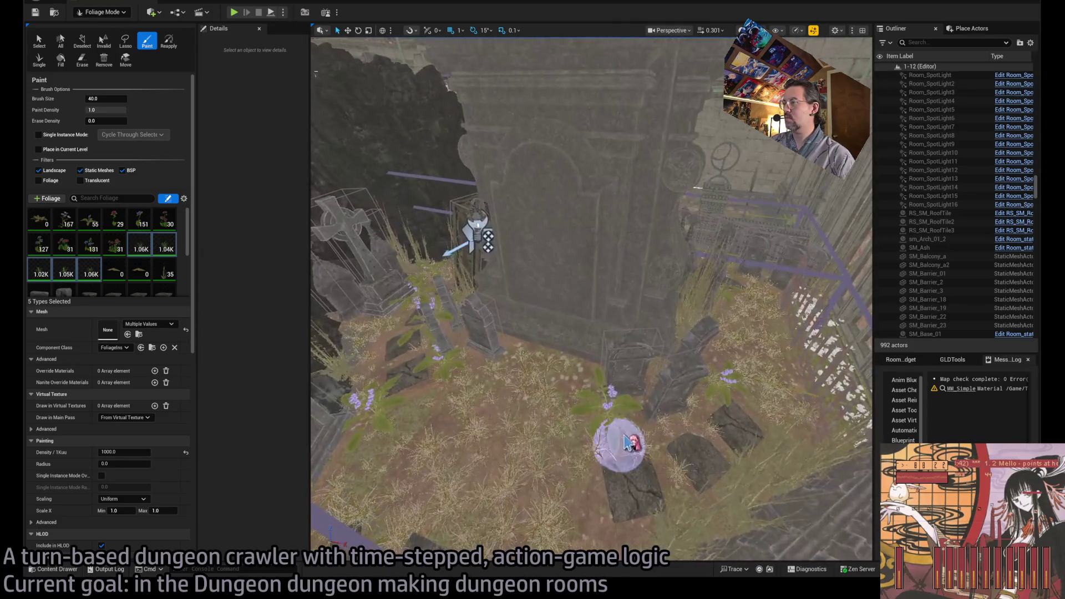
scroll(548, 402, "up", 2)
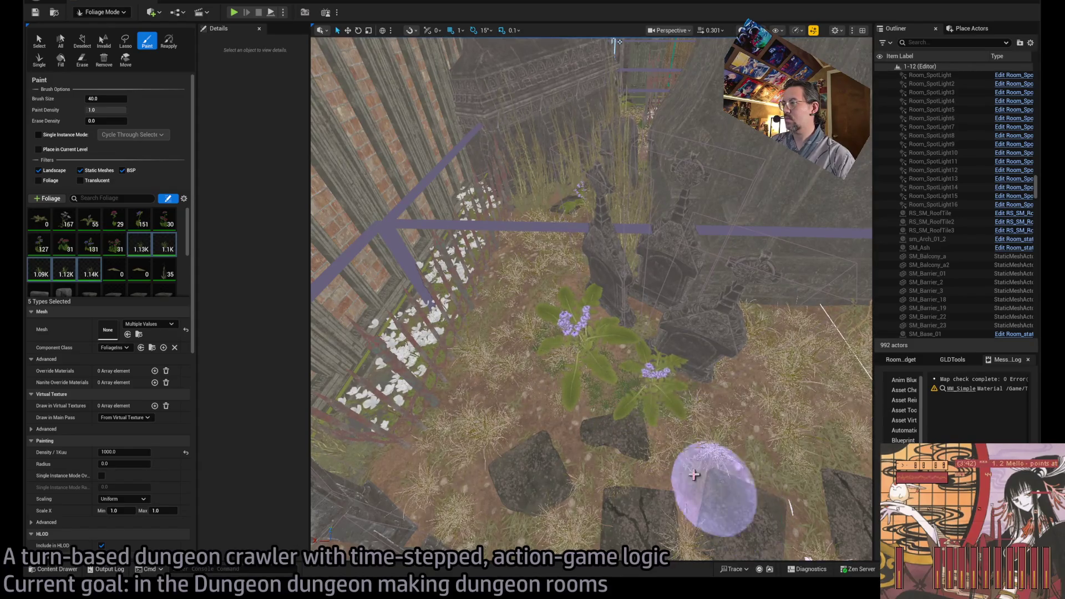
Step: Paint white flowers and grass across the gravestone platform, erasing some excess from the bed
scroll(642, 450, "down", 5)
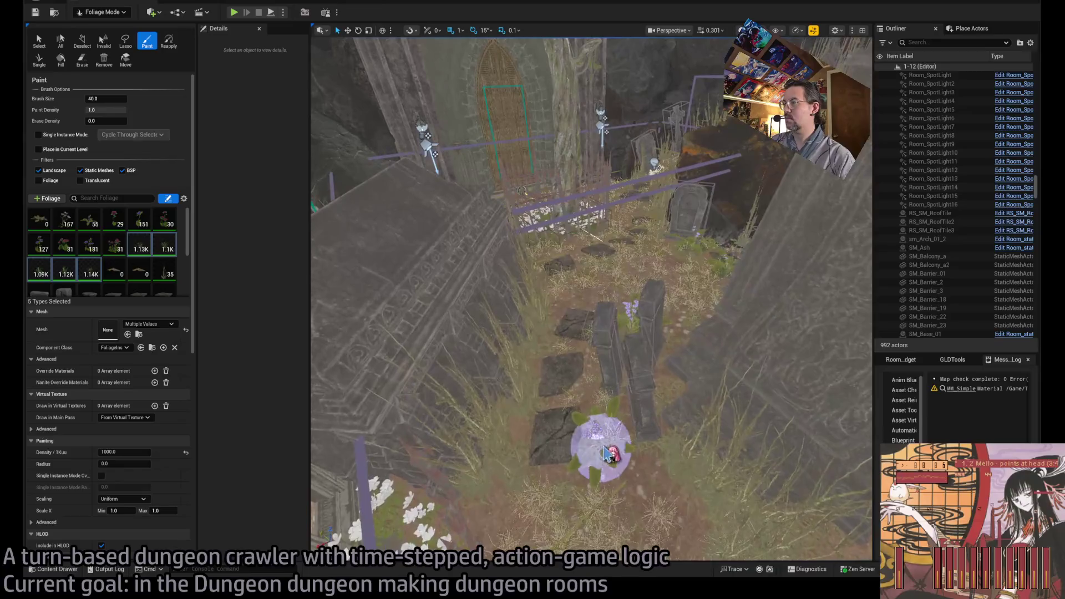
scroll(630, 523, "down", 5)
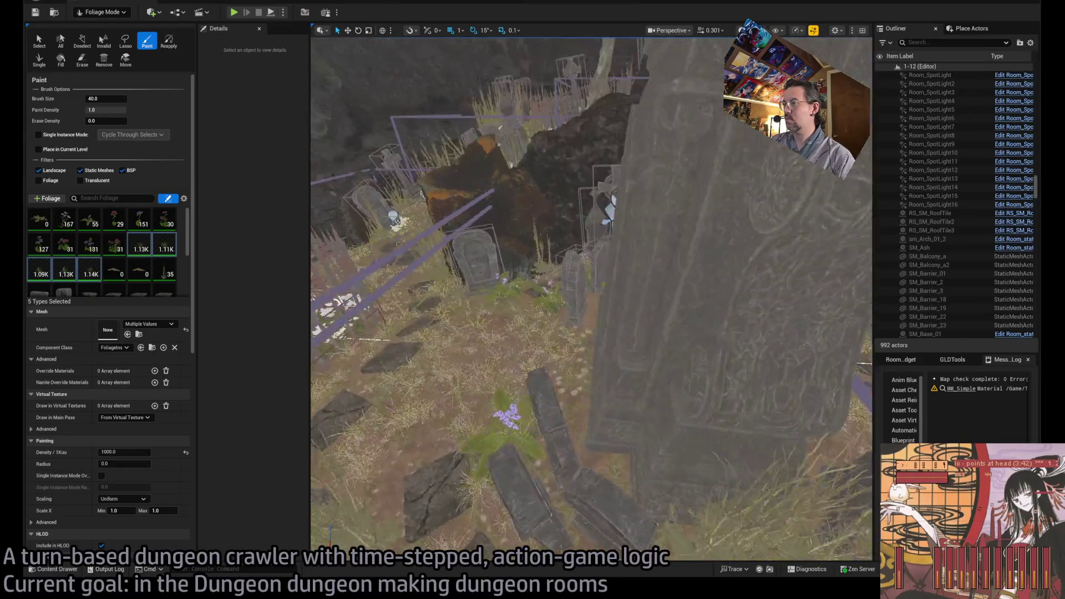
scroll(635, 371, "down", 5)
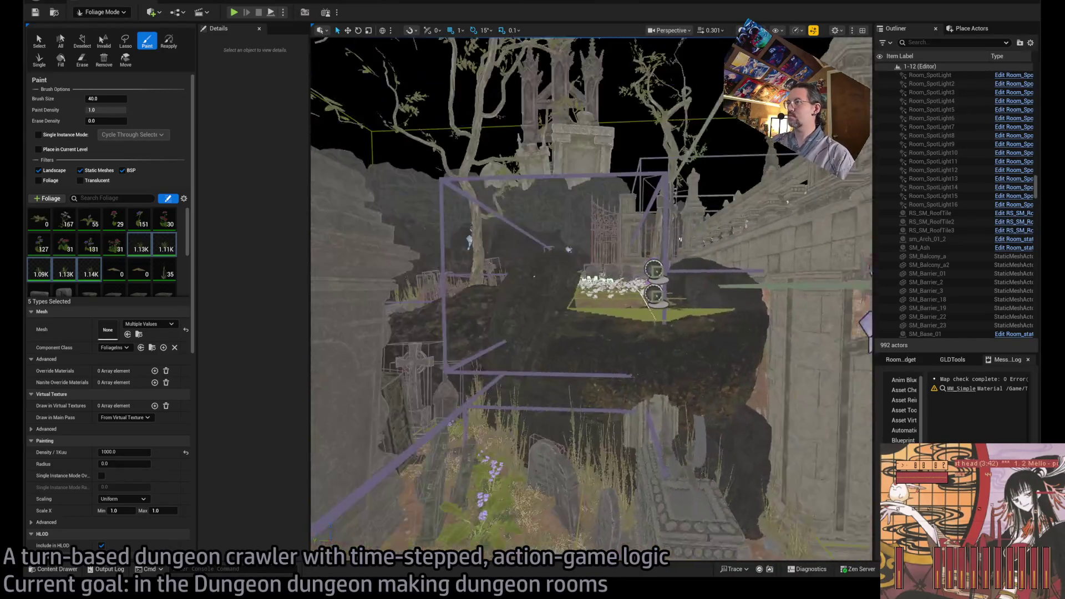
scroll(635, 389, "up", 5)
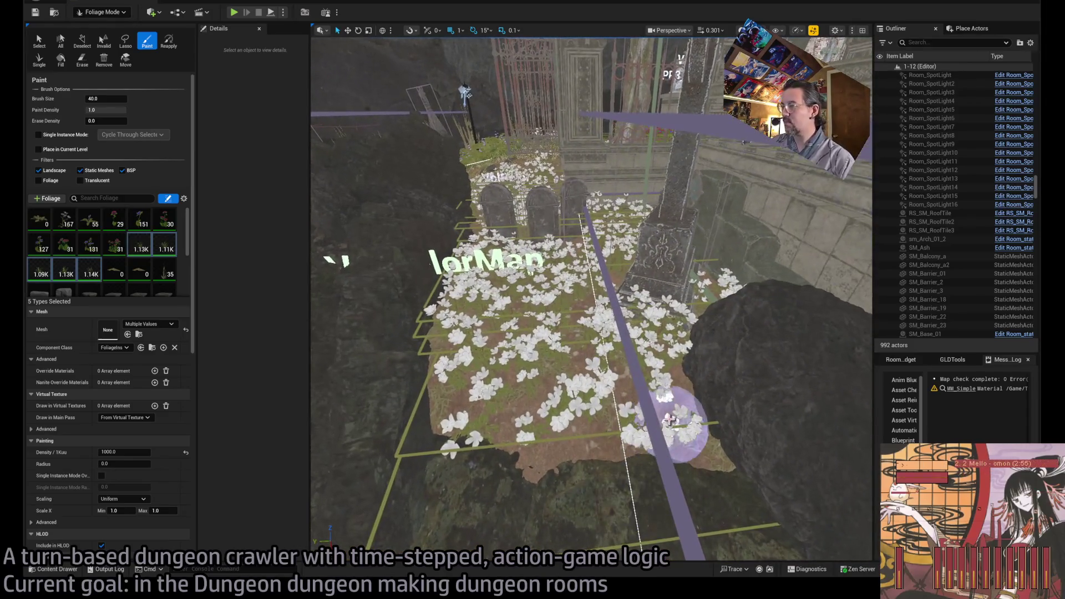
left_click_drag(602, 366, 459, 361)
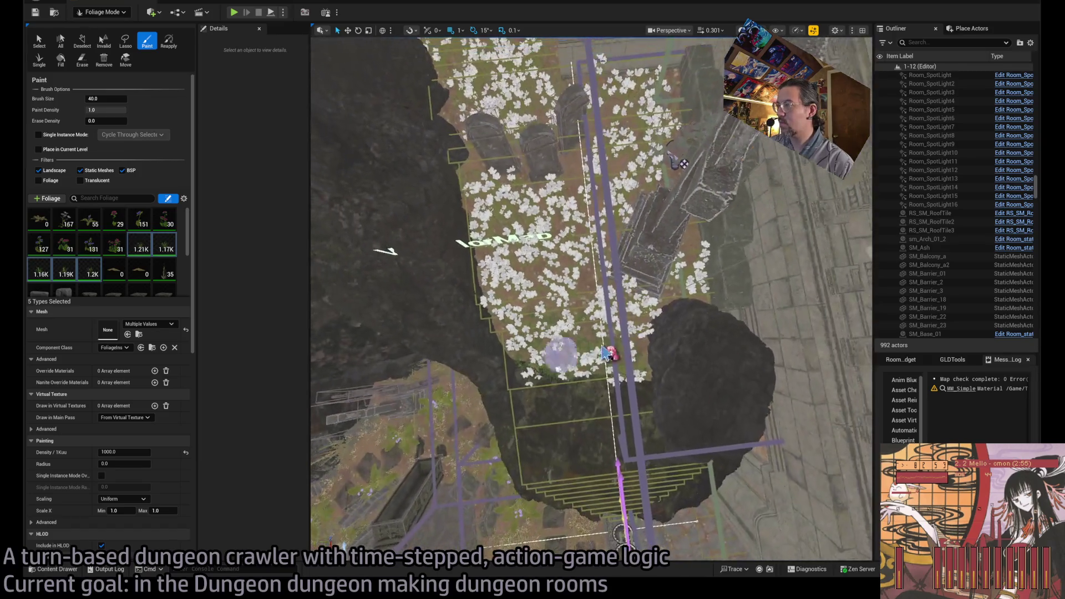
mouse_move(605, 352)
left_mouse_down()
mouse_move(527, 338)
mouse_move(475, 301)
mouse_move(573, 264)
mouse_move(519, 256)
mouse_move(520, 237)
left_mouse_up()
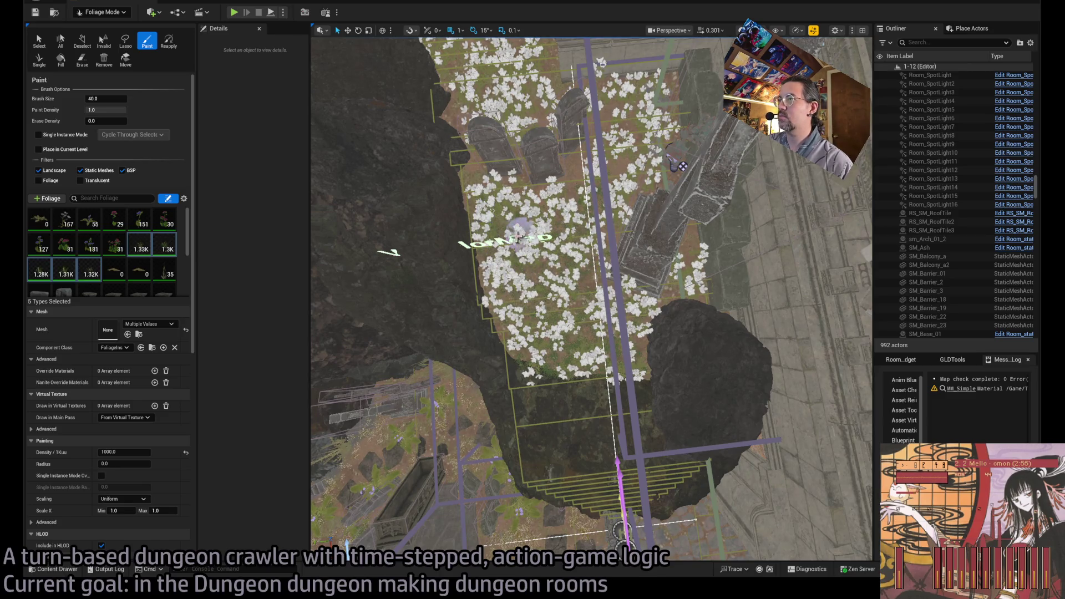
scroll(644, 139, "up", 5)
mouse_move(602, 285)
left_mouse_down()
mouse_move(476, 321)
mouse_move(435, 361)
left_mouse_up()
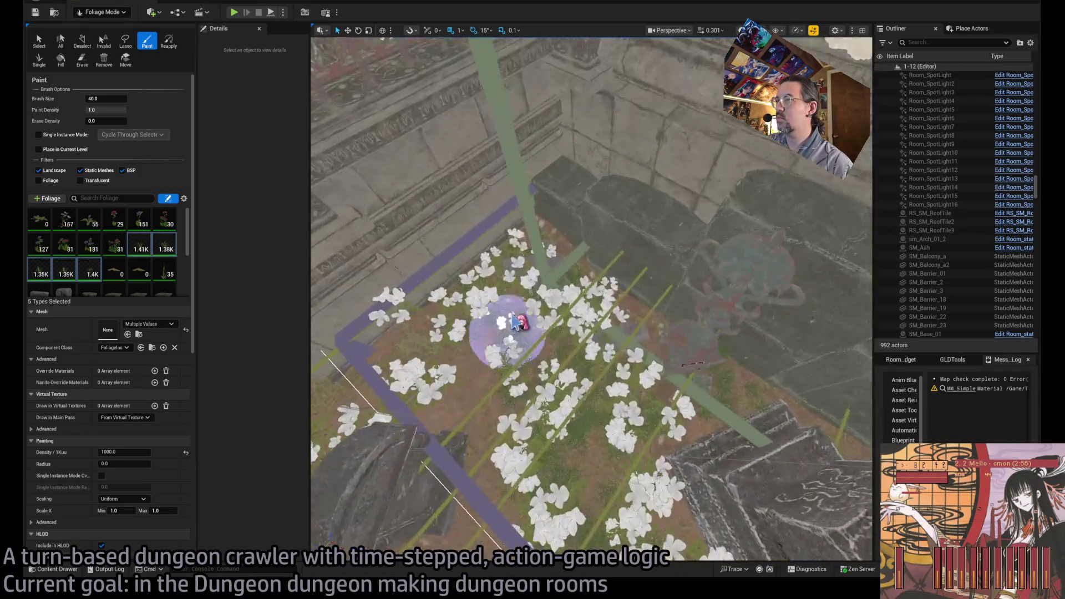
left_click_drag(519, 326, 565, 296)
Step: Thicken the white flowers along the platform and across the tombstone room floor
scroll(641, 343, "up", 5)
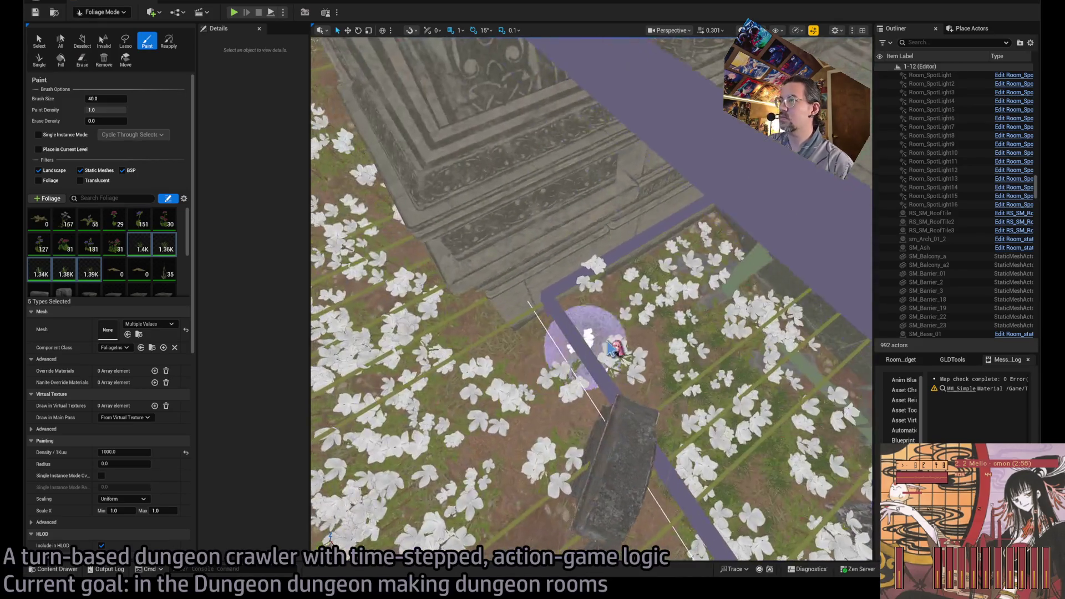
mouse_move(720, 299)
left_mouse_down()
mouse_move(713, 359)
mouse_move(623, 357)
mouse_move(571, 371)
mouse_move(566, 405)
left_mouse_up()
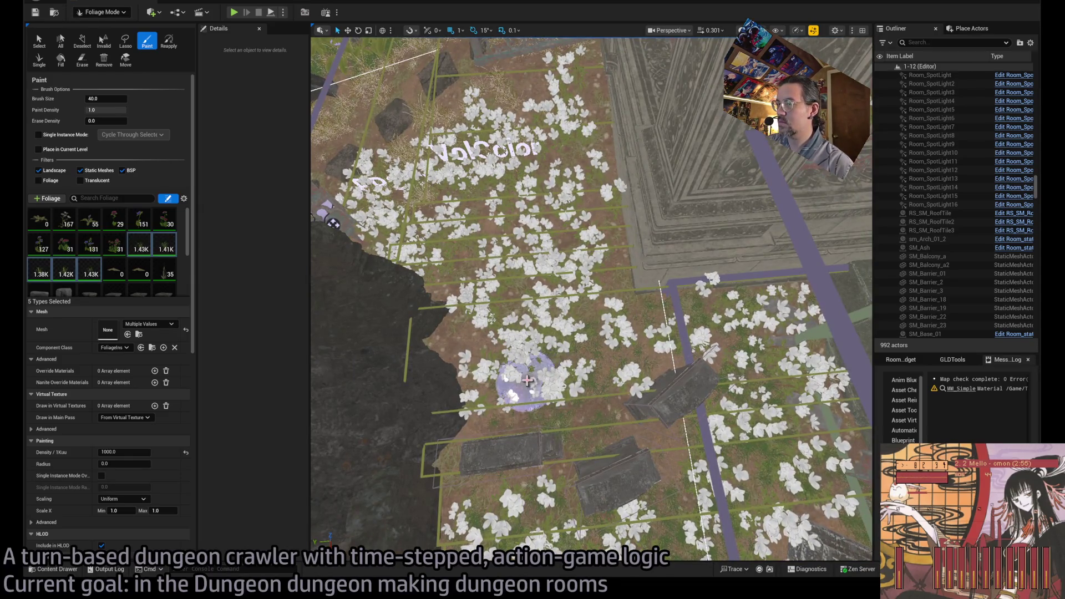
mouse_move(519, 281)
left_mouse_down()
mouse_move(455, 267)
mouse_move(460, 288)
left_mouse_up()
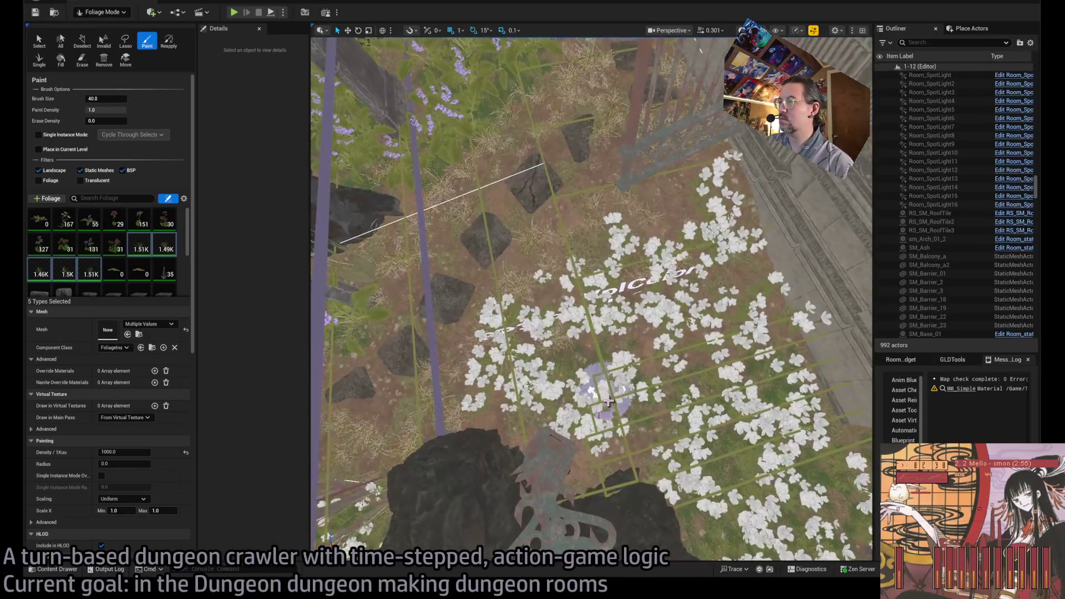
left_click_drag(493, 390, 621, 318)
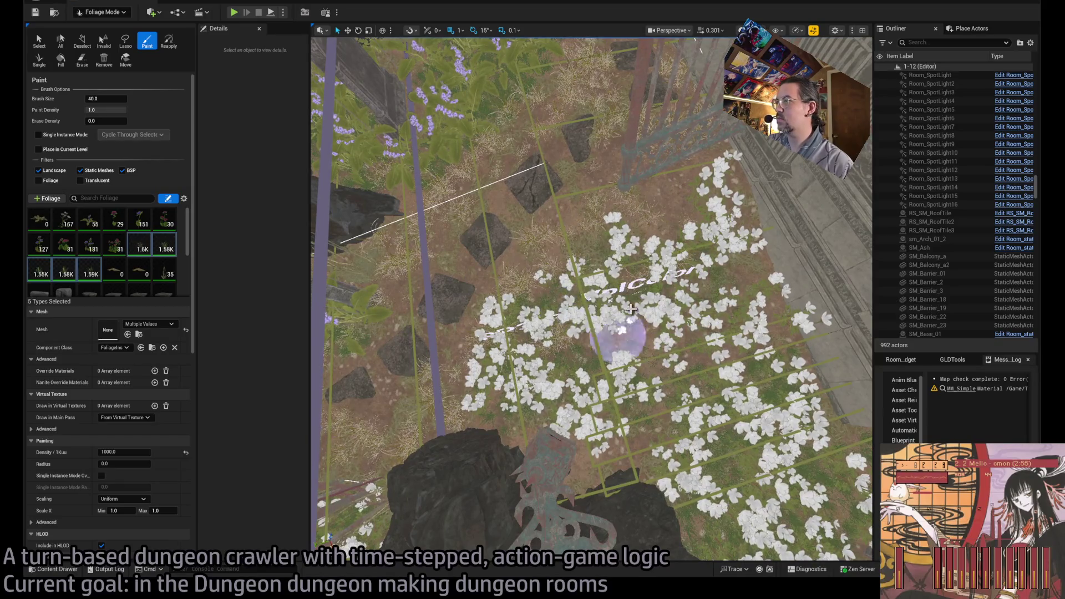
left_click_drag(770, 400, 738, 279)
Step: Swing the view past the tombstone room to above the statue fountain
left_click_drag(616, 330, 499, 299)
mouse_move(588, 300)
left_mouse_down()
mouse_move(571, 260)
mouse_move(565, 432)
left_mouse_up()
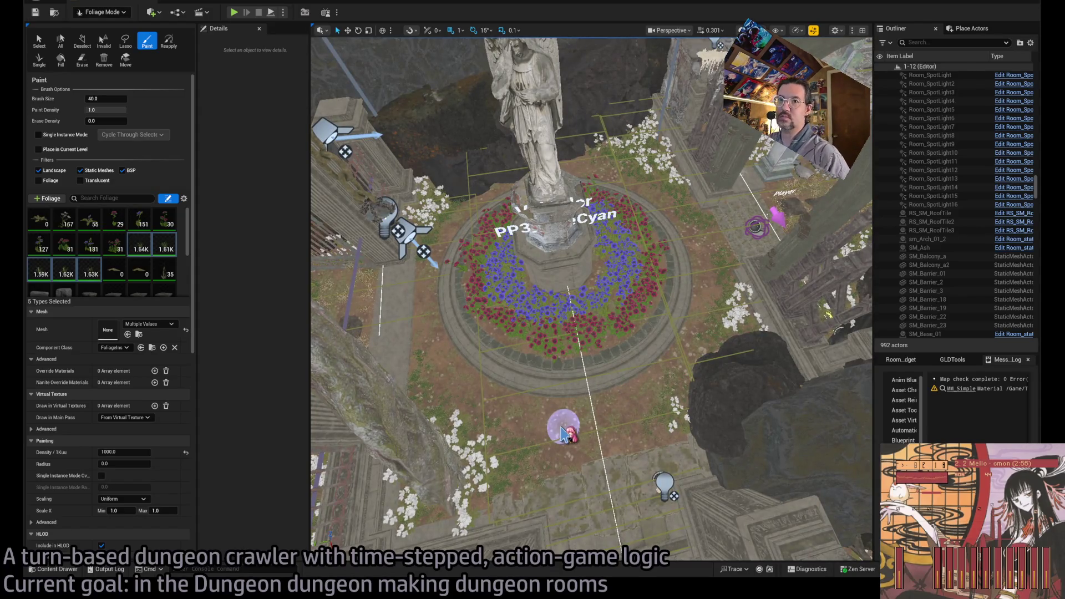
scroll(141, 258, "down", 2)
Step: Add two dry-grass types to the foliage paint selection and paint them near the fountain
scroll(143, 259, "down", 1)
left_click(111, 249)
left_click(95, 278, "shift")
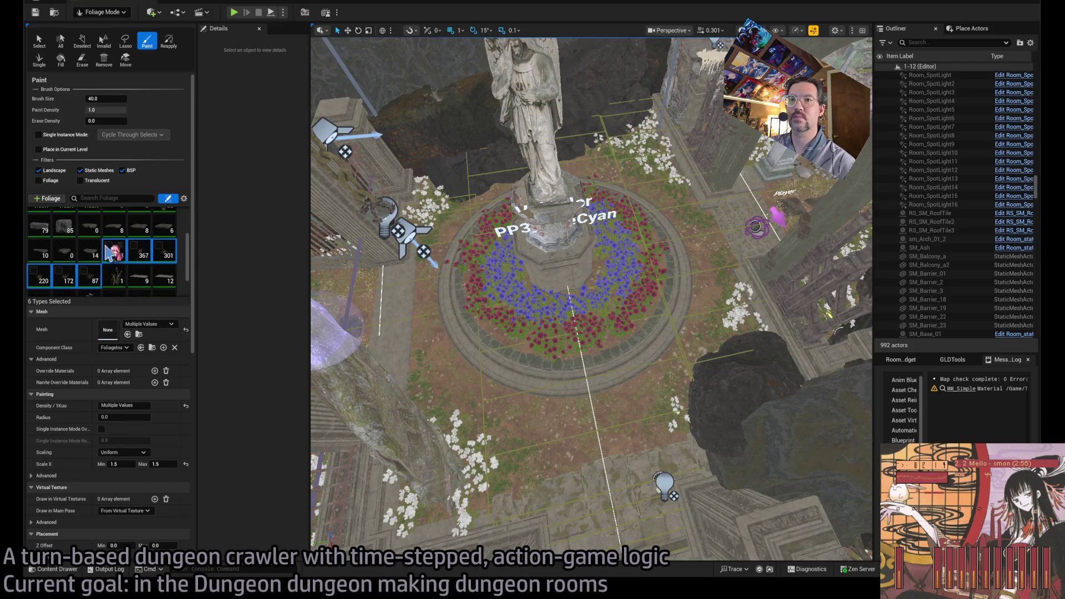
scroll(521, 432, "up", 4)
mouse_move(523, 423)
left_mouse_down()
mouse_move(627, 409)
mouse_move(687, 341)
mouse_move(731, 259)
left_mouse_up()
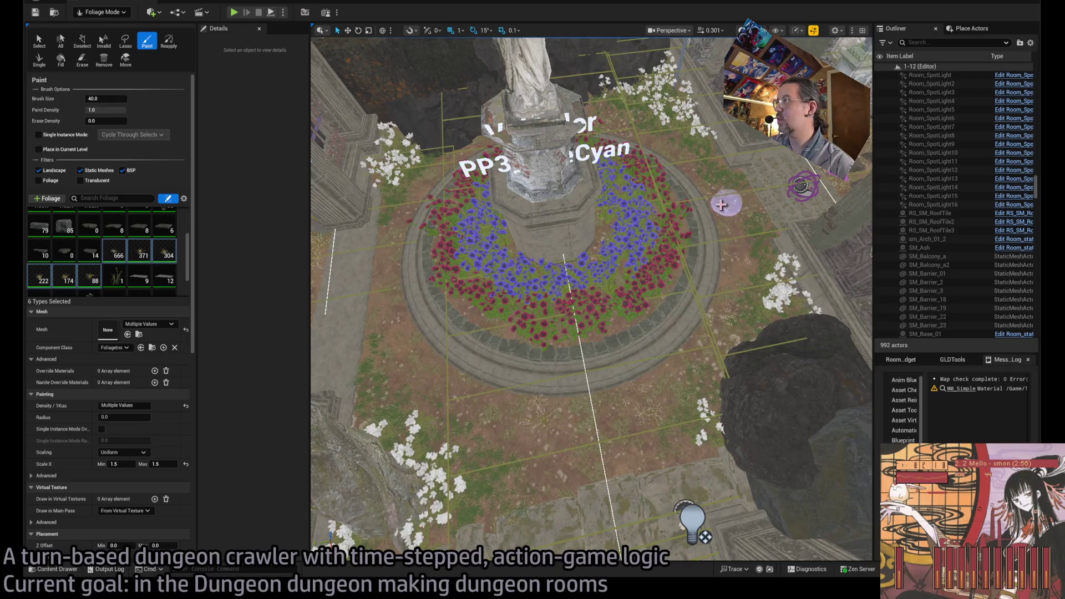
Step: Place dry-grass clumps beside the fountain, along its rim and at the courtyard edge
left_click(441, 395)
left_click(388, 222)
scroll(388, 233, "up", 3)
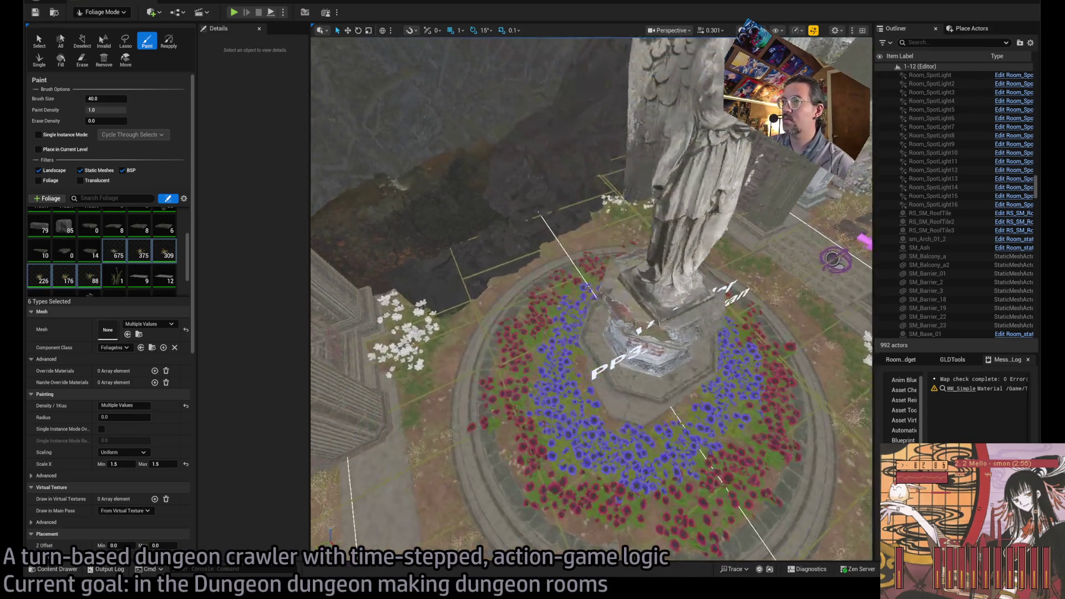
scroll(416, 194, "up", 3)
left_click(542, 294)
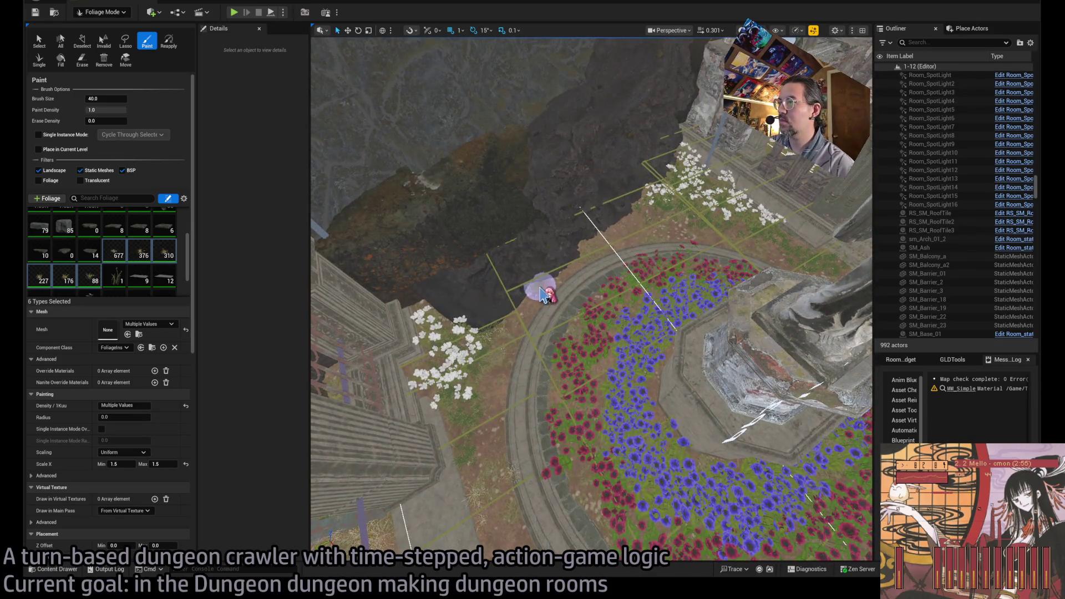
left_click(532, 286)
left_click(588, 259)
Step: Erase a stray grass tuft at the edge and paint more grass across the courtyard floor
scroll(601, 244, "up", 4)
key("shift")
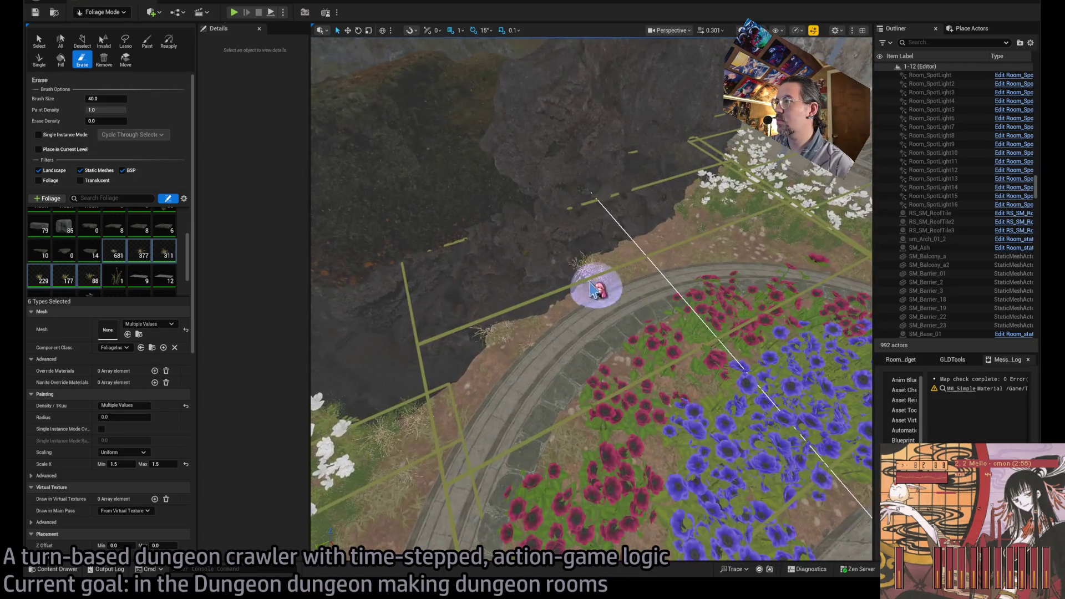
left_click(602, 273, "shift")
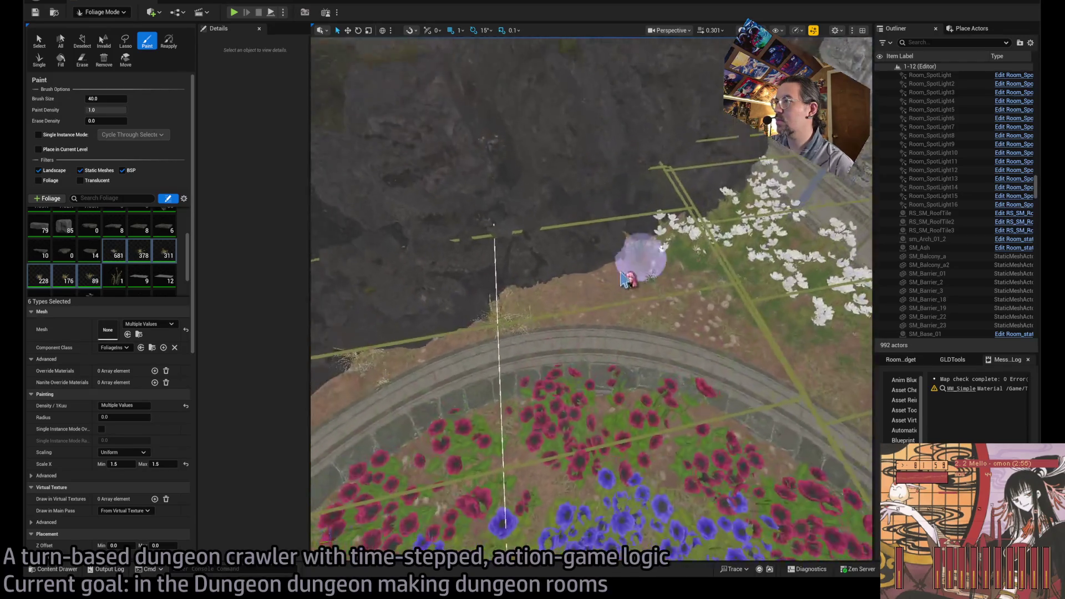
left_click(590, 315)
key("w")
key("d")
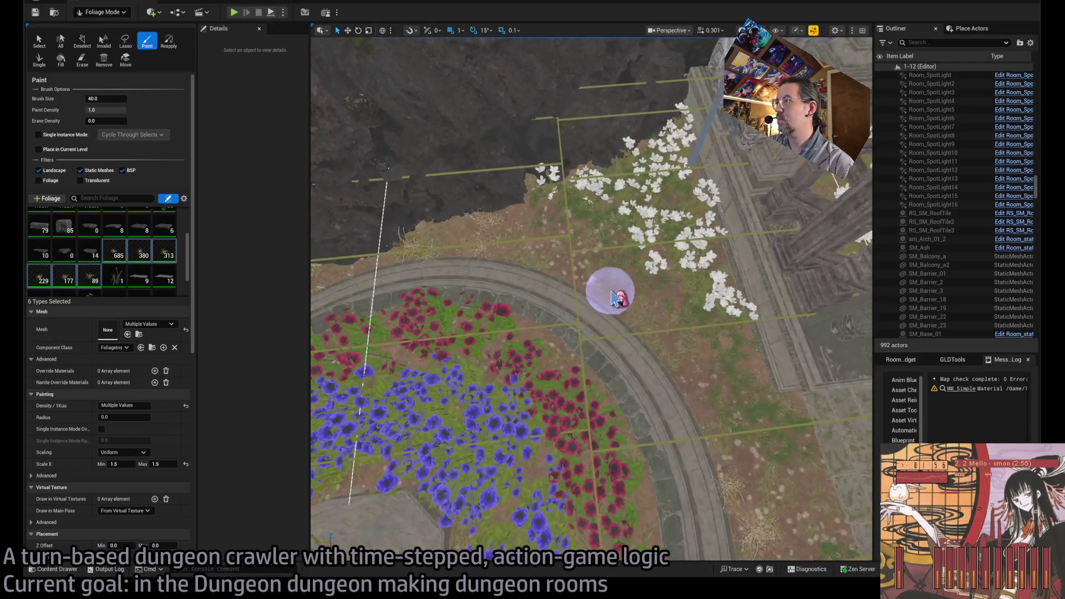
key("w")
key("d")
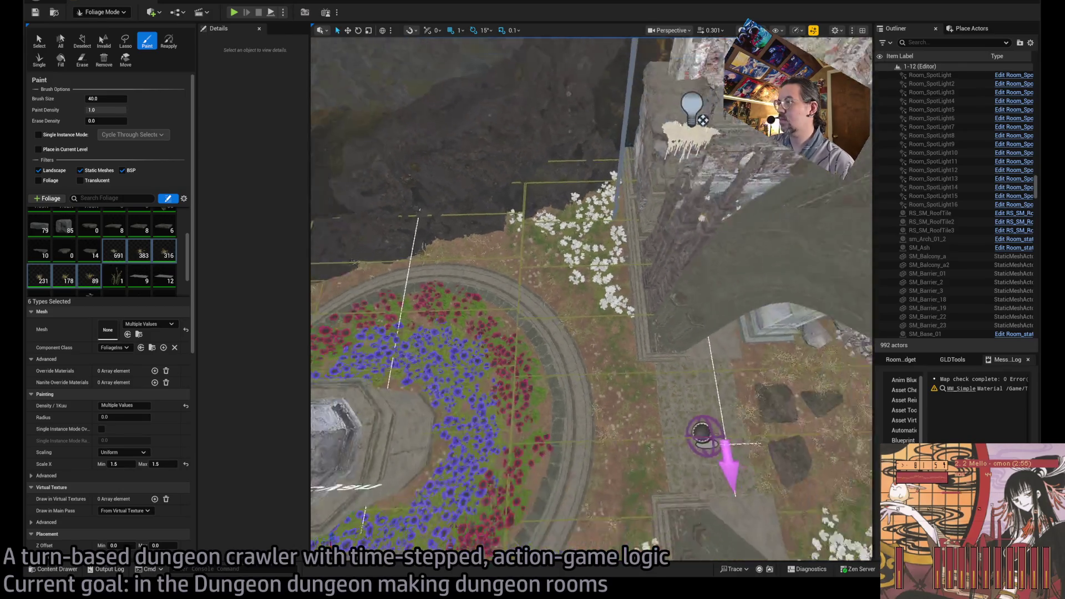
left_click(641, 438)
Step: Add a little grass beside the flower bed, then start a Play In Editor test
key("shift")
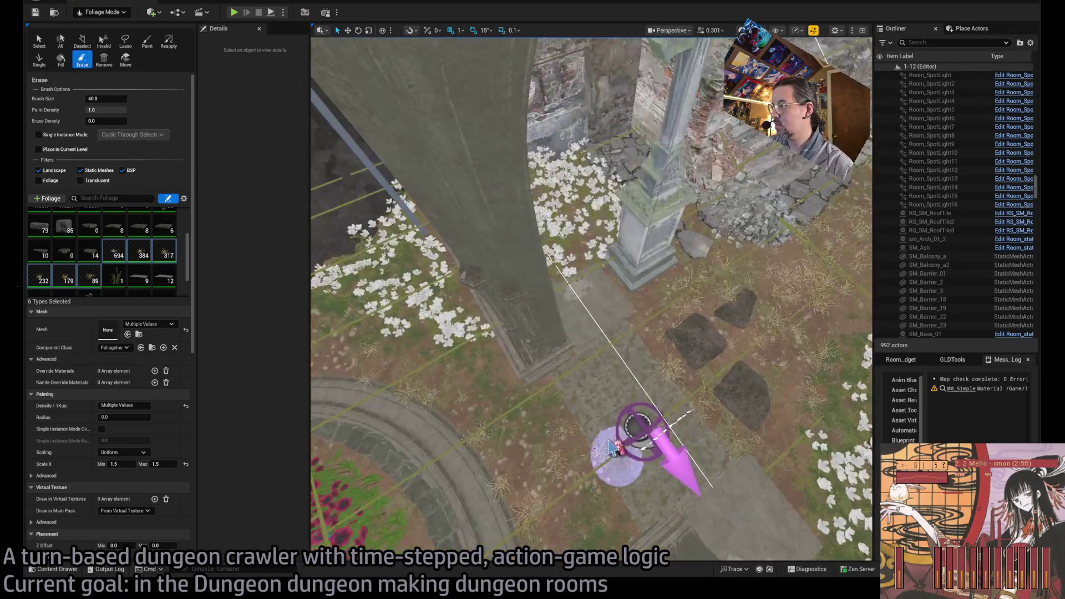
key("w")
key("d")
key("w")
key("d")
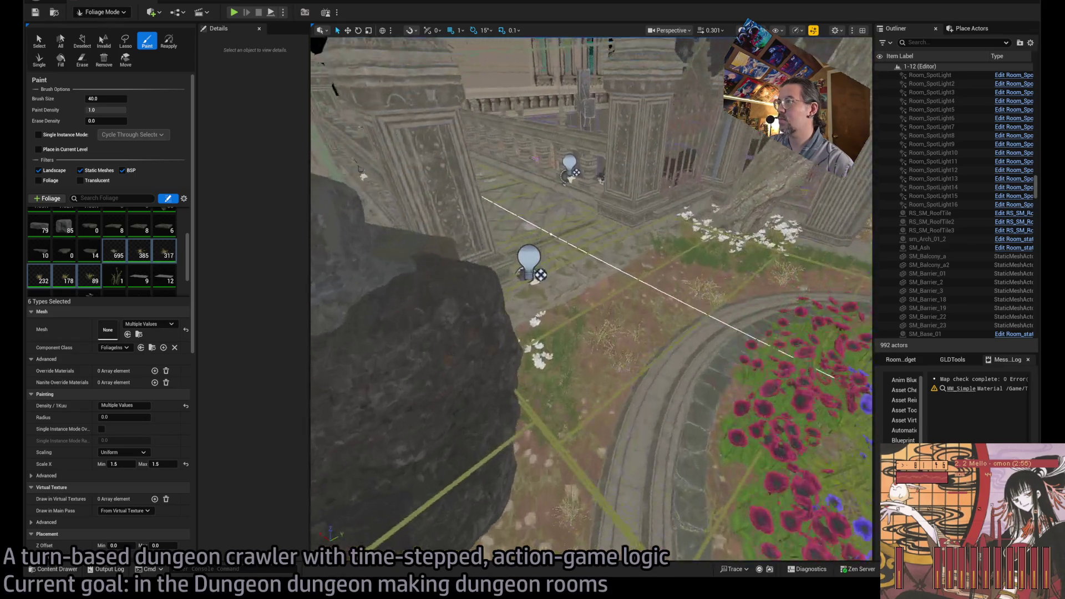
left_click(639, 360)
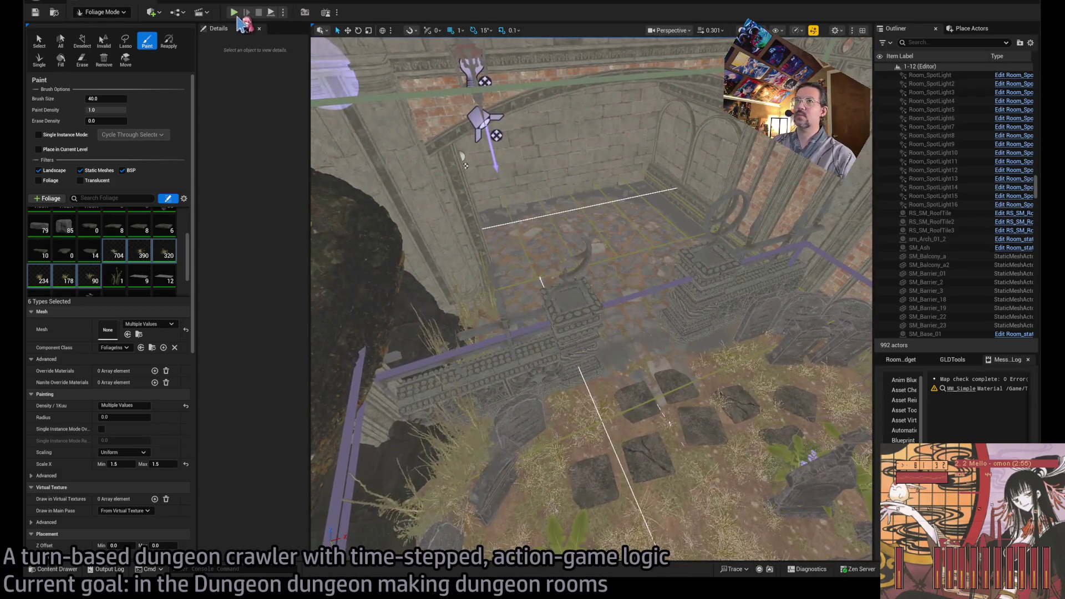
key("alt+p")
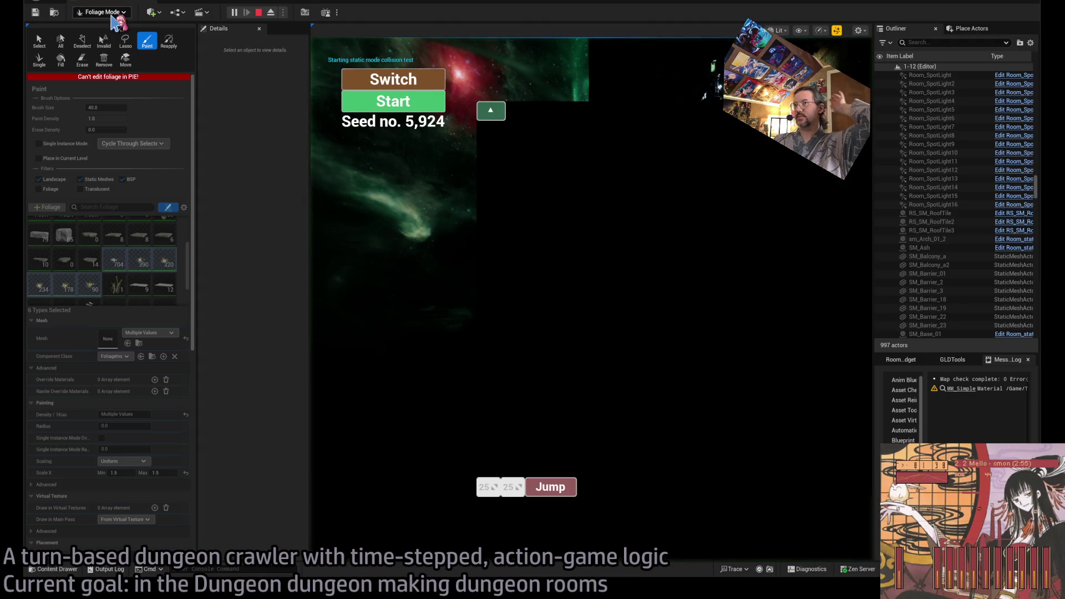
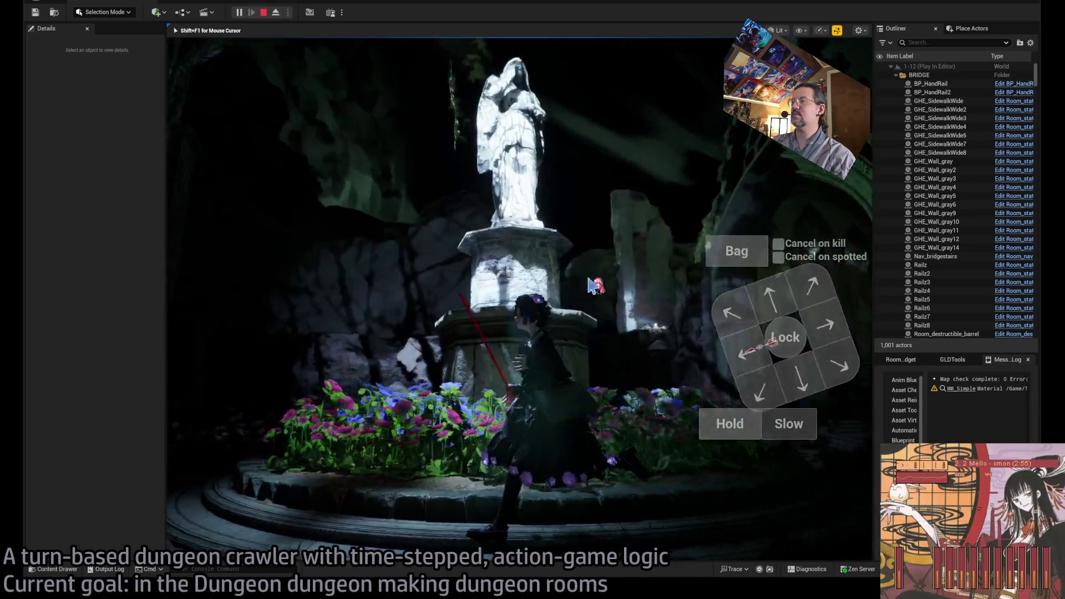
Step: Stop the play-test and raise indirect lighting to 4.0 on the gate spotlight and lantern point light
key("Escape")
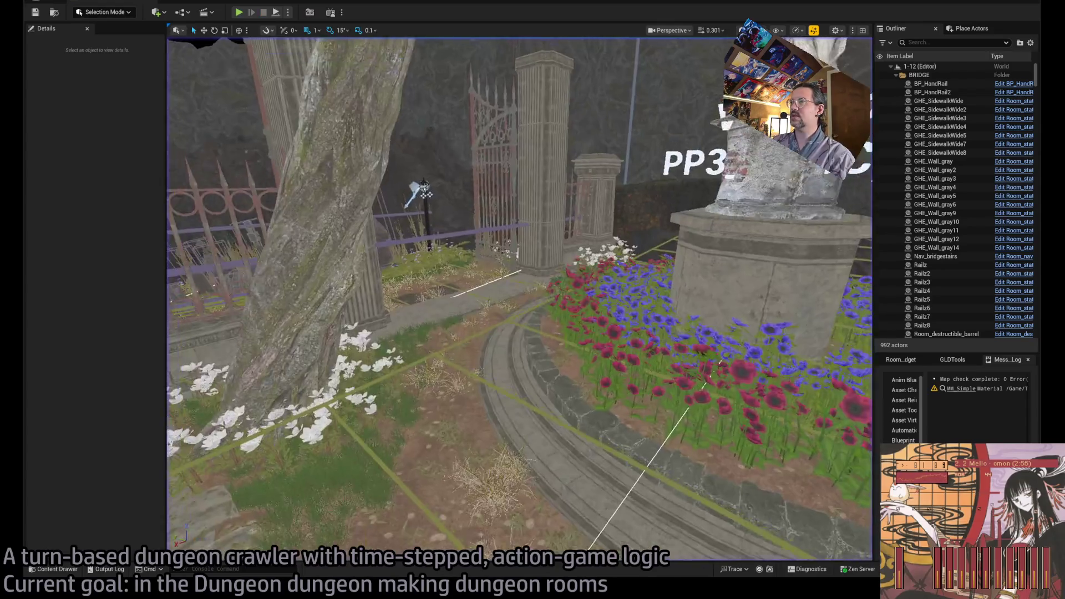
left_click(538, 175)
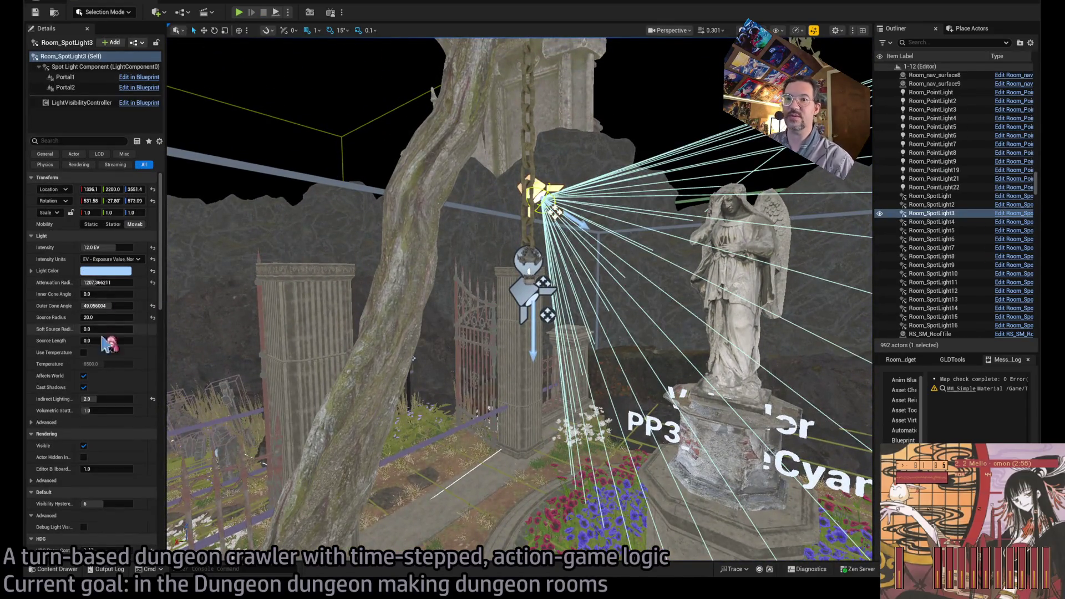
left_click_drag(92, 399, 111, 399)
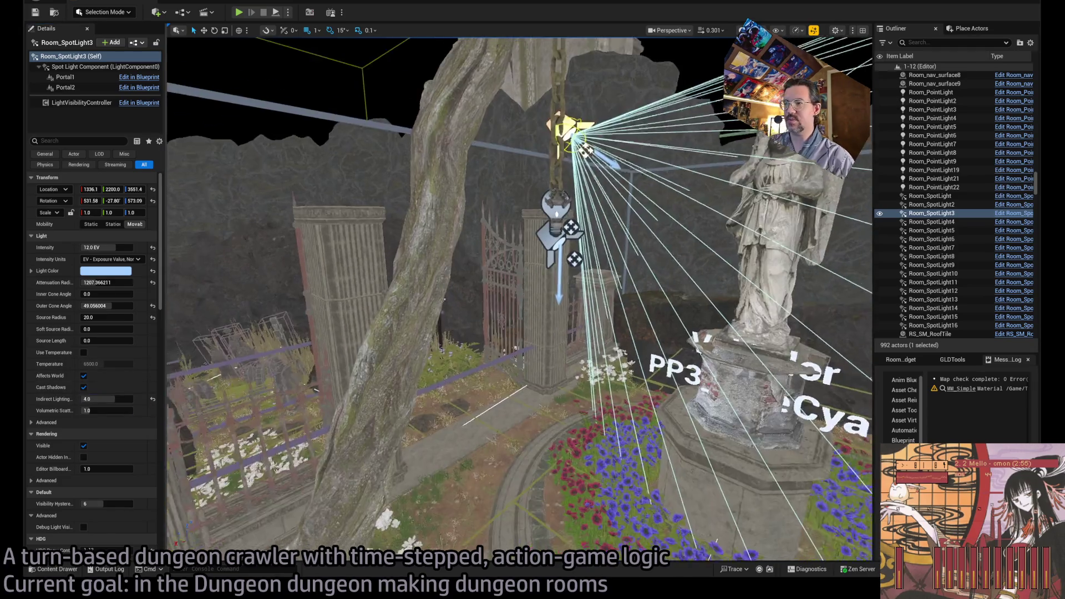
left_click(551, 220)
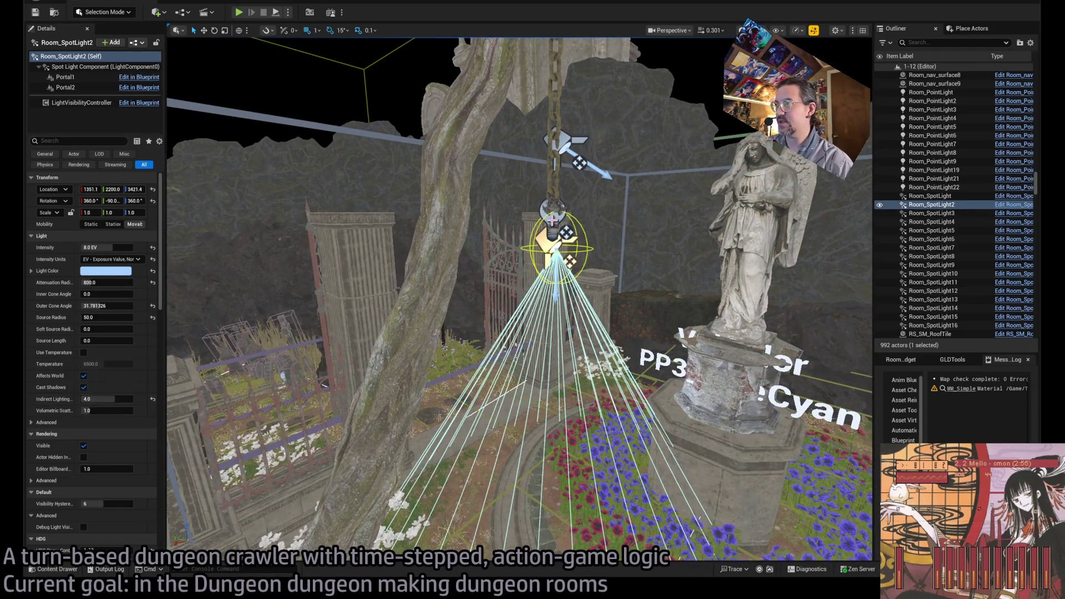
left_click(548, 227)
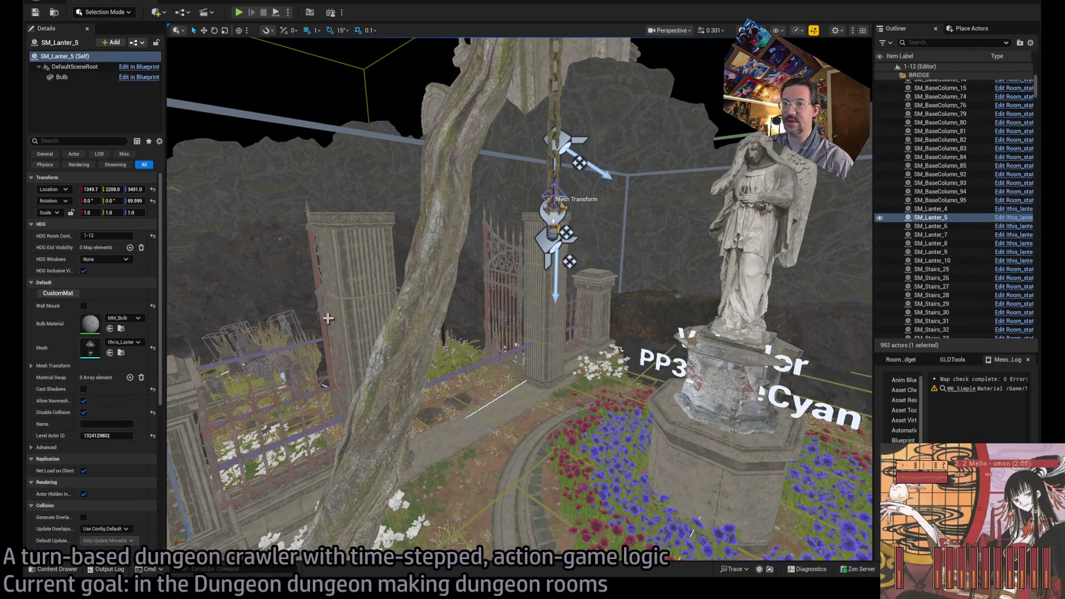
left_click(548, 228)
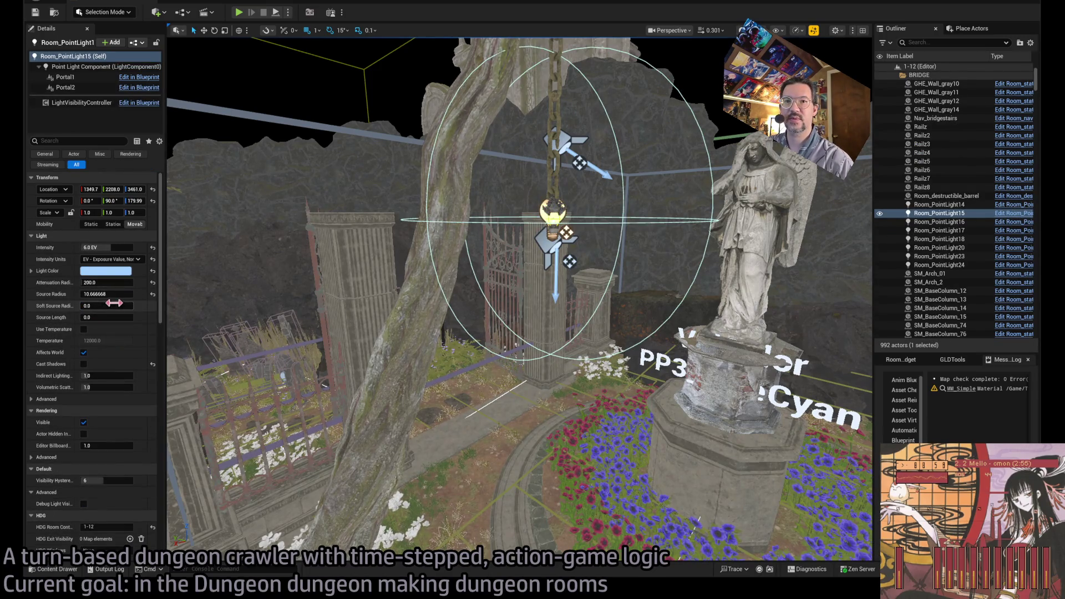
left_click_drag(88, 376, 115, 376)
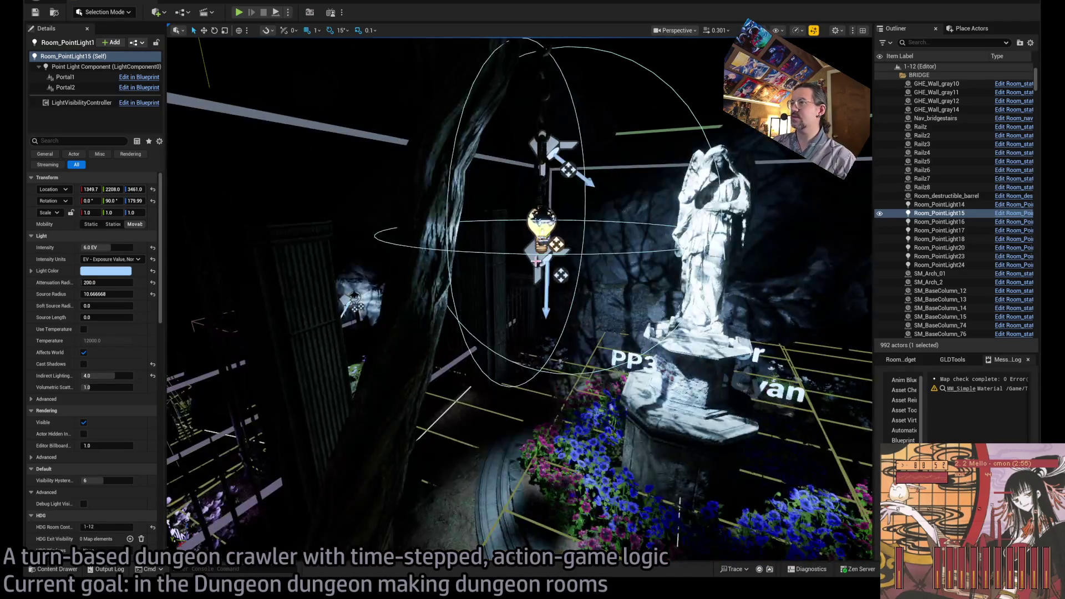
Step: Widen the flower-bed spotlight's outer cone, set its intensity to 10 EV, and start a play-test
left_click(542, 247)
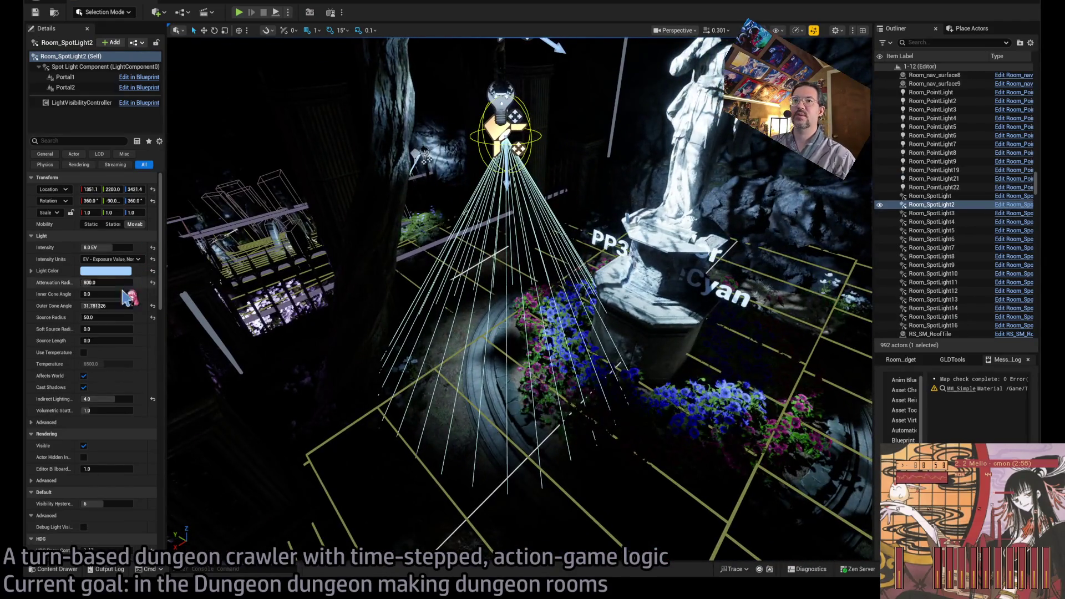
left_click_drag(125, 306, 169, 306)
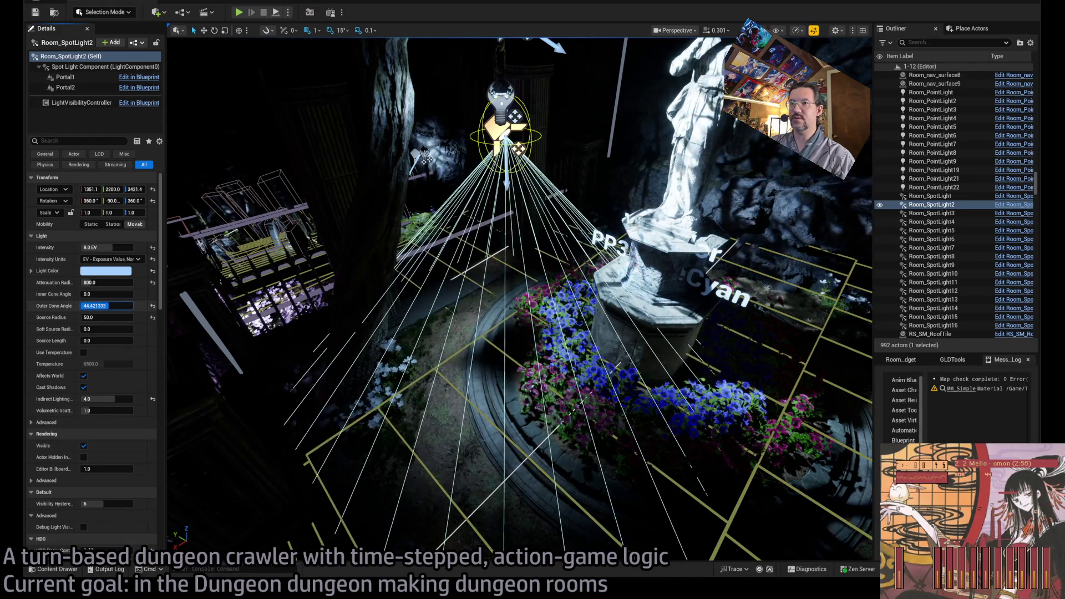
scroll(143, 351, "down", 15)
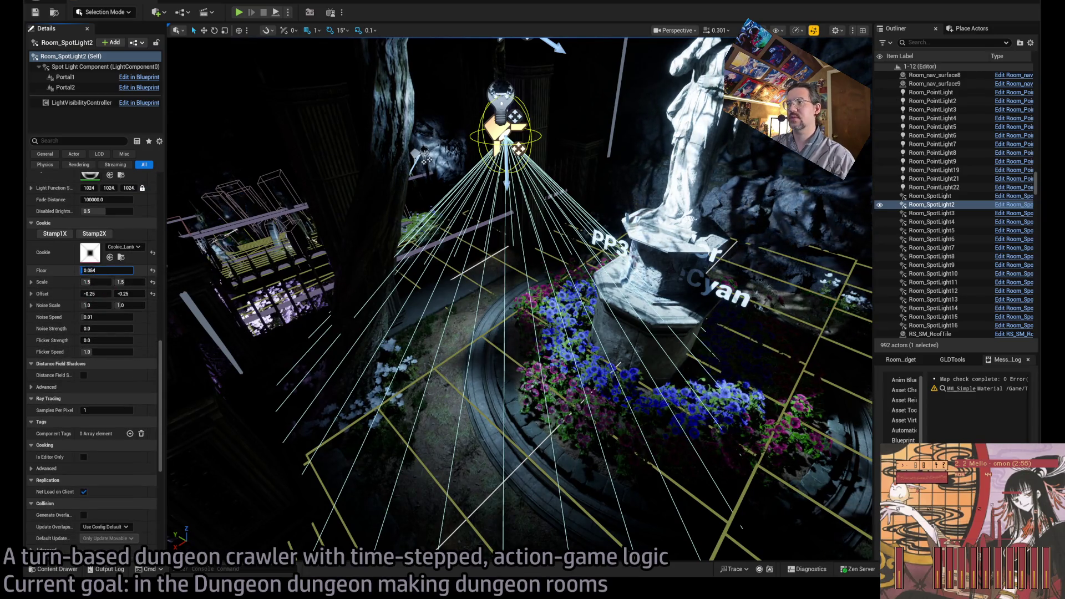
left_click_drag(106, 270, 105, 337)
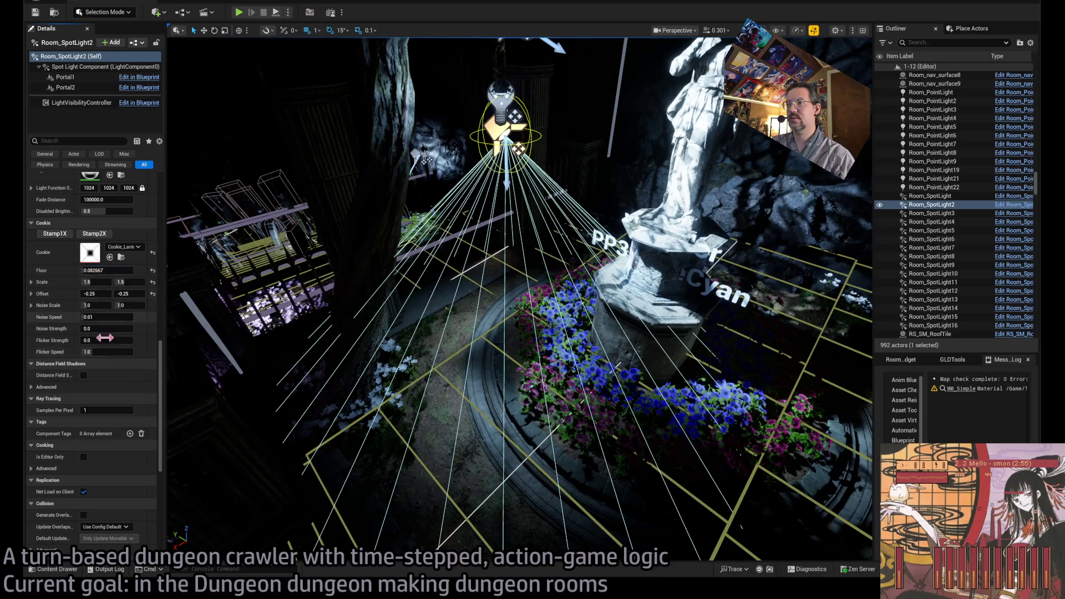
scroll(142, 348, "up", 12)
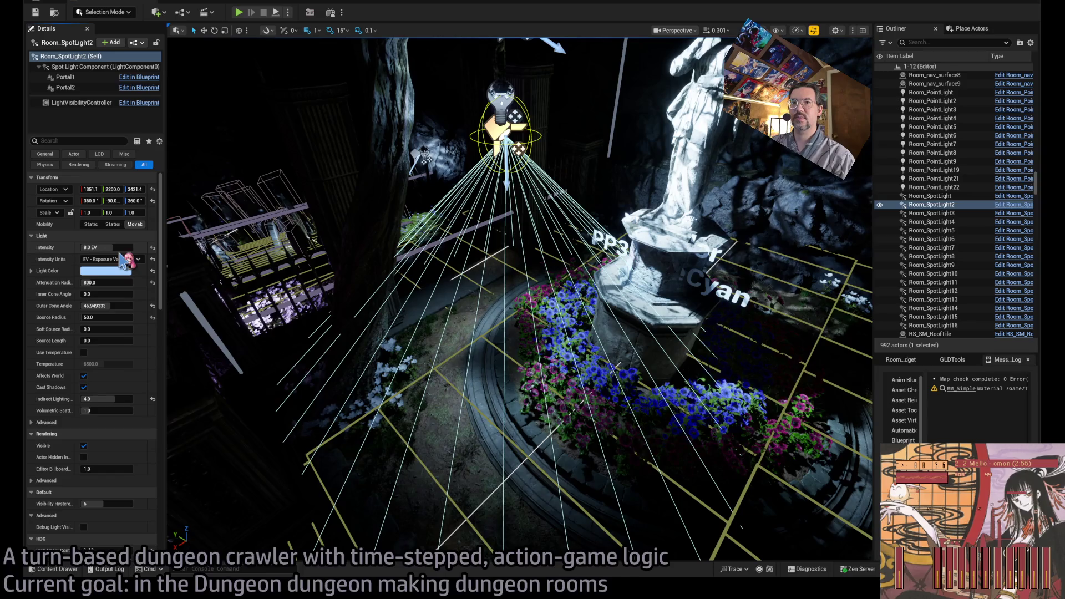
left_click_drag(122, 244, 187, 214)
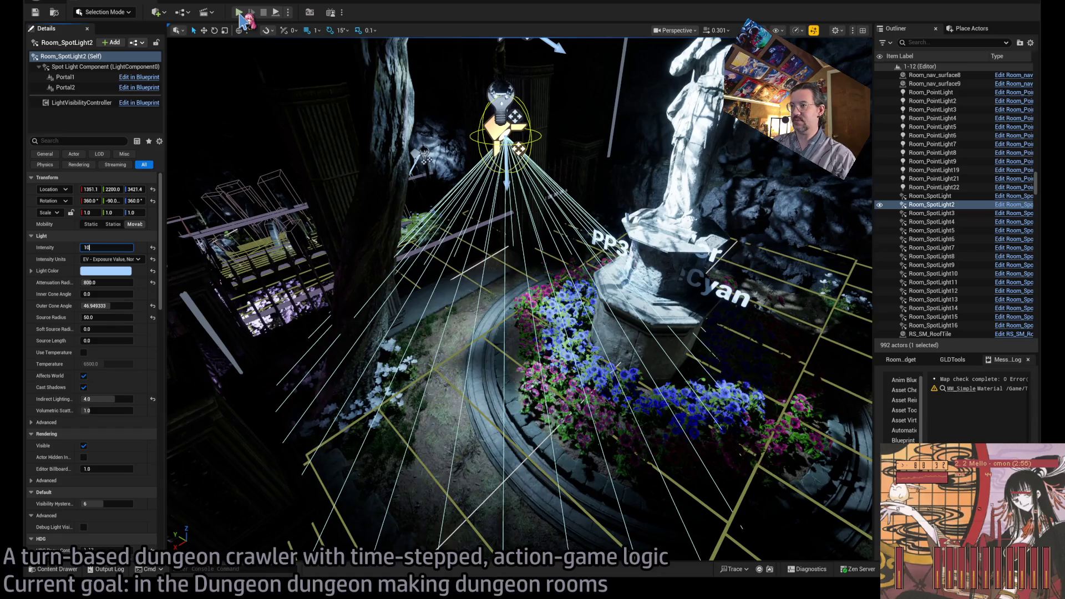
key("Return")
left_click_drag(292, 225, 293, 56)
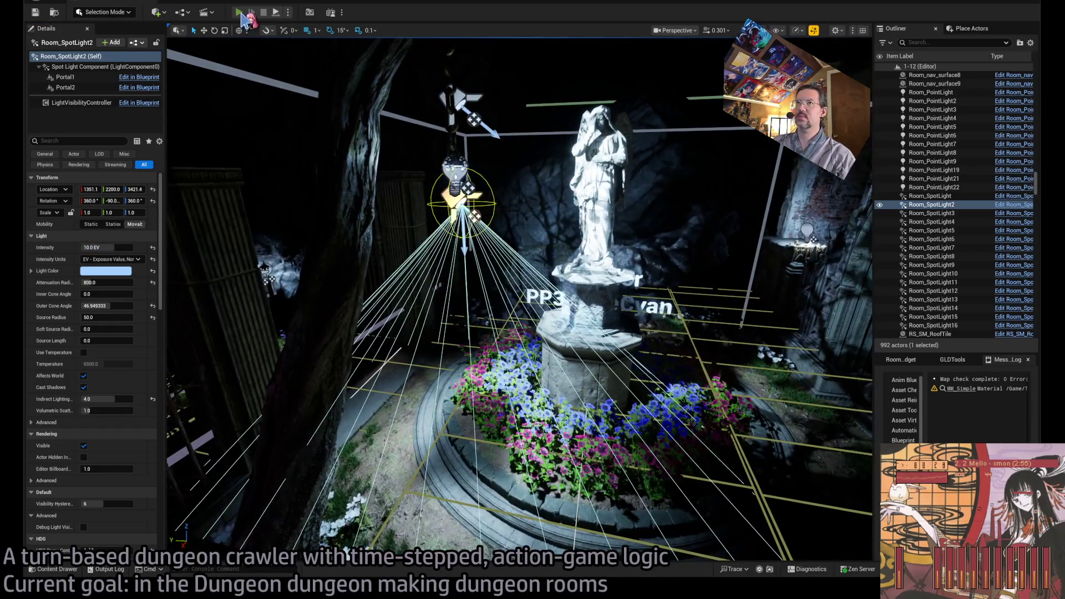
left_click(240, 13)
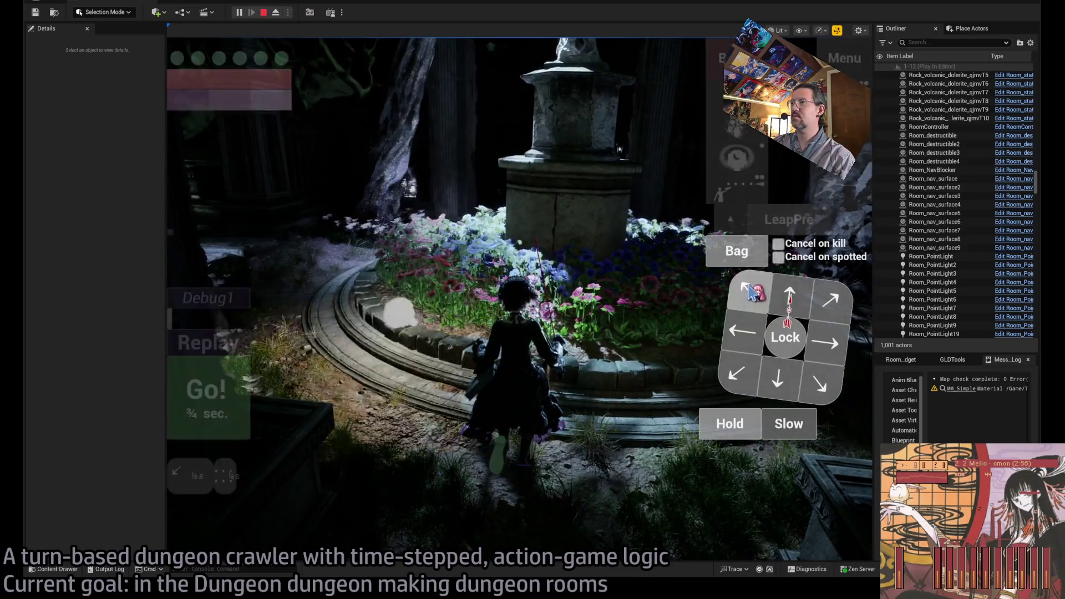
Step: Walk the character along the fountain path, past the stone pillar and into the white flowers, then stop the play-test
left_click(433, 376)
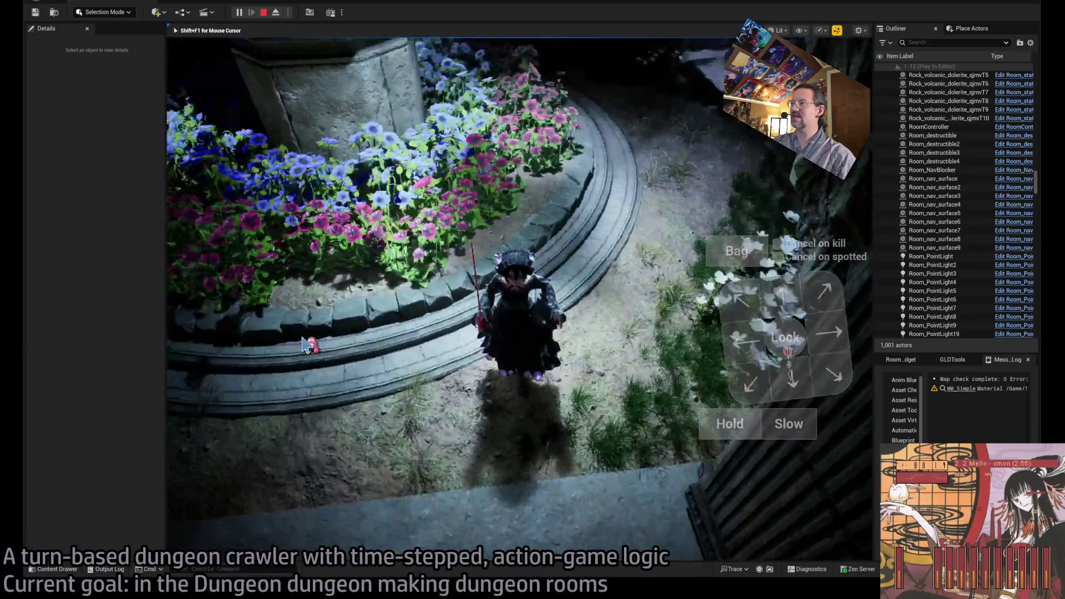
left_click(305, 345)
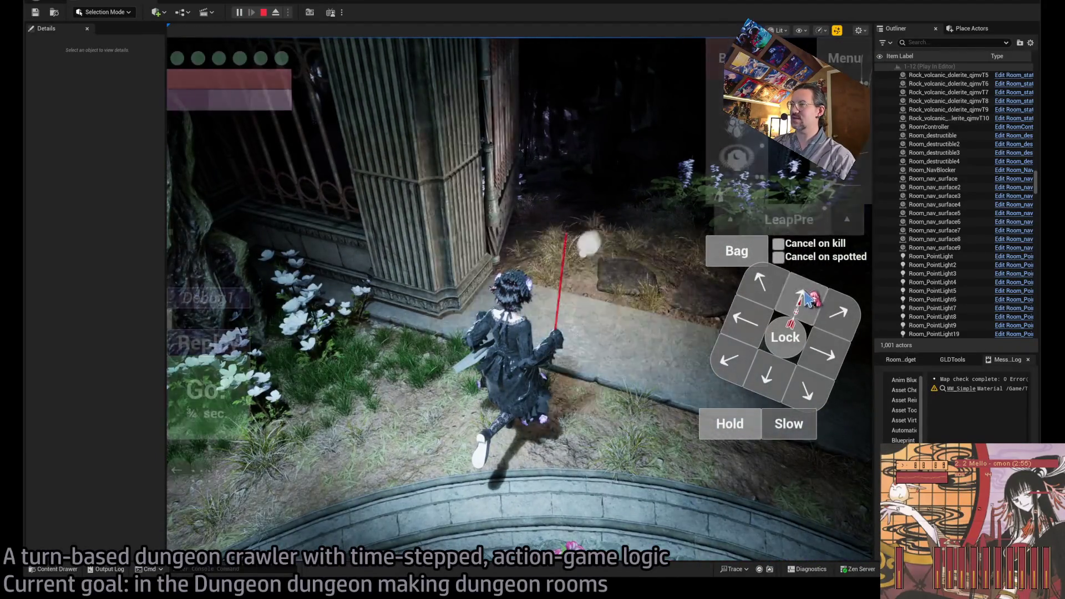
left_click(224, 386)
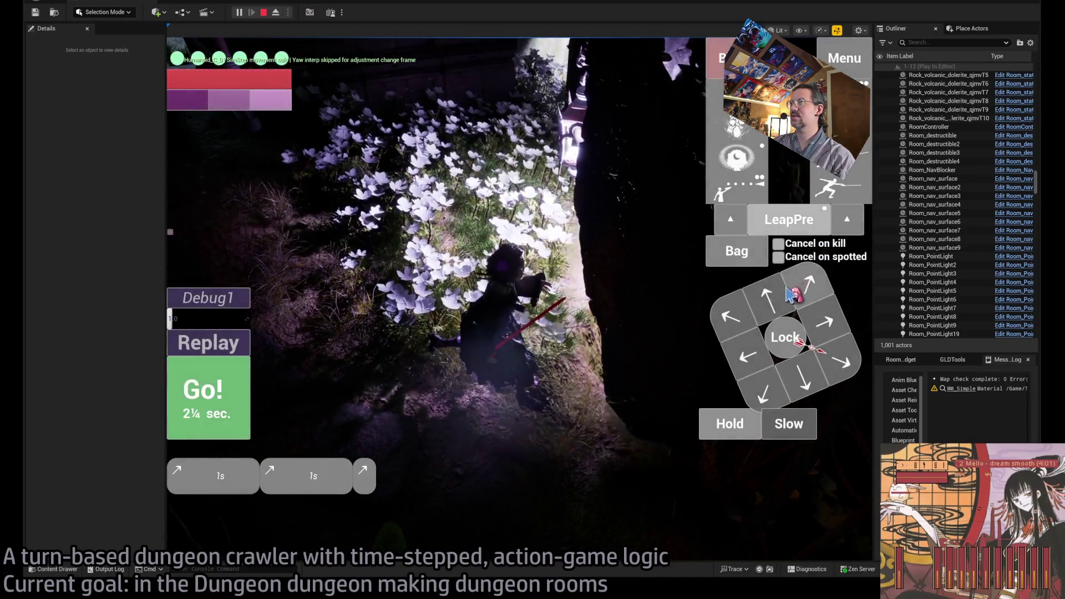
left_click(224, 373)
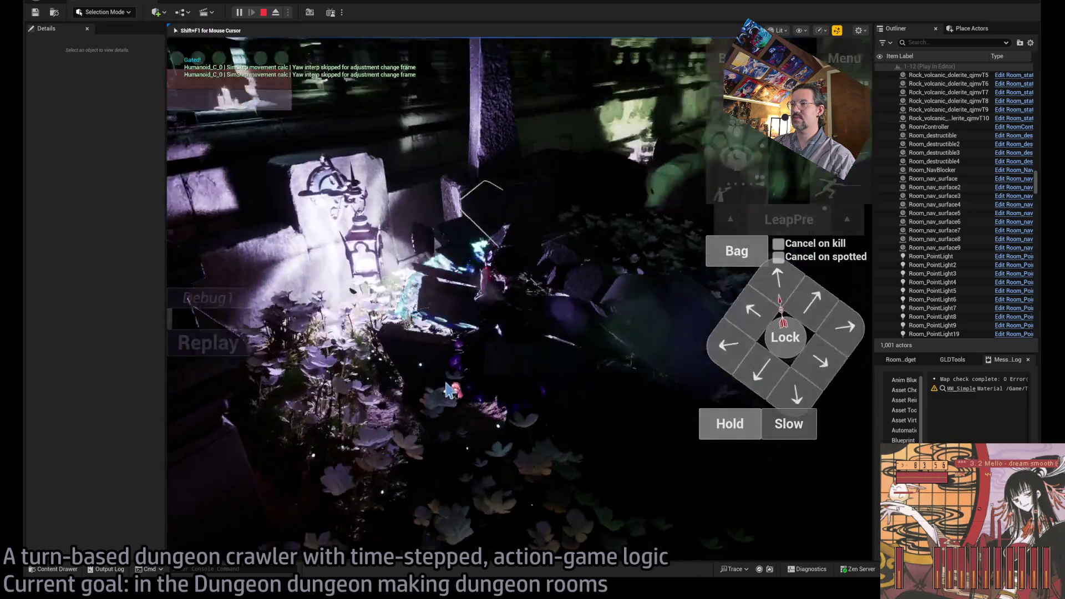
key("Escape")
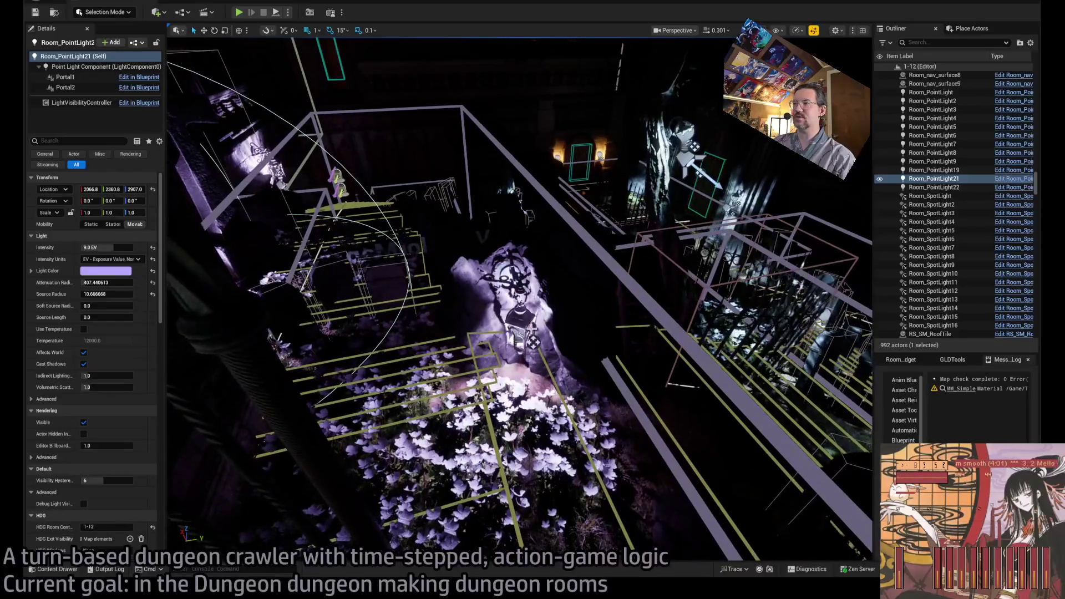
Step: Locate and frame the point light inside the wall lantern above the flowers
left_click(513, 277)
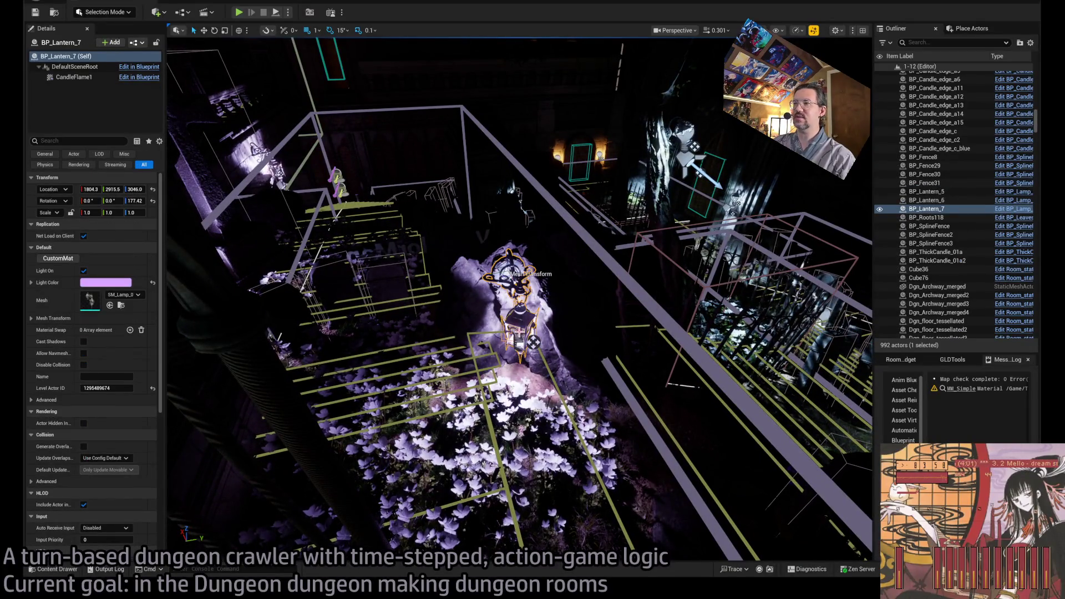
key("f")
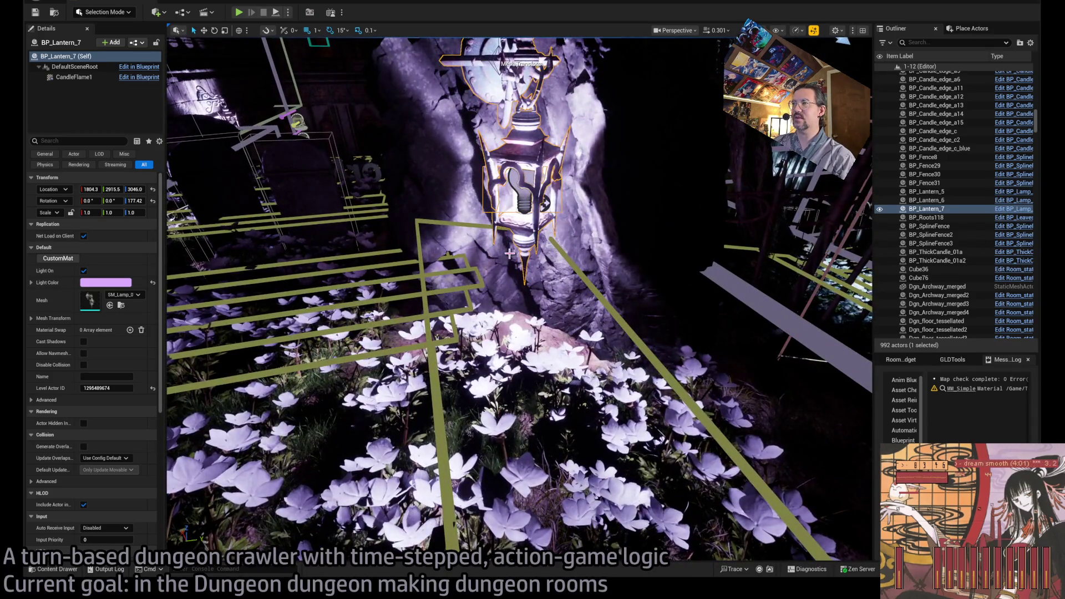
scroll(531, 242, "up", 5)
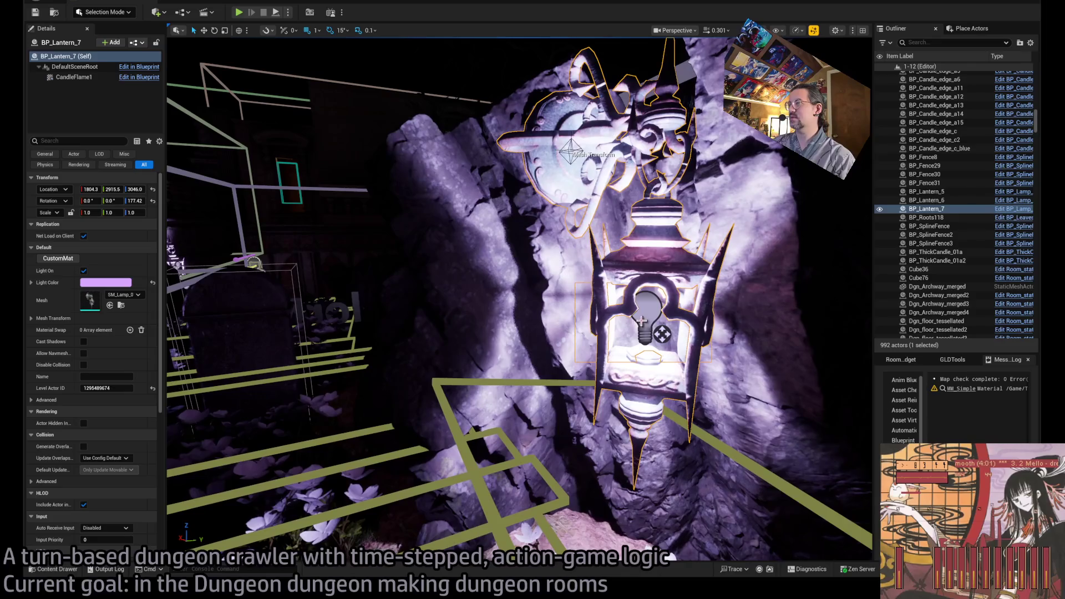
scroll(531, 285, "up", 10)
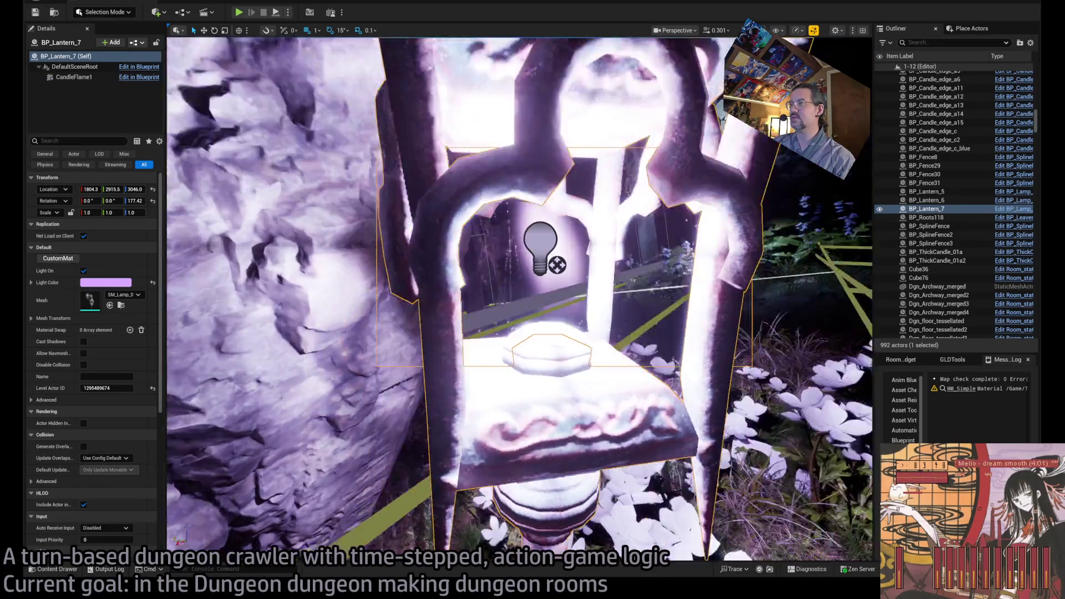
scroll(610, 222, "down", 3)
left_click(613, 206)
left_click_drag(500, 283, 472, 310)
key("f")
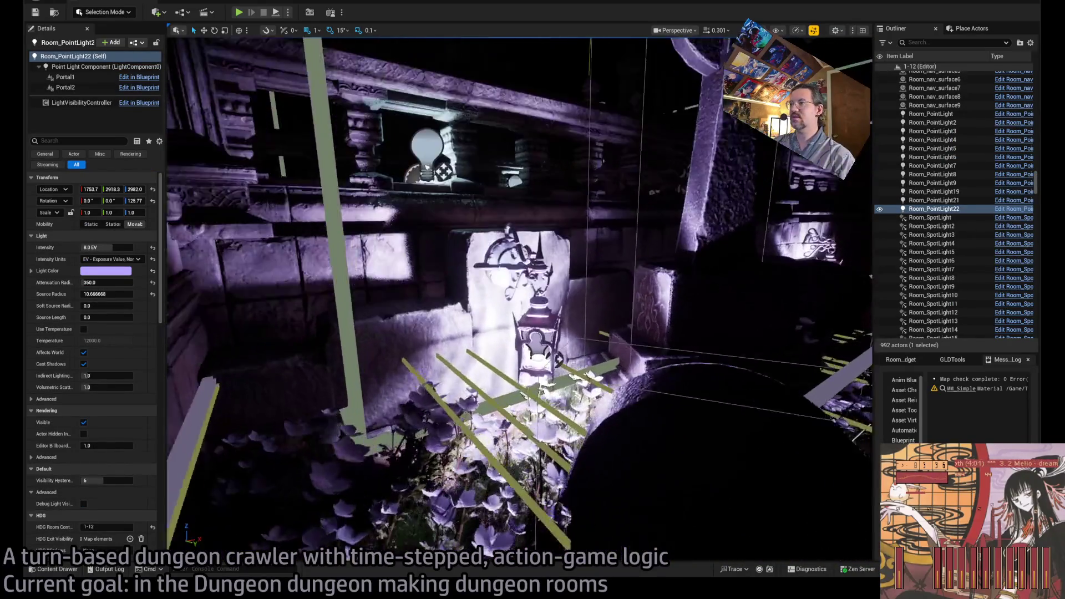
left_click(505, 348, "ctrl")
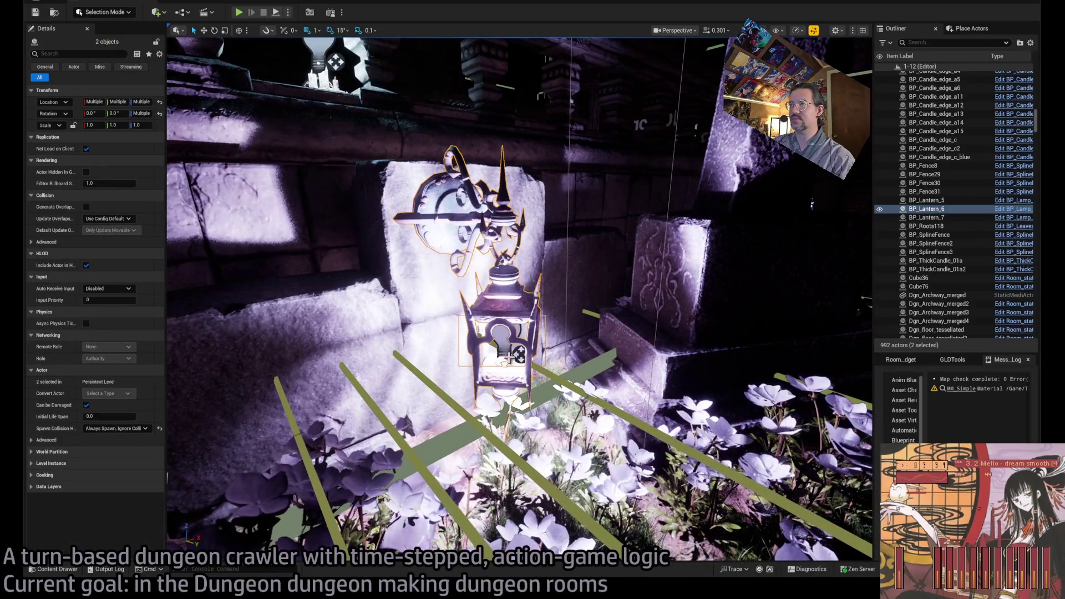
key("f")
left_click(486, 409)
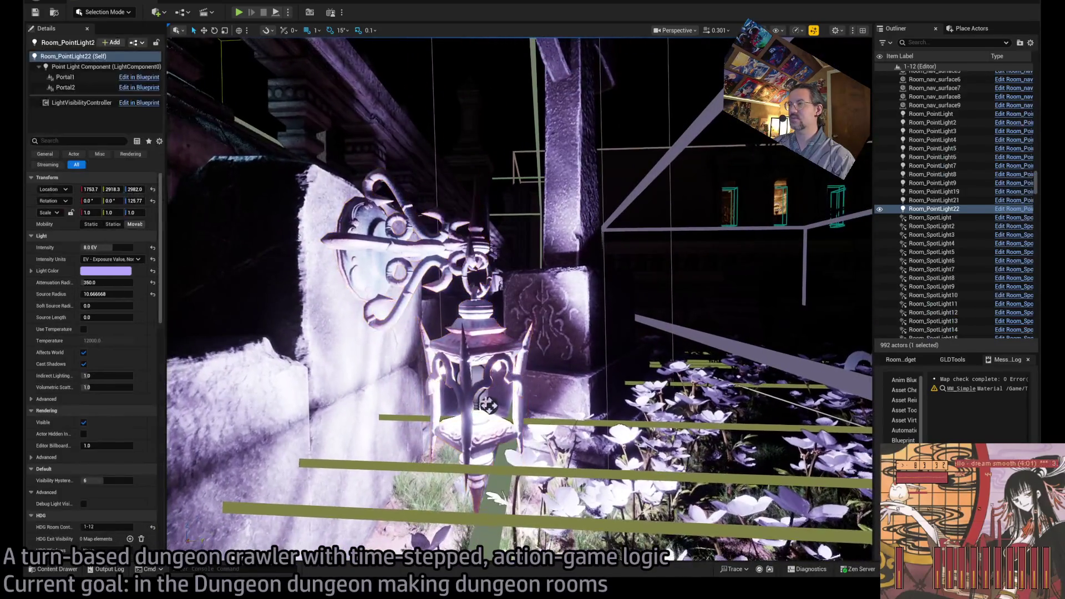
key("f")
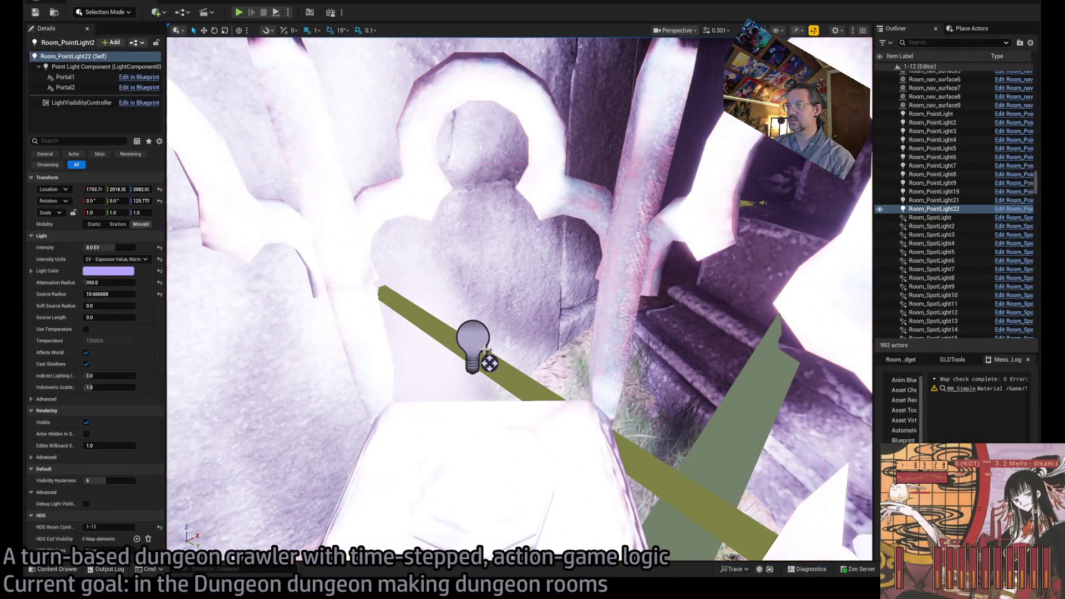
left_click_drag(482, 338, 388, 332)
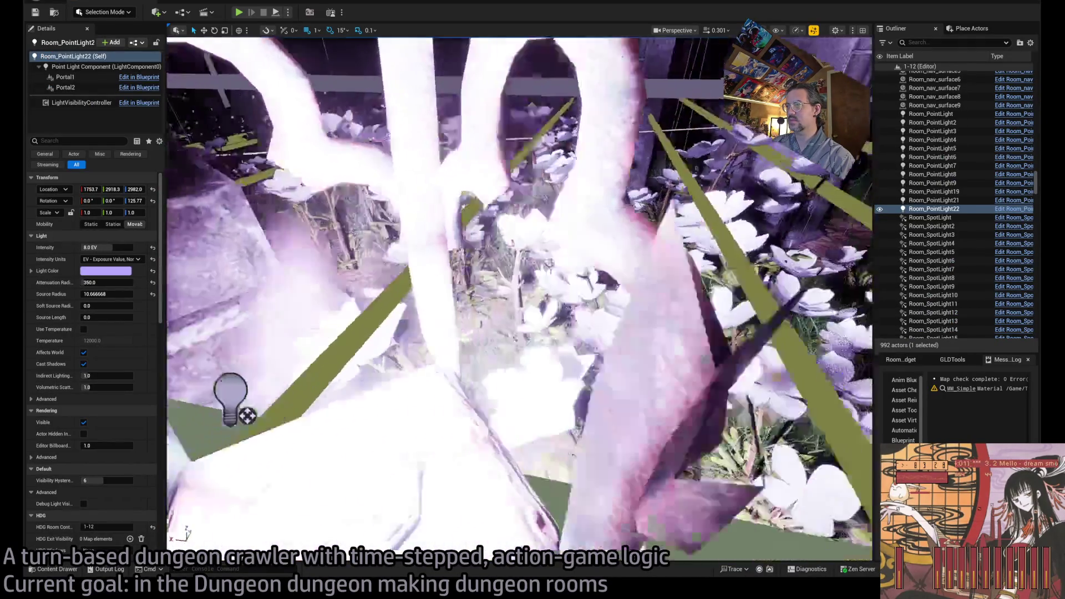
Step: Select Room_PointLight21 and 22 together, set them to 8.0 EV with indirect lighting 4.0, and play-test
left_click(643, 369, "ctrl")
key("f")
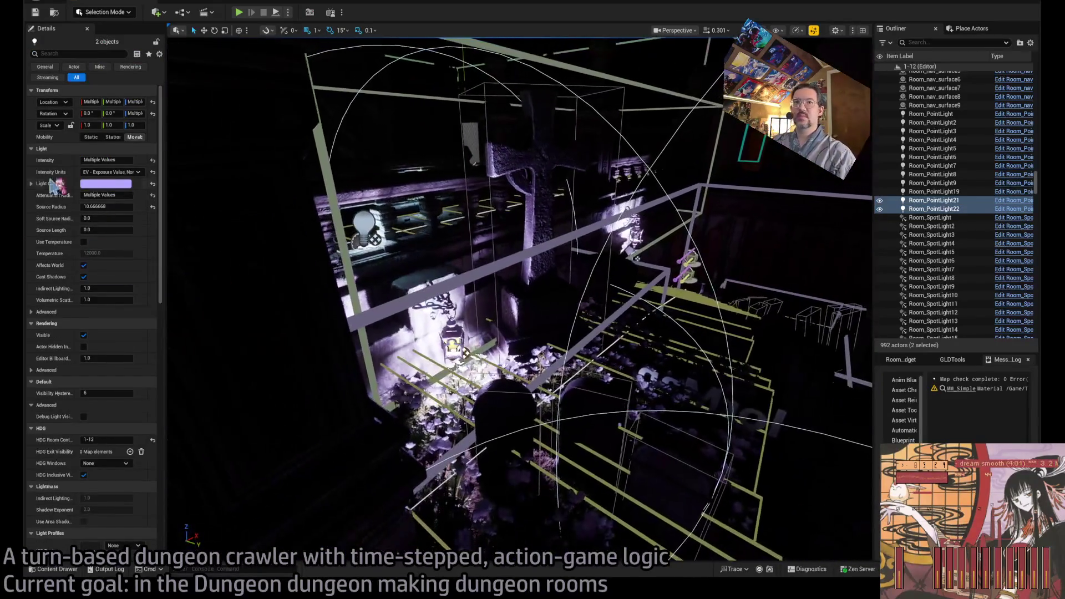
left_click(107, 159)
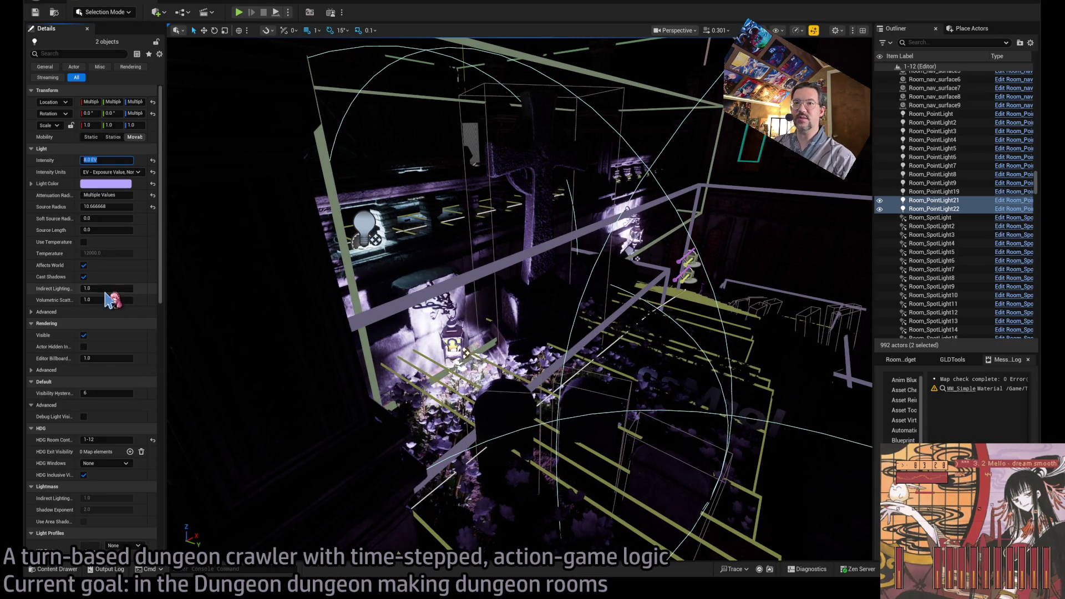
left_click_drag(264, 288, 284, 7)
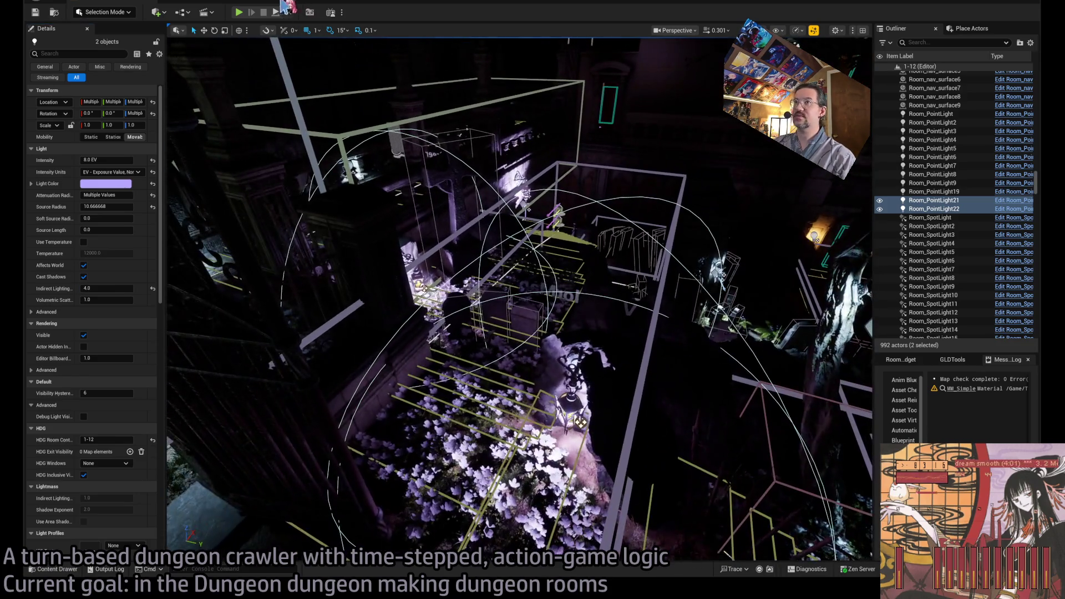
left_click(243, 12)
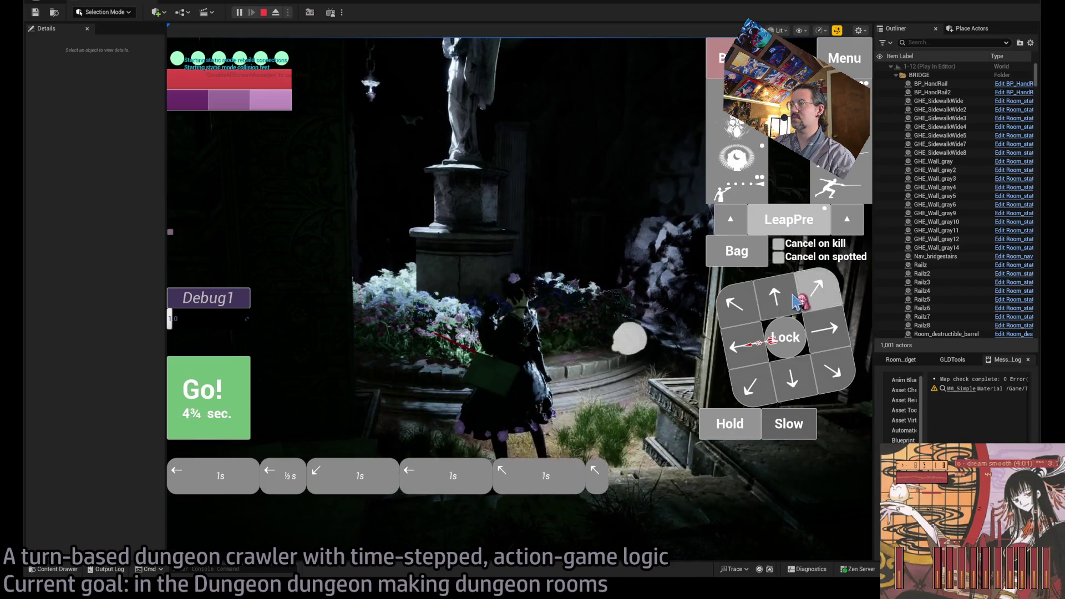
Step: Run three turns to walk the character out of the flower beds to the lantern-lit stone wall, then stop
left_click(231, 398)
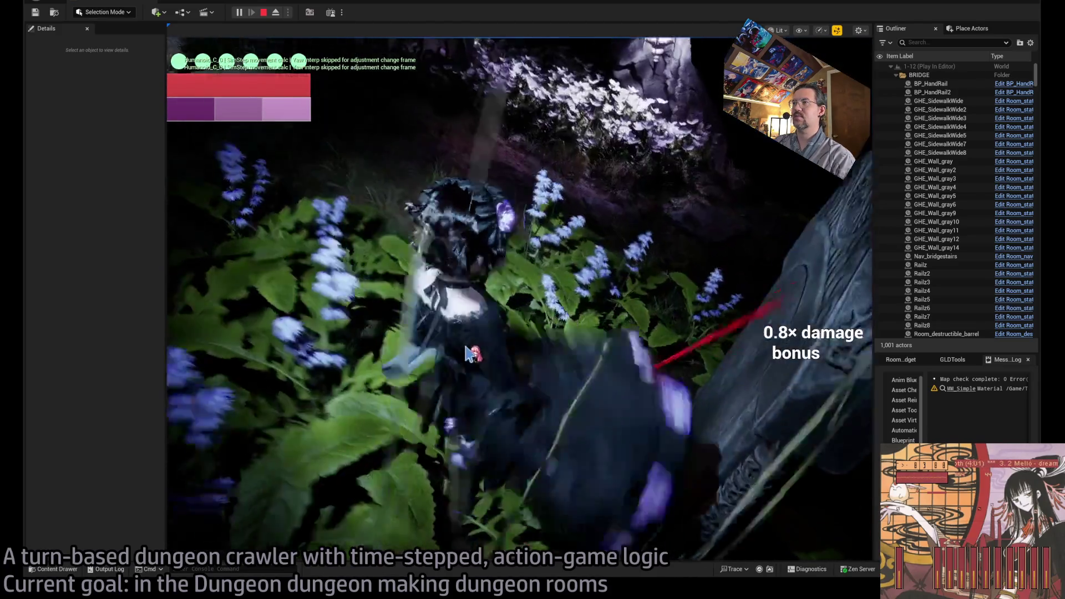
left_click(489, 288)
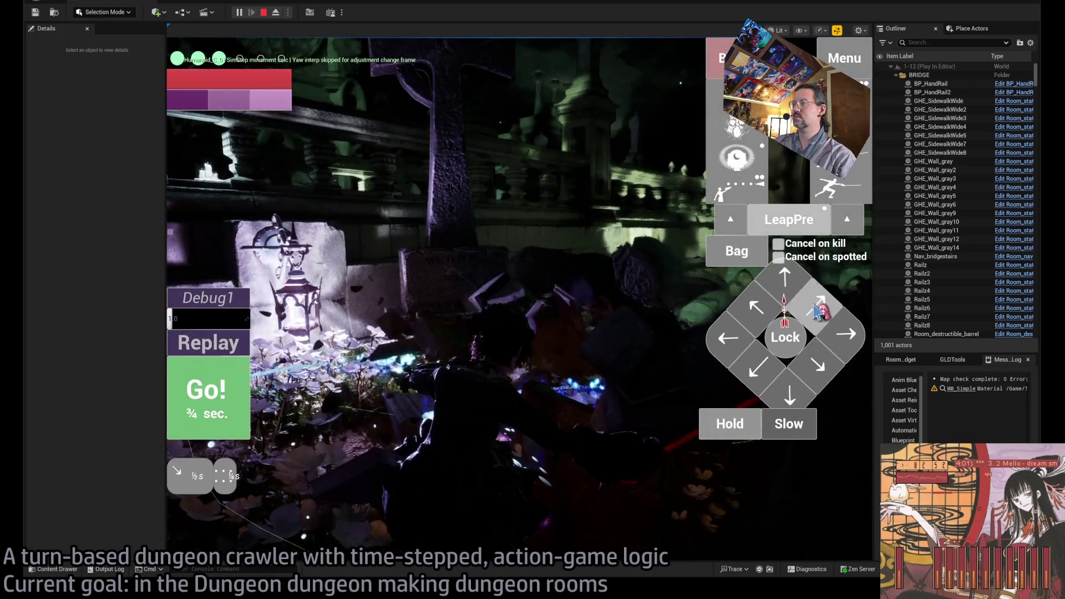
left_click(501, 380)
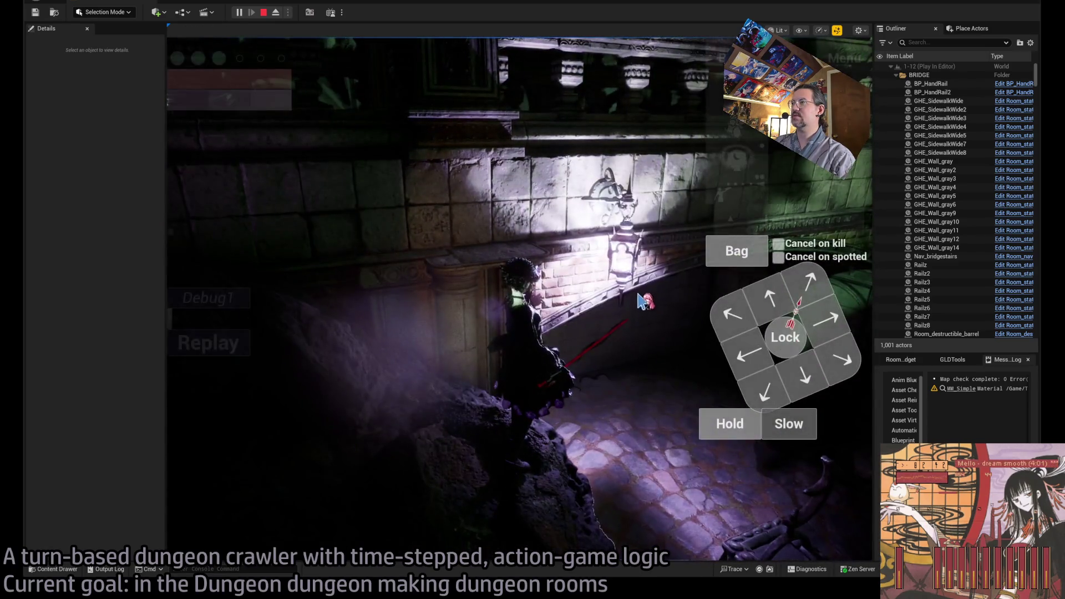
key("Escape")
Step: Set the wall lantern's Room_PointLight19 to 8.0 EV intensity with indirect lighting 4.0
left_click(598, 266)
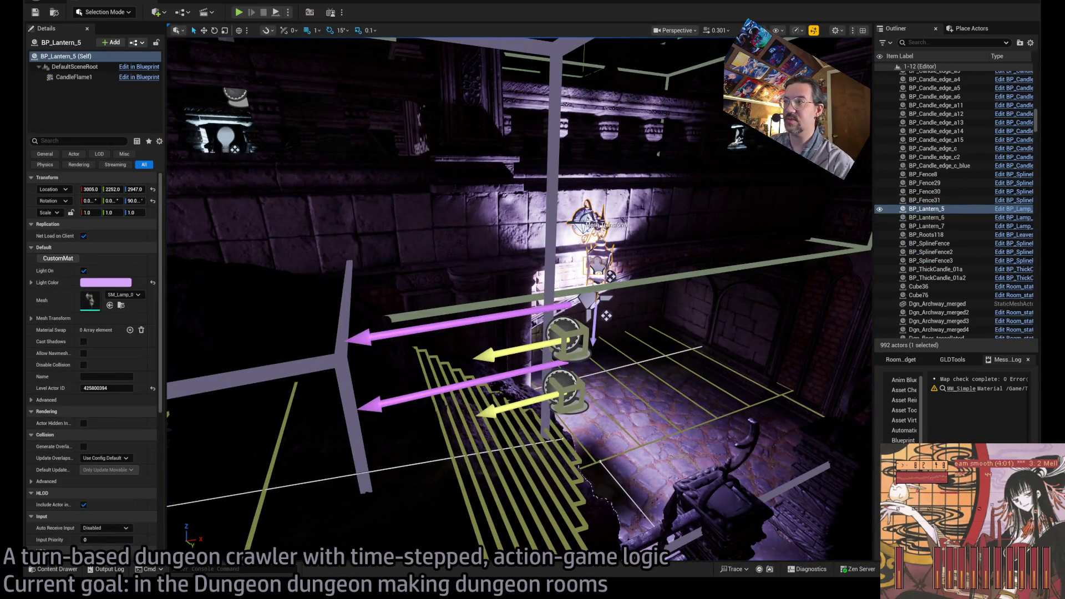
key("f")
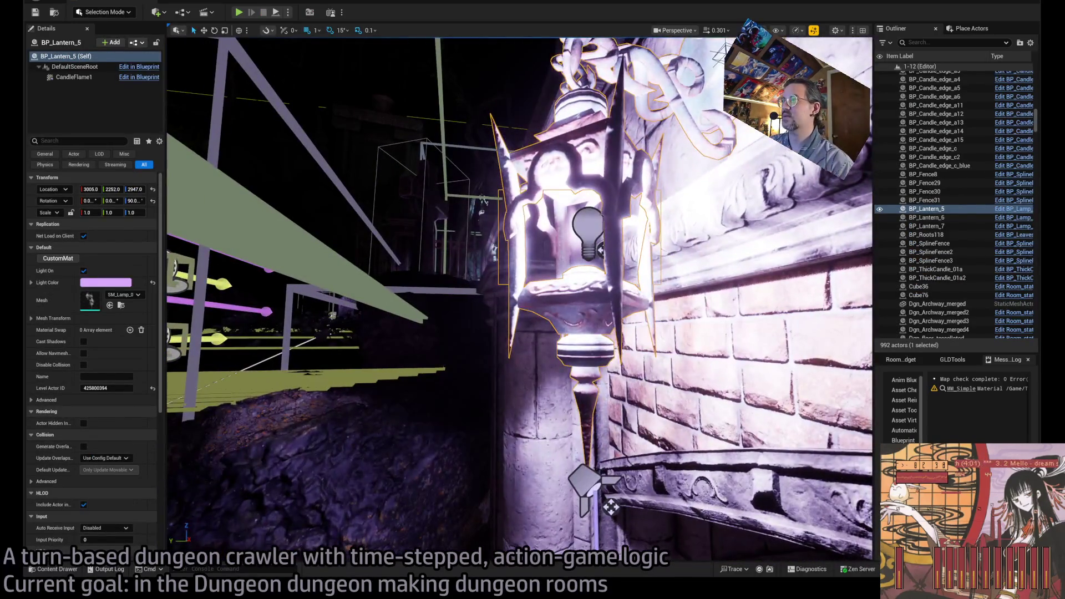
left_click(588, 228)
type("8")
key("Return")
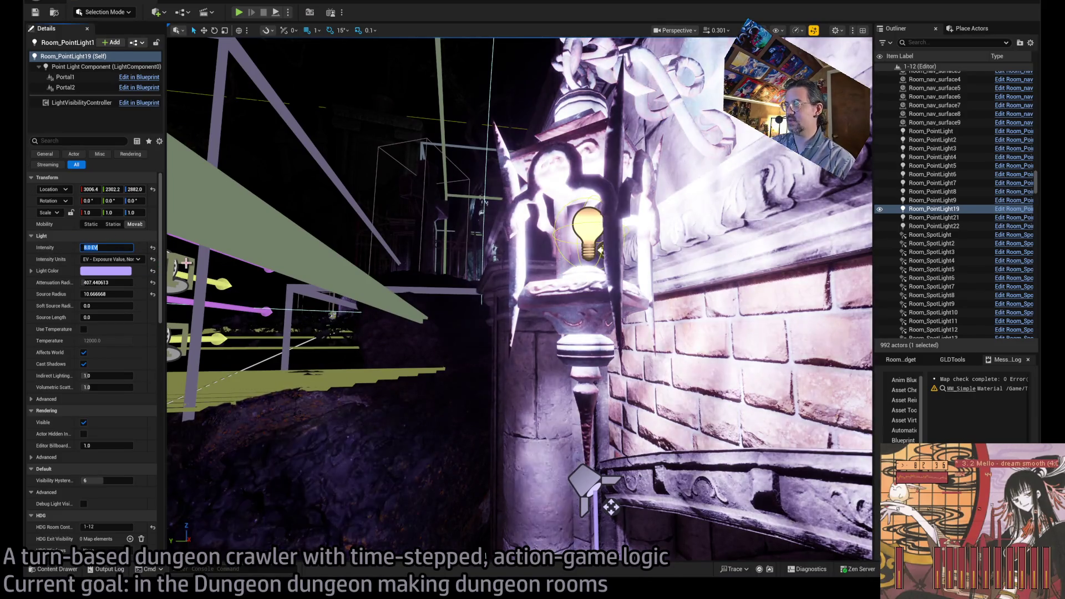
left_click(105, 375)
type("4")
key("Return")
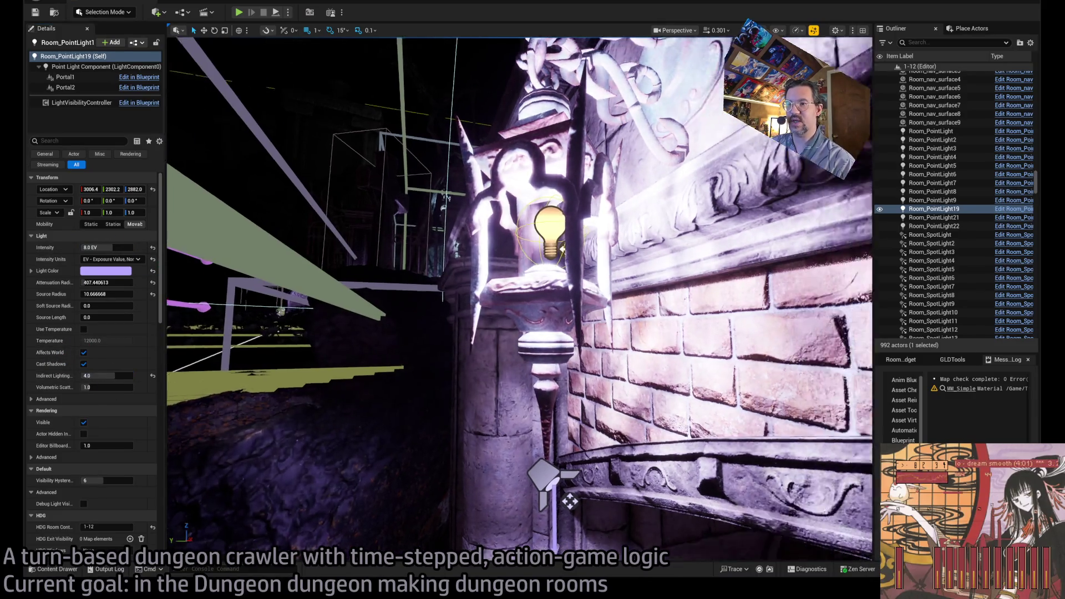
Step: Delete Room_SpotLight8 beside the lantern, undo the deletion, and launch another play-test with Alt+P
mouse_move(675, 396)
left_mouse_down()
mouse_move(547, 369)
mouse_move(368, 244)
left_mouse_up()
left_click_drag(543, 286, 543, 285)
left_click(609, 215)
key("Delete")
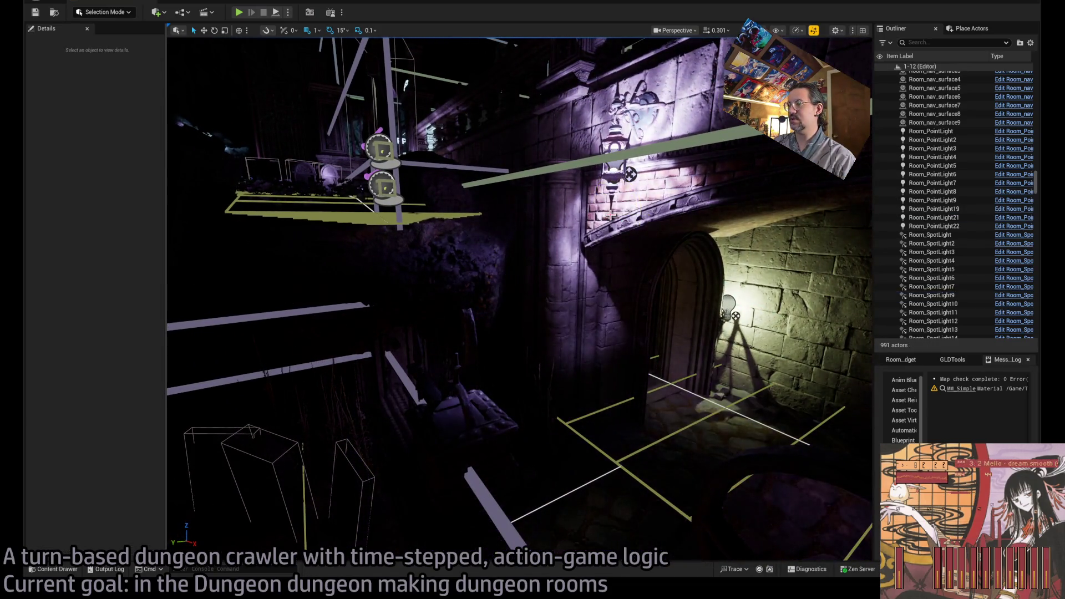
key("ctrl+z")
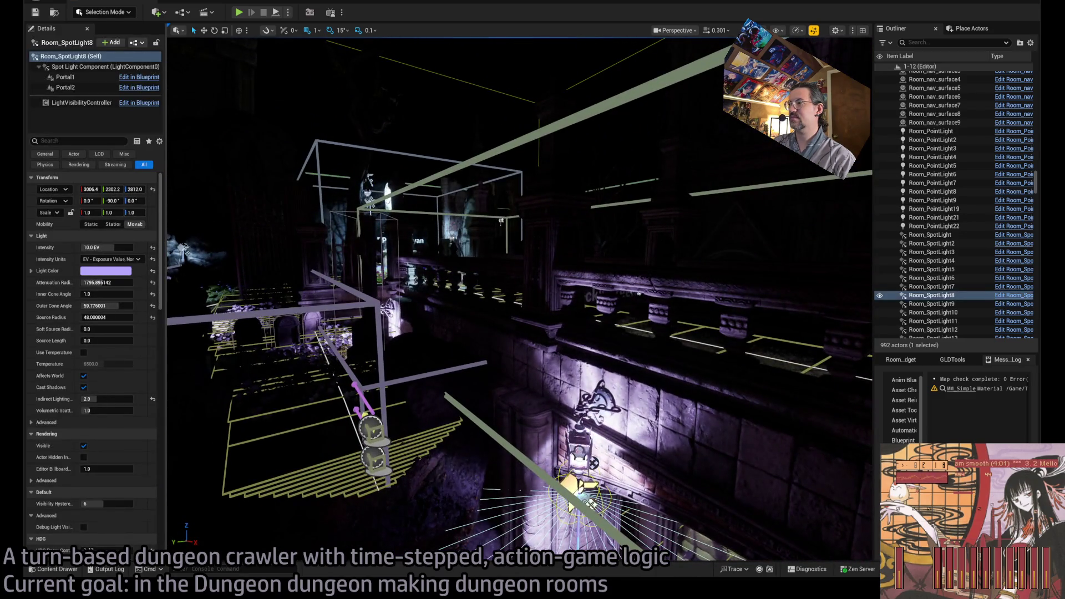
left_click(598, 400)
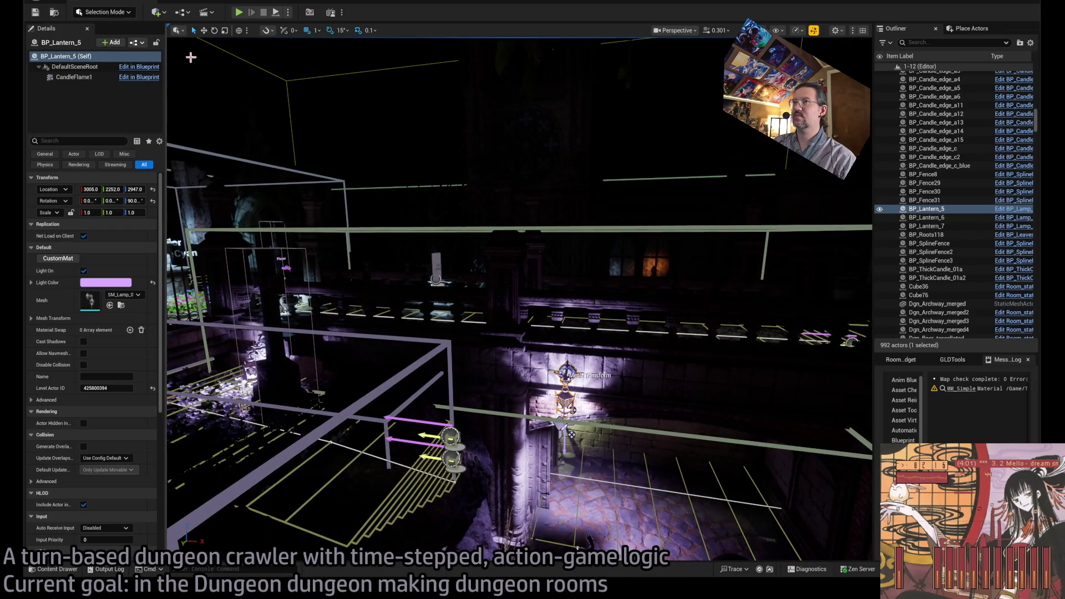
key("alt+p")
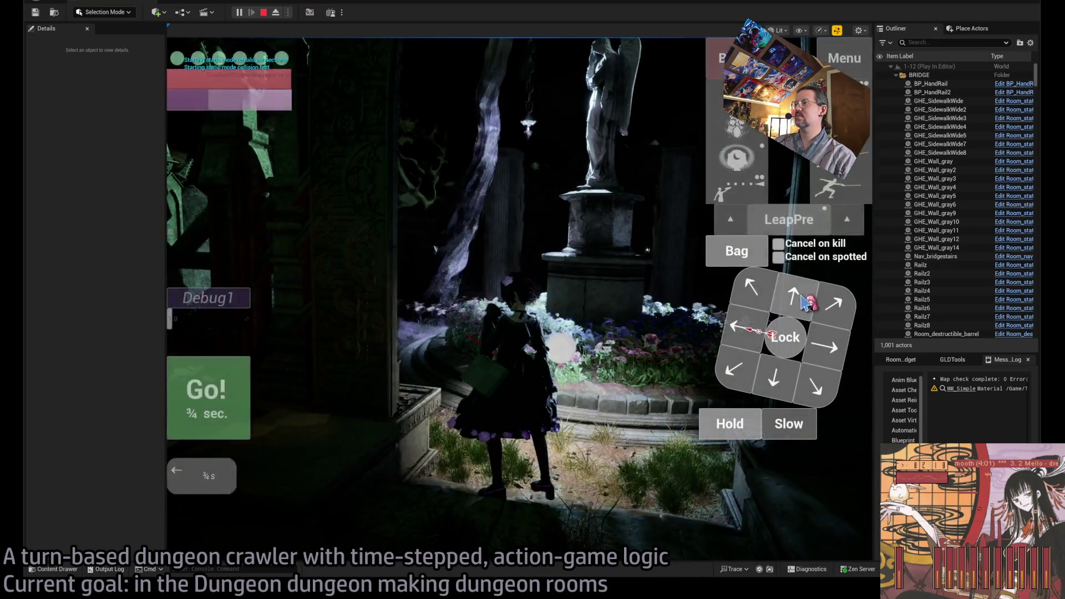
Step: Queue movement steps and run several turns to walk the character through the flower garden
left_click(775, 304)
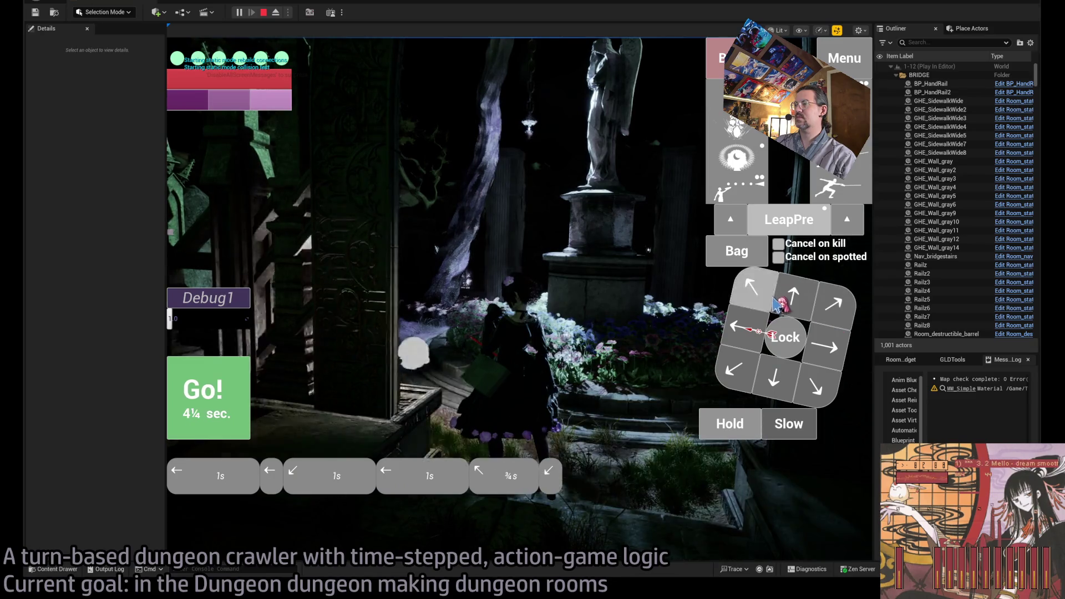
left_click(244, 397)
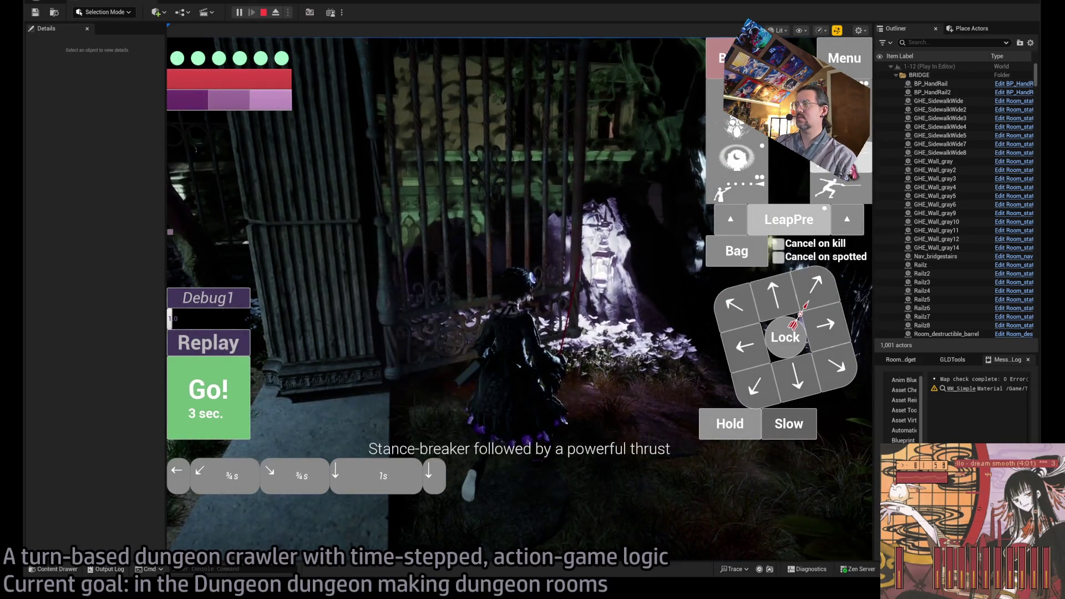
left_click(211, 384)
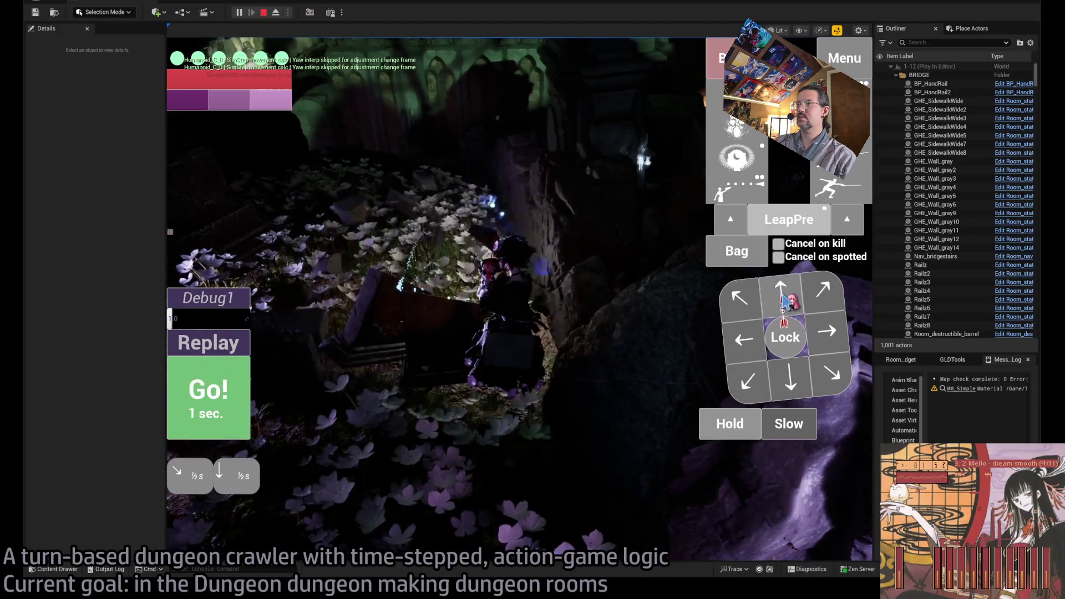
left_click(788, 301)
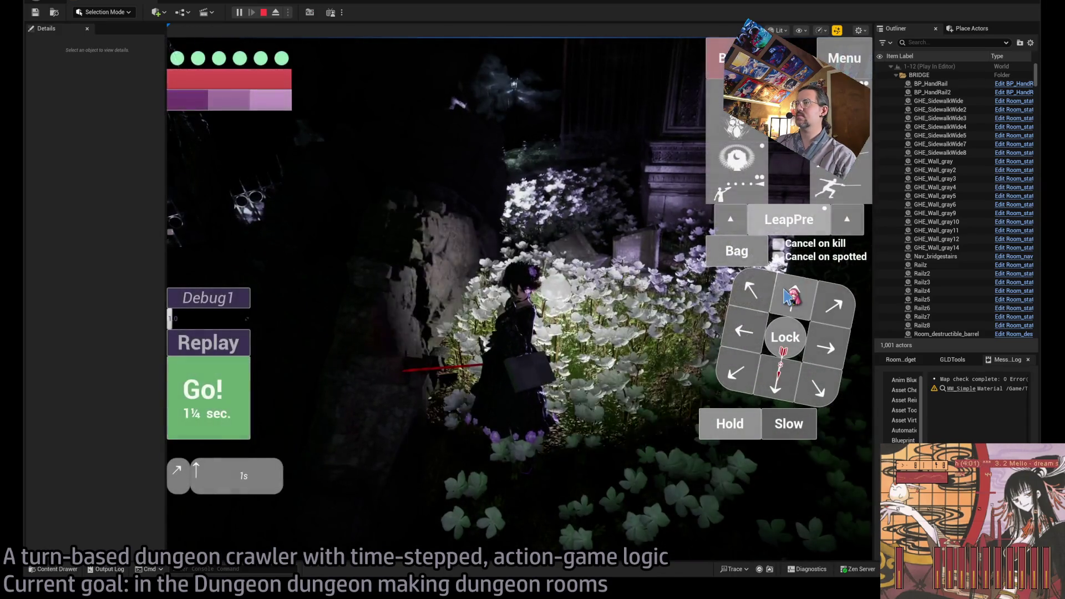
left_click(194, 391)
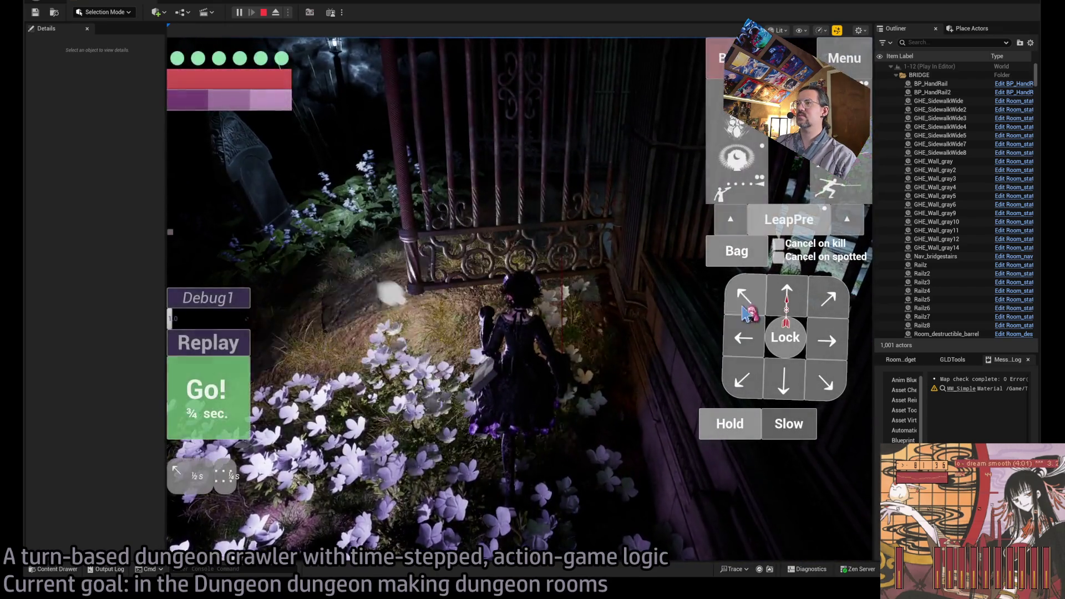
left_click(247, 395)
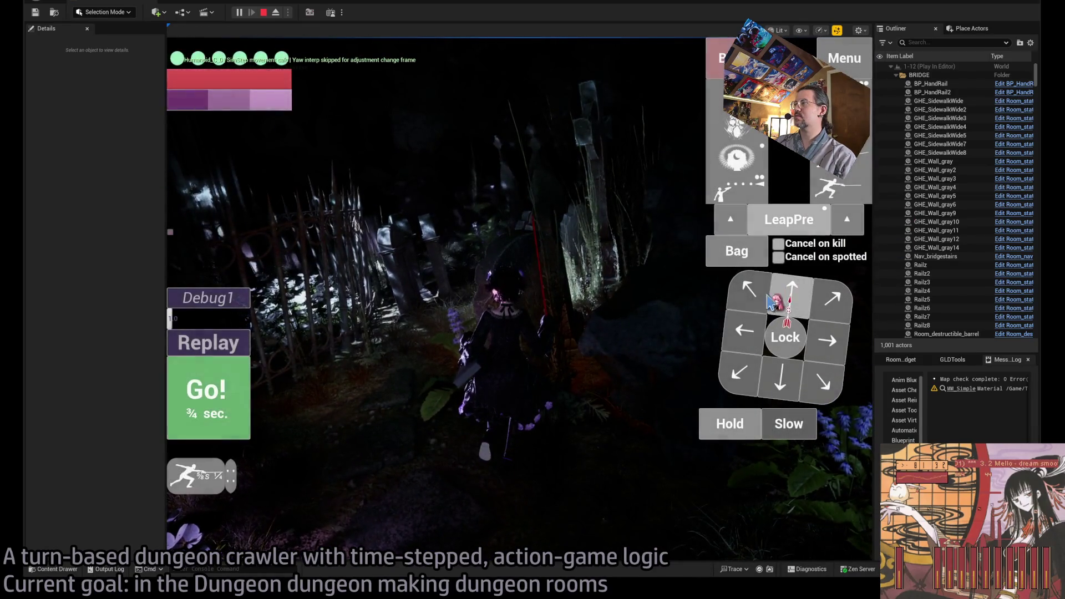
left_click(227, 389)
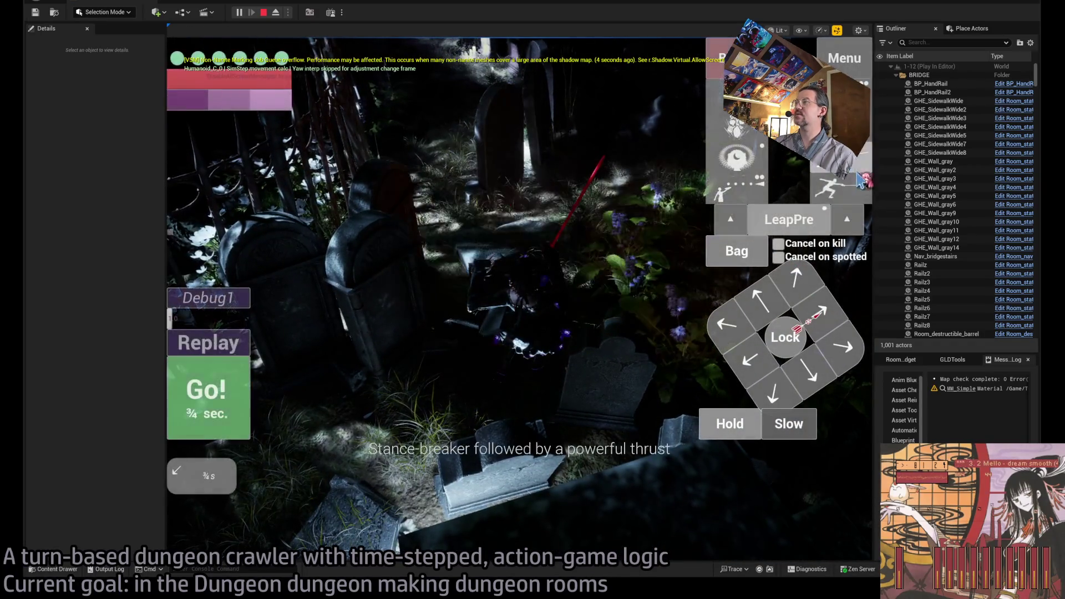
Step: Perform a lunge attack, move the character among the gravestones, and stop the play-test
left_click(859, 178)
left_click(483, 339)
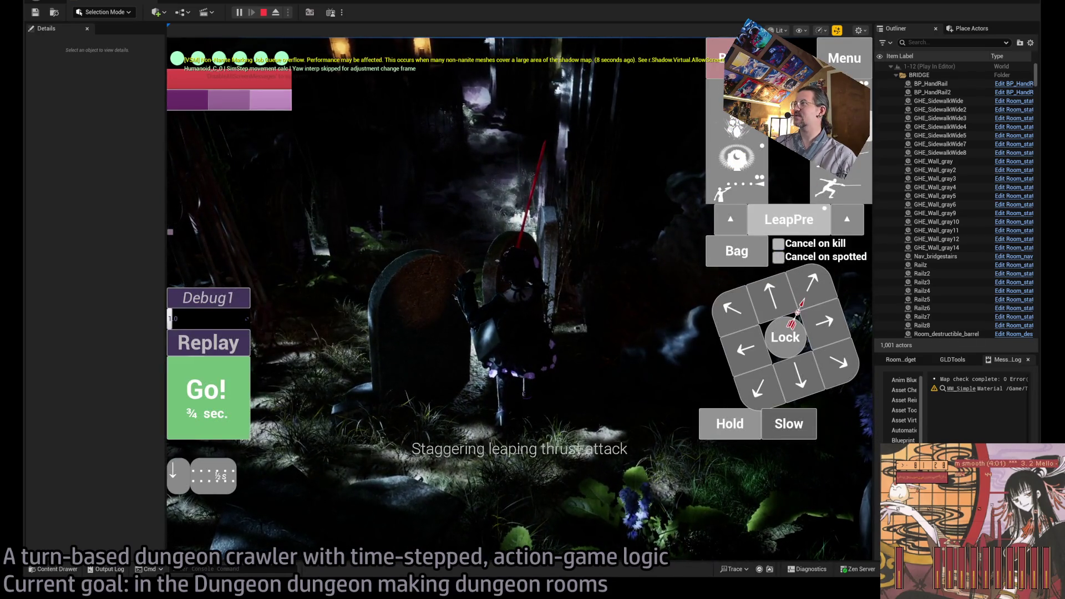
left_click(524, 339)
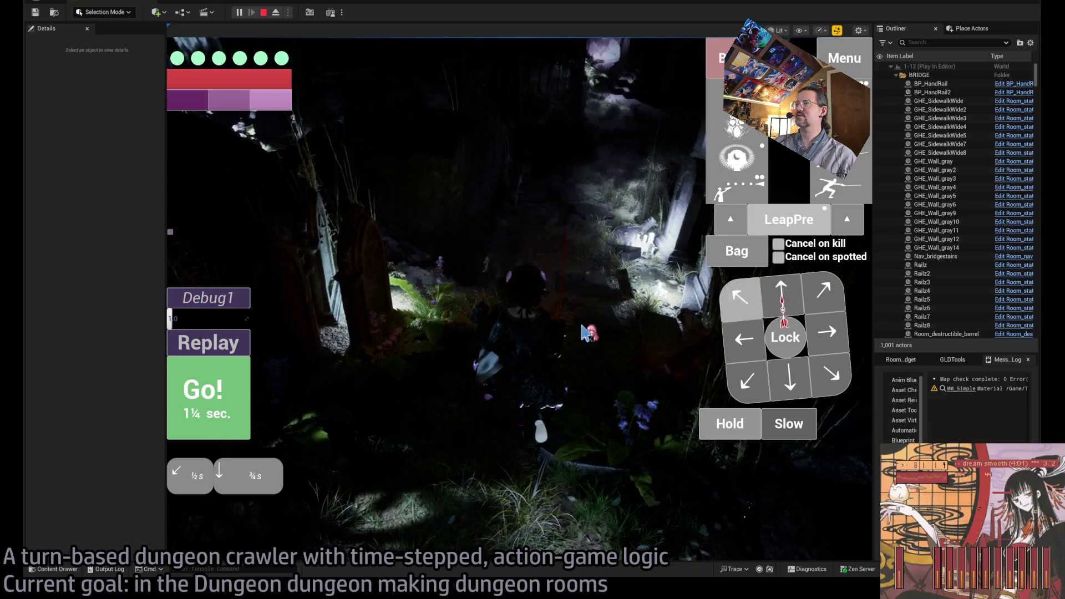
left_click(626, 321)
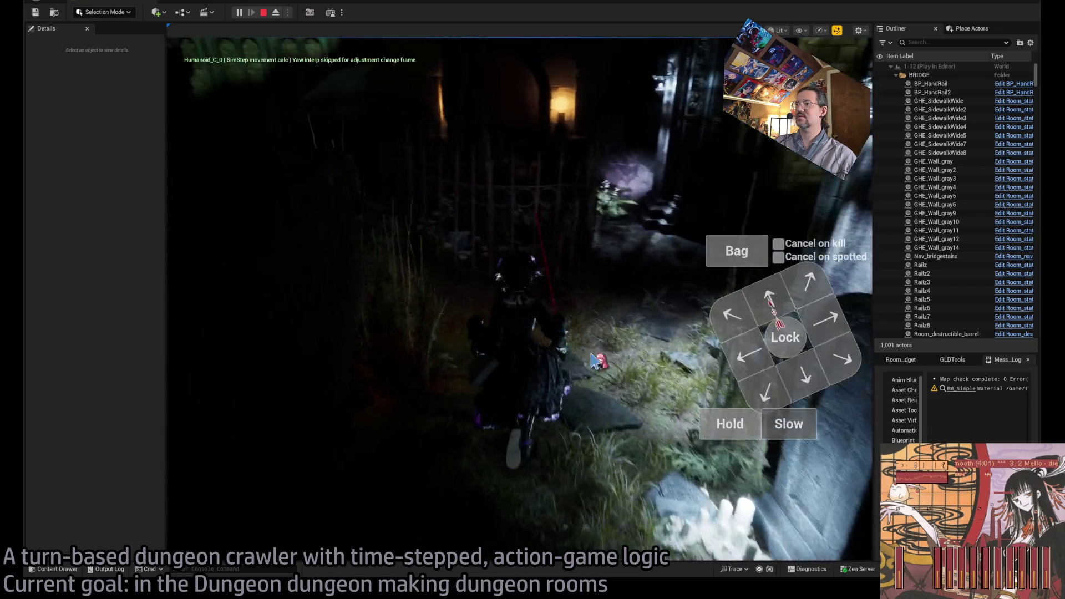
left_click(723, 332)
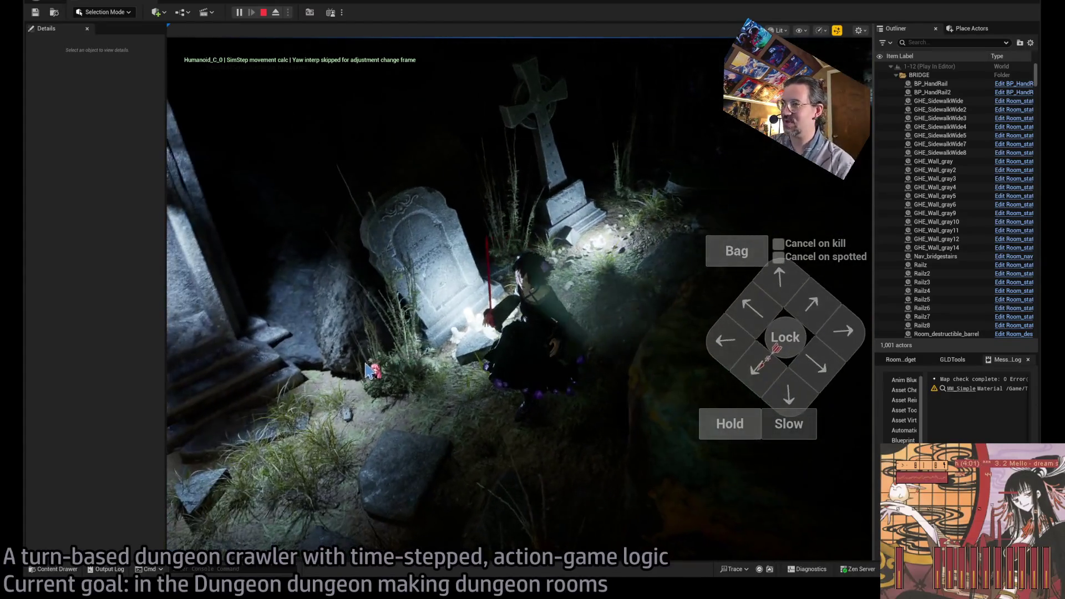
key("Escape")
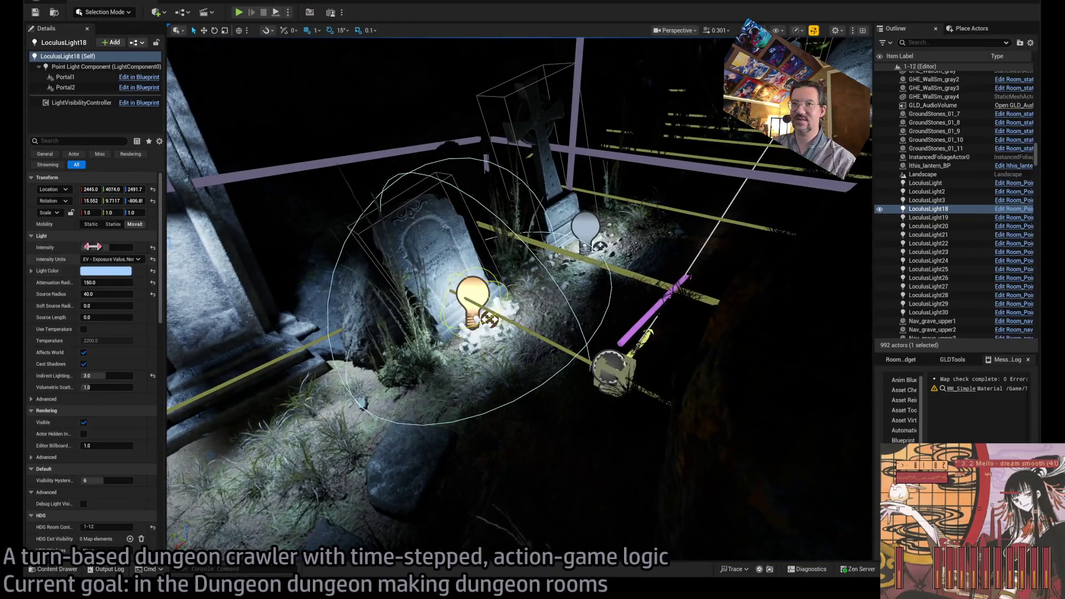
Step: Select LoculusLight18 and 20–22, set their Indirect Lighting Intensity to 5.0, and start a play-test
left_click(590, 239)
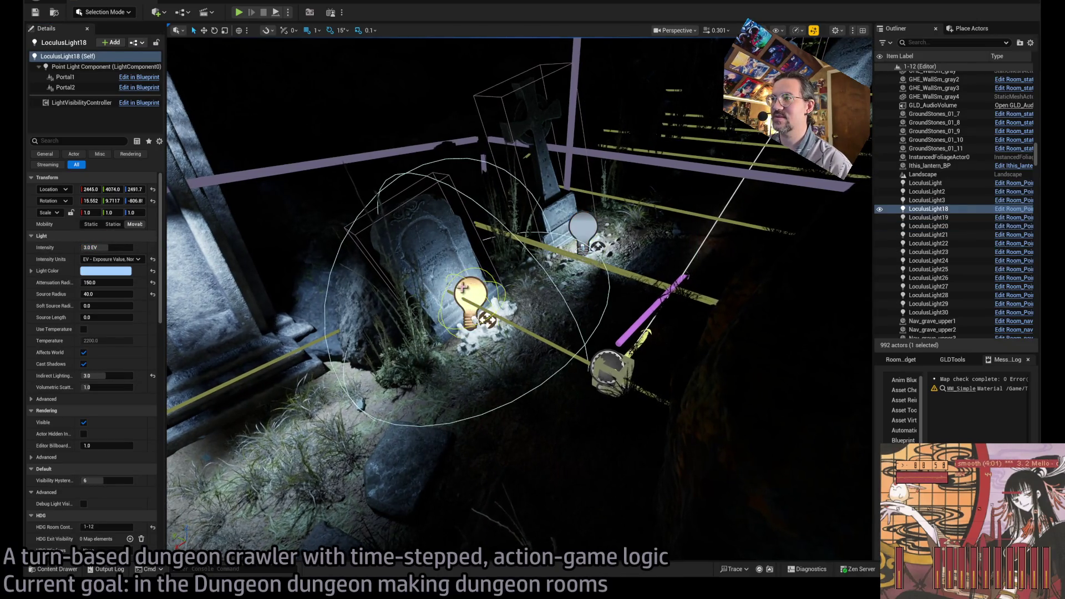
left_click(470, 299)
key("f")
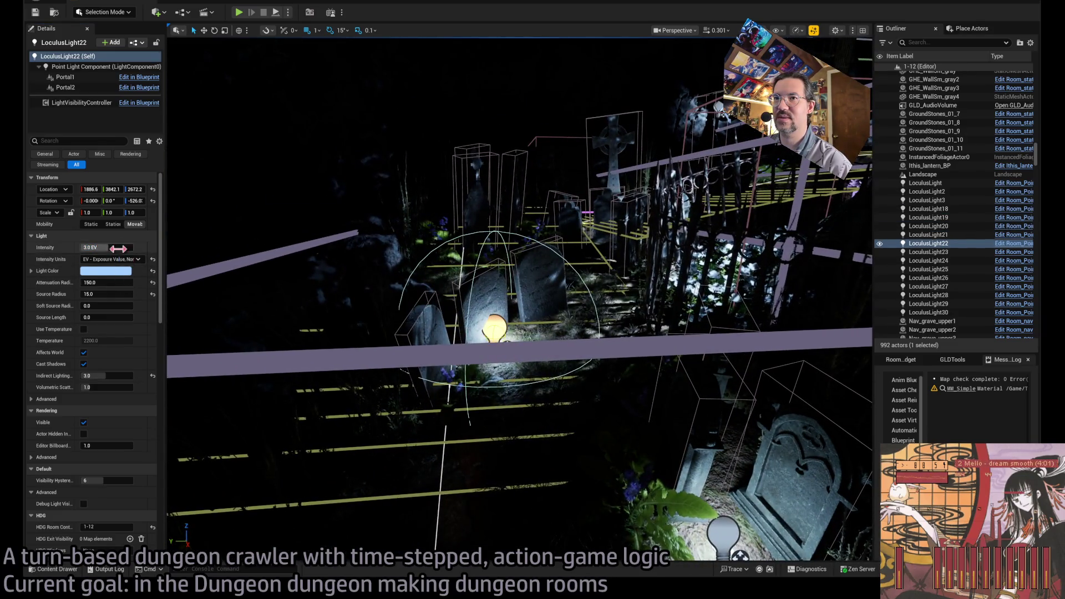
left_click_drag(111, 247, 97, 247)
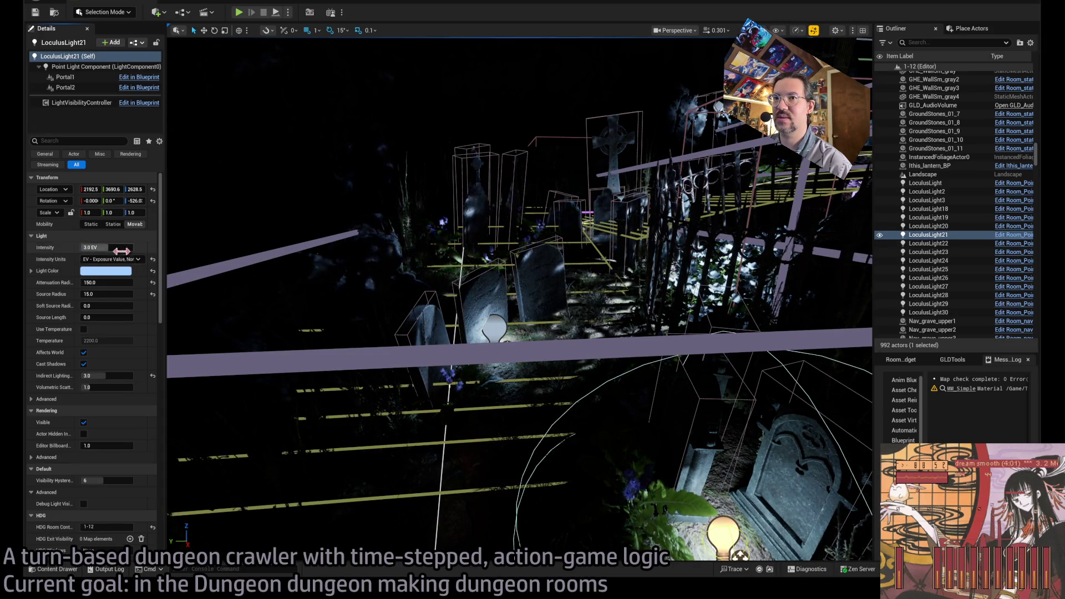
key("f")
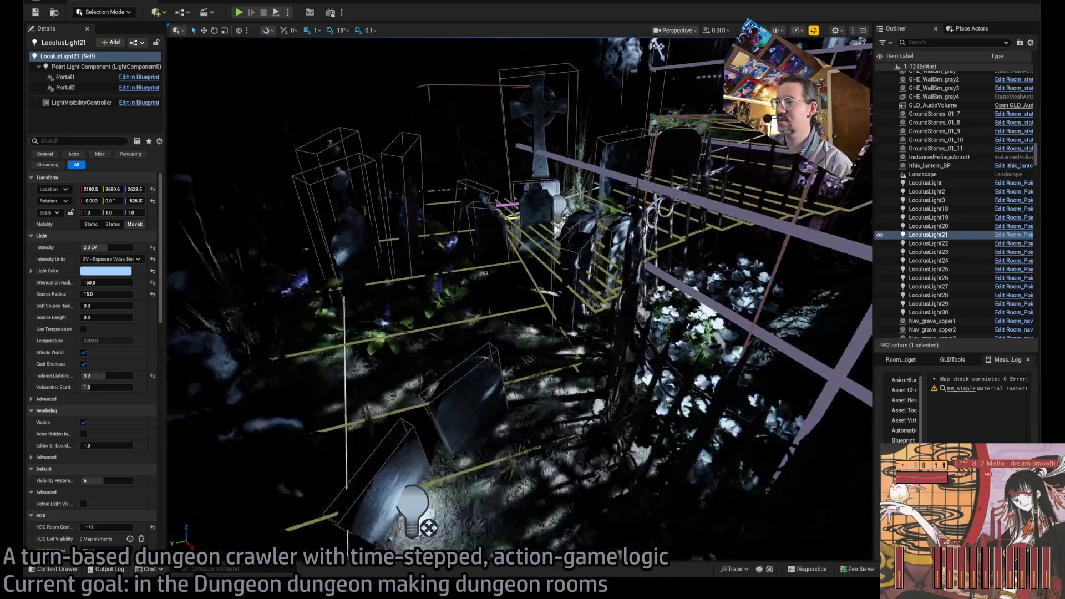
key("f")
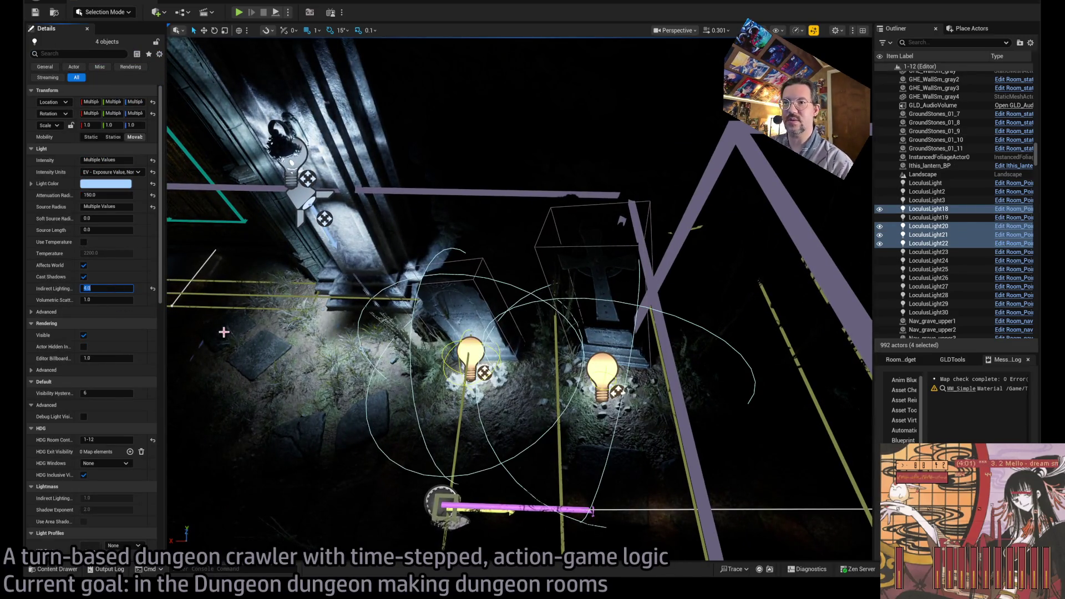
key("Return")
key("f")
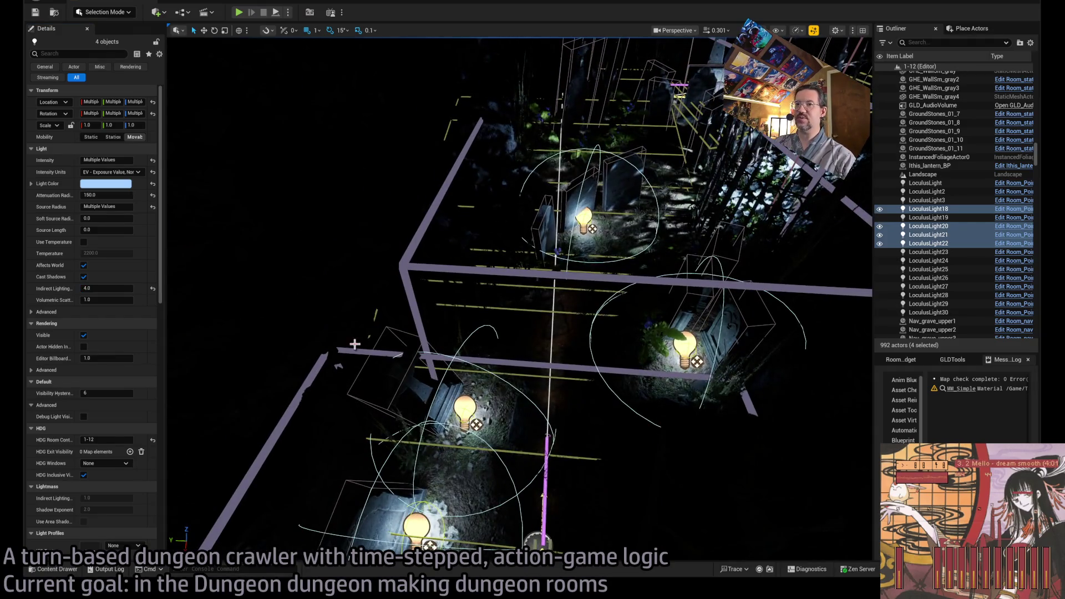
mouse_move(333, 322)
left_mouse_down()
mouse_move(355, 323)
mouse_move(282, 150)
left_mouse_up()
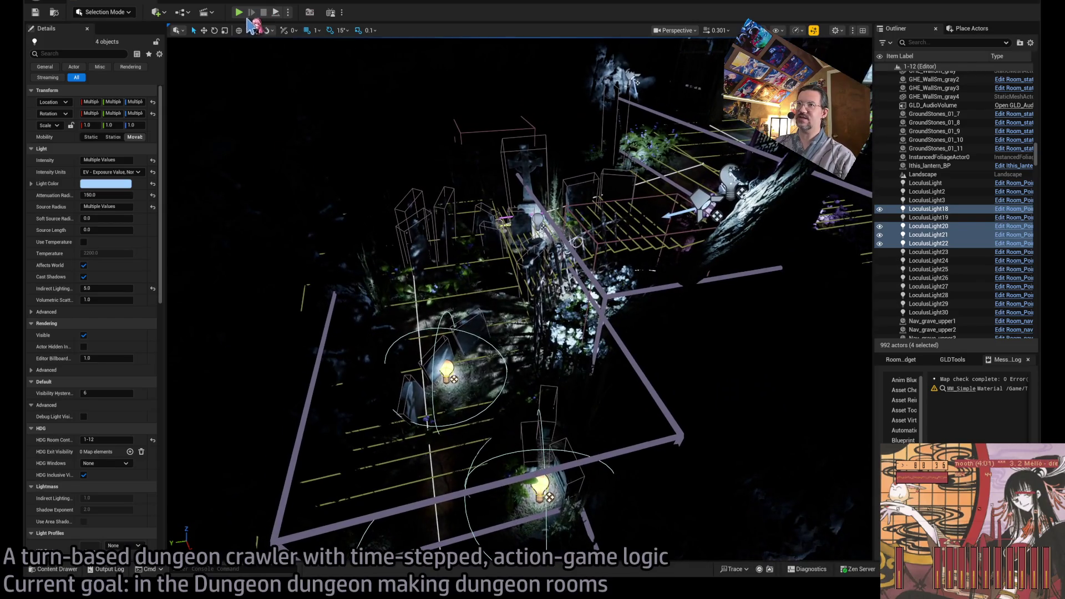
key("alt+p")
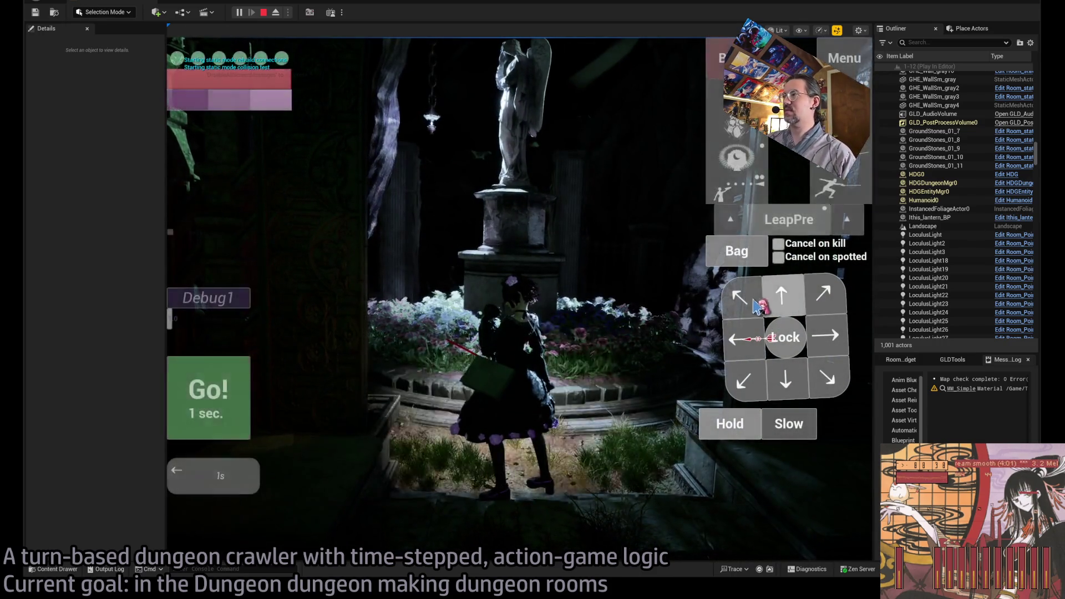
Step: Queue a left move and run several turns through the relit graveyard
key("Left")
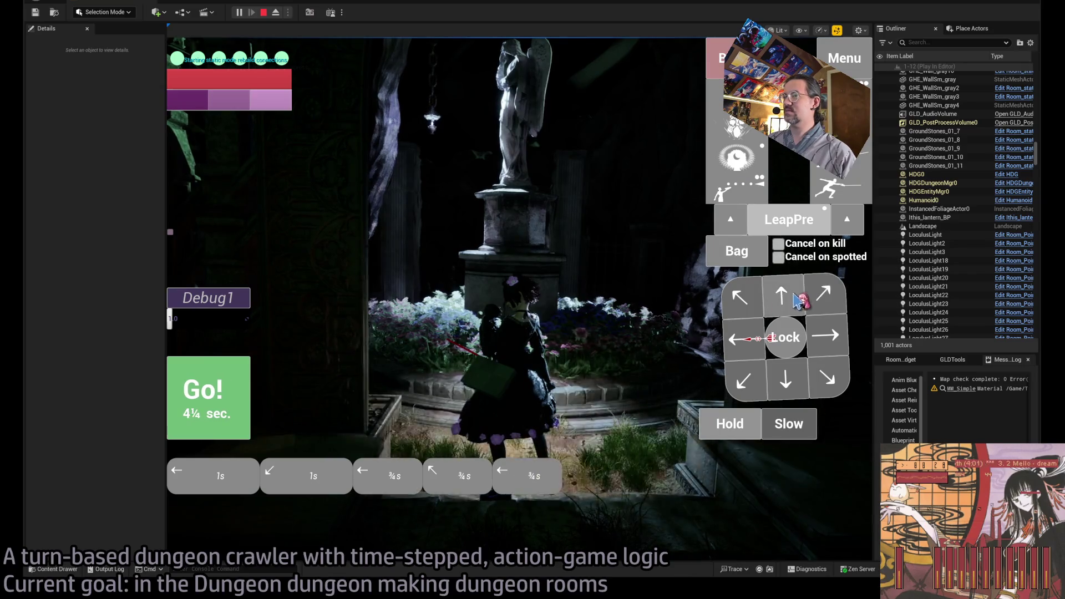
left_click(217, 396)
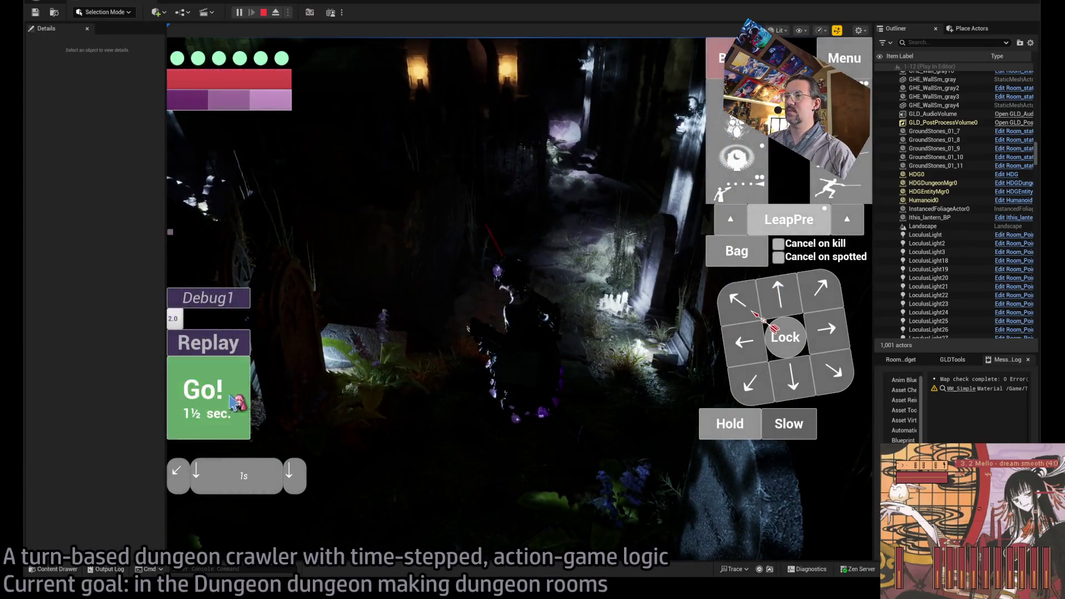
left_click(232, 402)
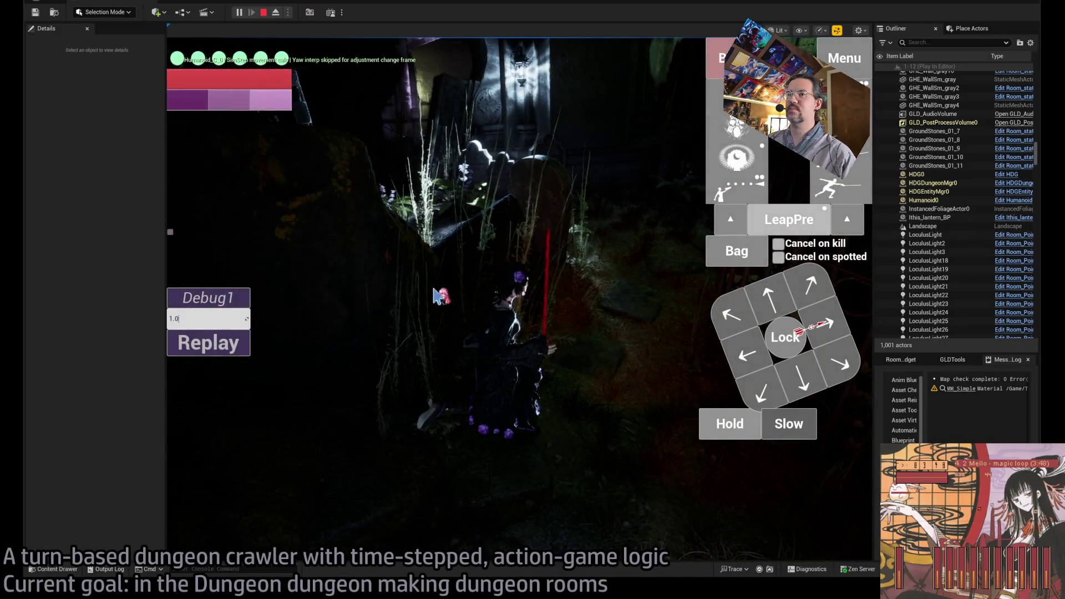
key("Return")
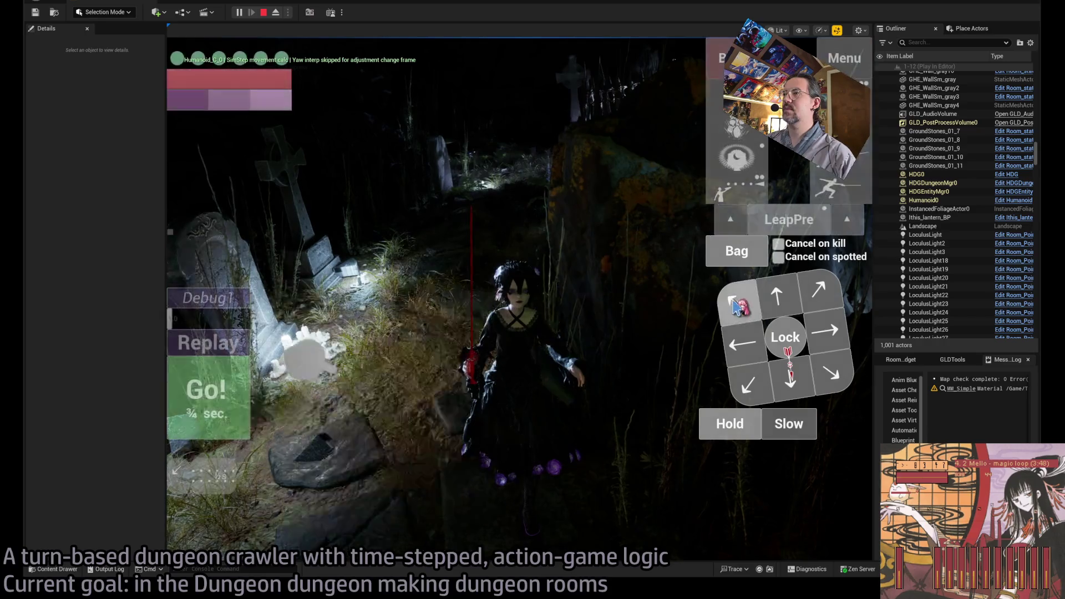
left_click(221, 399)
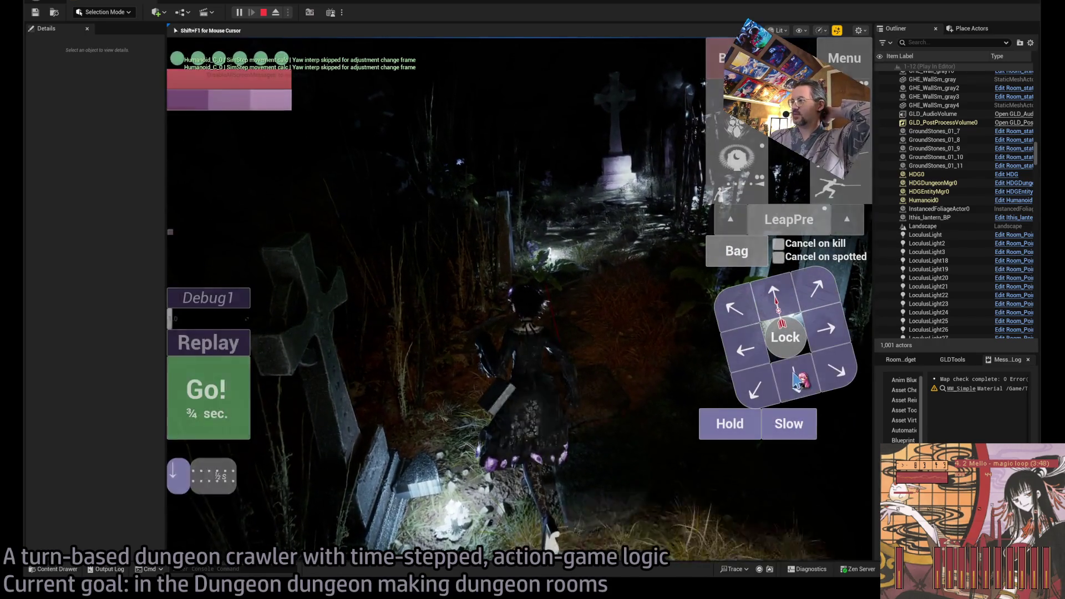
left_click(231, 404)
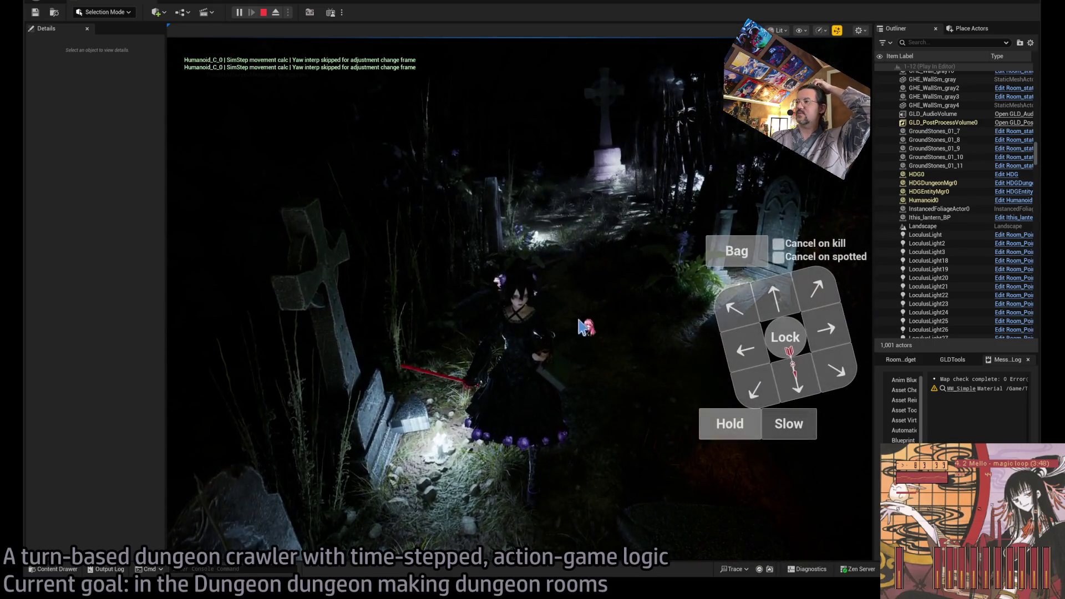
Step: Orbit the game camera over the cross, graveyard path and foliage, then advance toward the gate
left_click_drag(613, 248, 387, 347)
left_click_drag(570, 341, 387, 347)
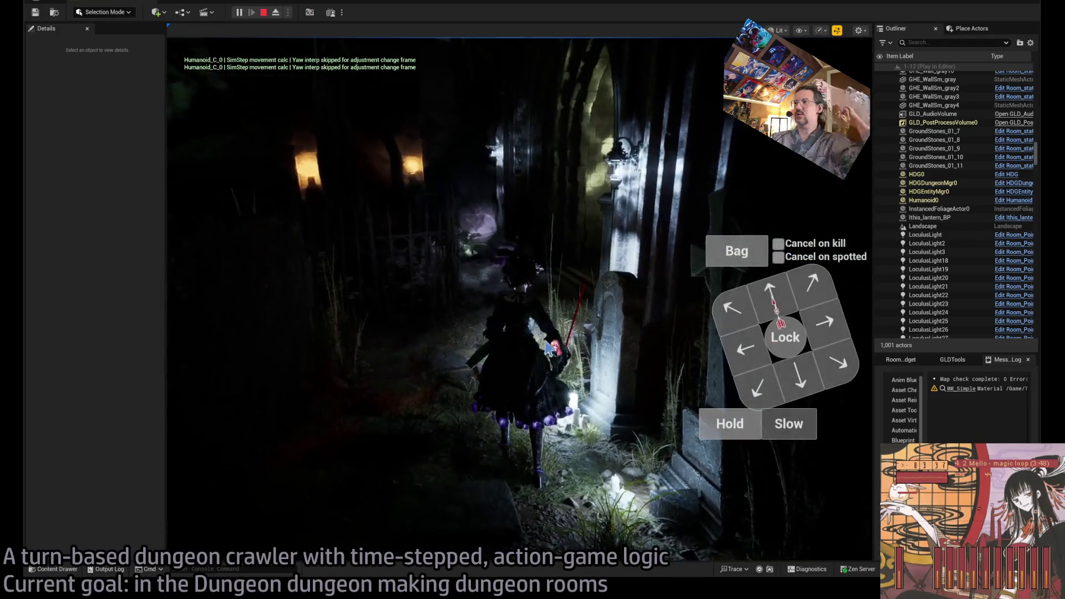
mouse_move(548, 349)
left_mouse_down()
mouse_move(611, 213)
mouse_move(713, 268)
mouse_move(642, 231)
mouse_move(642, 247)
mouse_move(791, 300)
left_mouse_up()
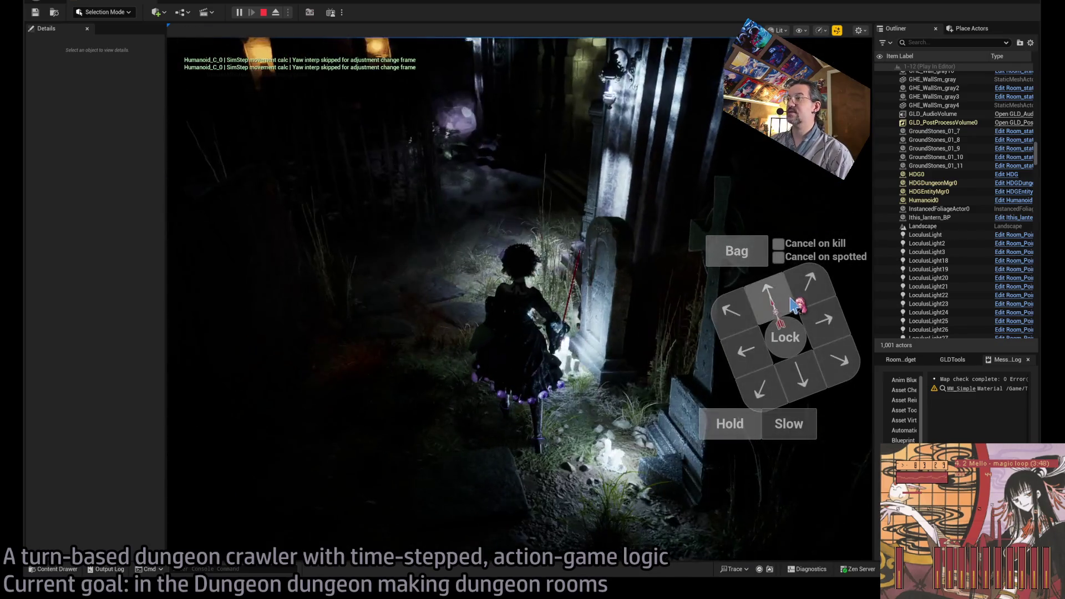
left_click(209, 405)
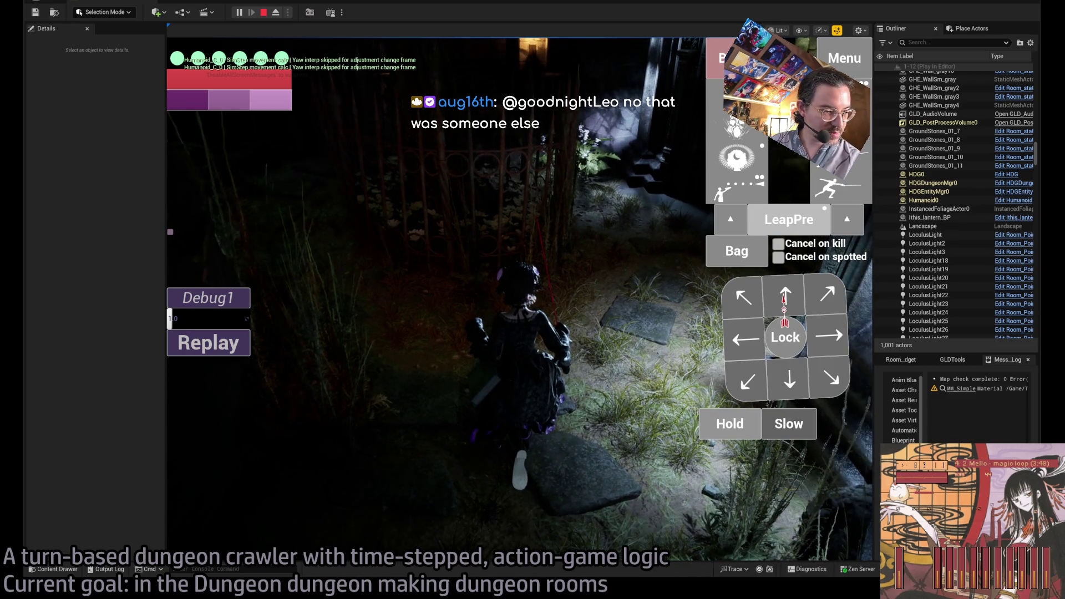
left_click(747, 299)
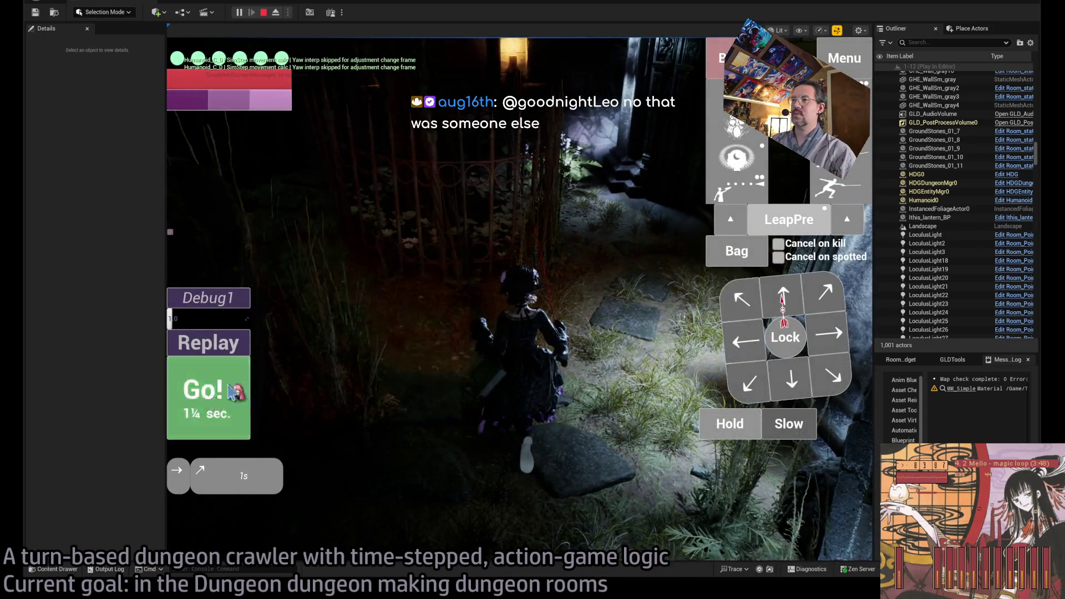
Step: Run a diagonal forward-left turn and swing the camera across the forest, gravestones and green gothic wall
left_click(239, 395)
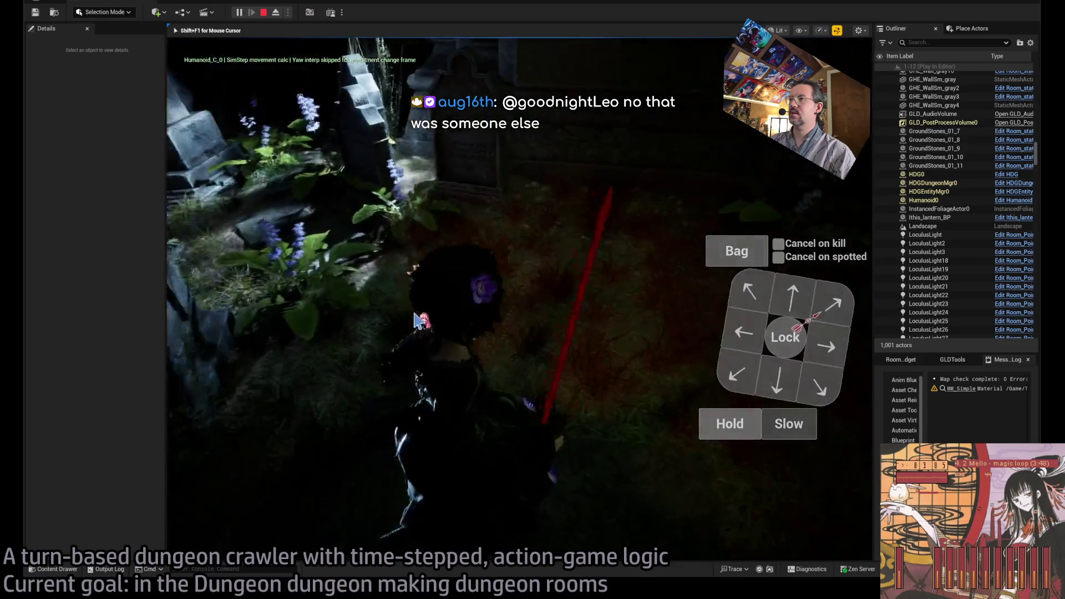
left_click(746, 300)
left_click(210, 416)
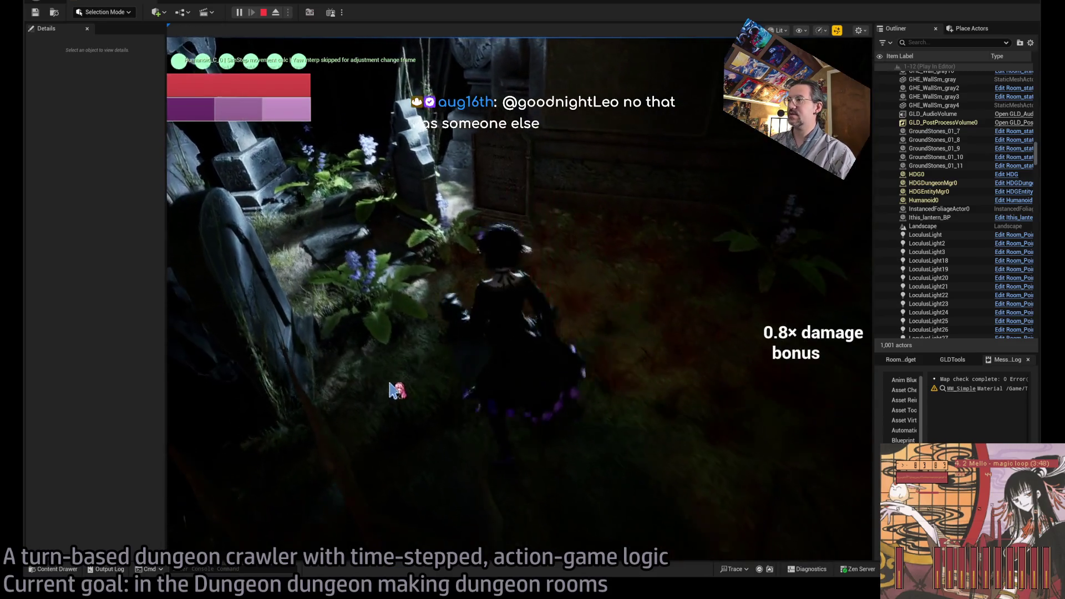
mouse_move(595, 396)
left_mouse_down()
mouse_move(654, 388)
mouse_move(427, 420)
mouse_move(487, 361)
mouse_move(472, 324)
mouse_move(555, 311)
mouse_move(538, 314)
mouse_move(550, 313)
mouse_move(526, 284)
left_mouse_up()
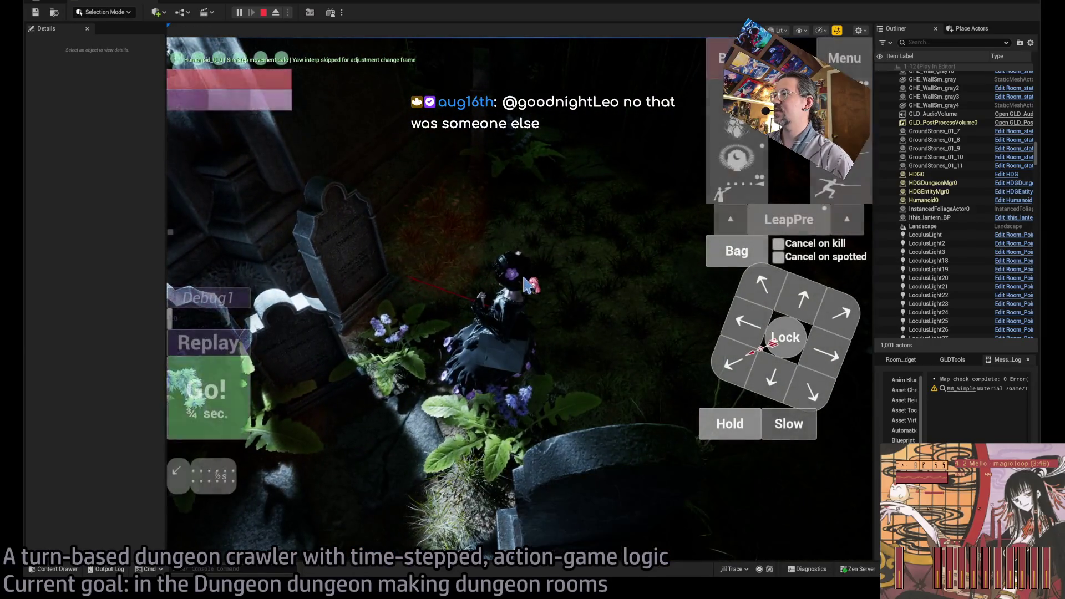
mouse_move(686, 280)
left_mouse_down()
mouse_move(551, 332)
mouse_move(597, 316)
left_mouse_up()
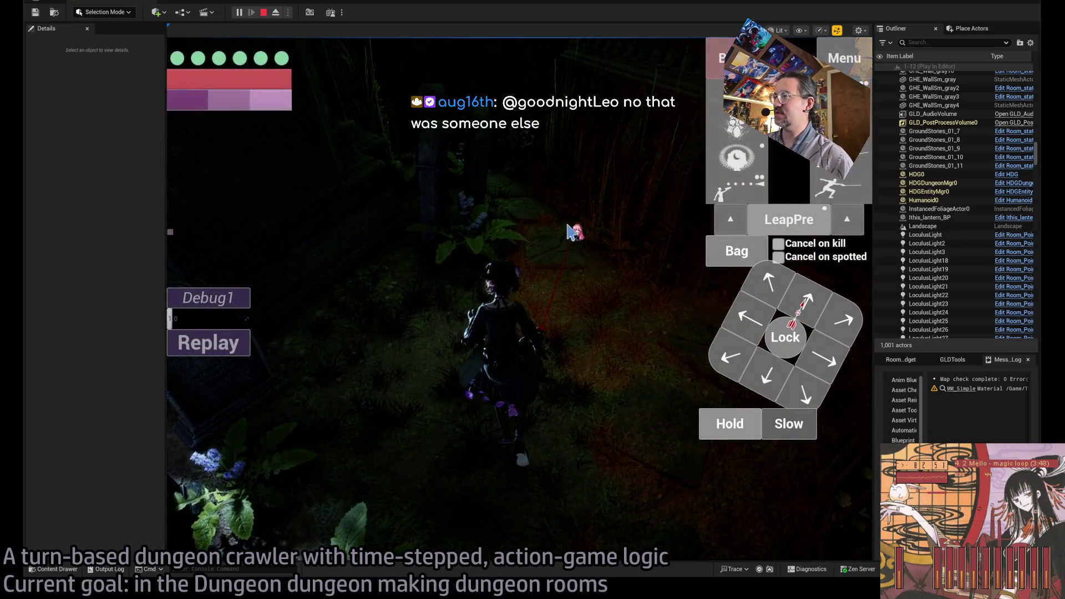
mouse_move(541, 236)
left_mouse_down()
mouse_move(655, 378)
mouse_move(696, 405)
mouse_move(516, 371)
mouse_move(751, 435)
mouse_move(699, 440)
mouse_move(738, 377)
left_mouse_up()
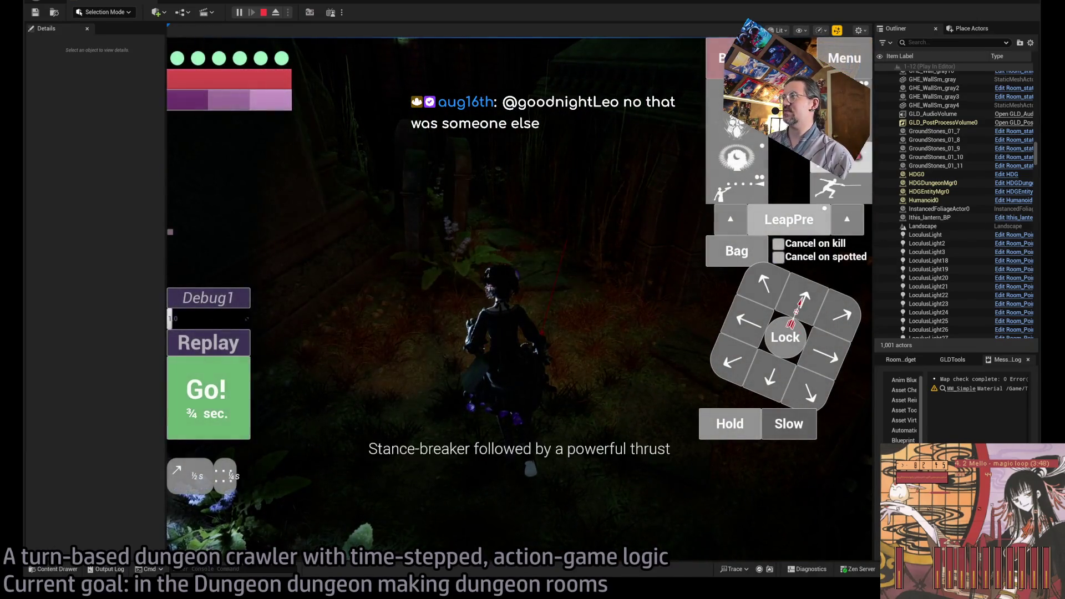
left_click_drag(477, 371, 530, 382)
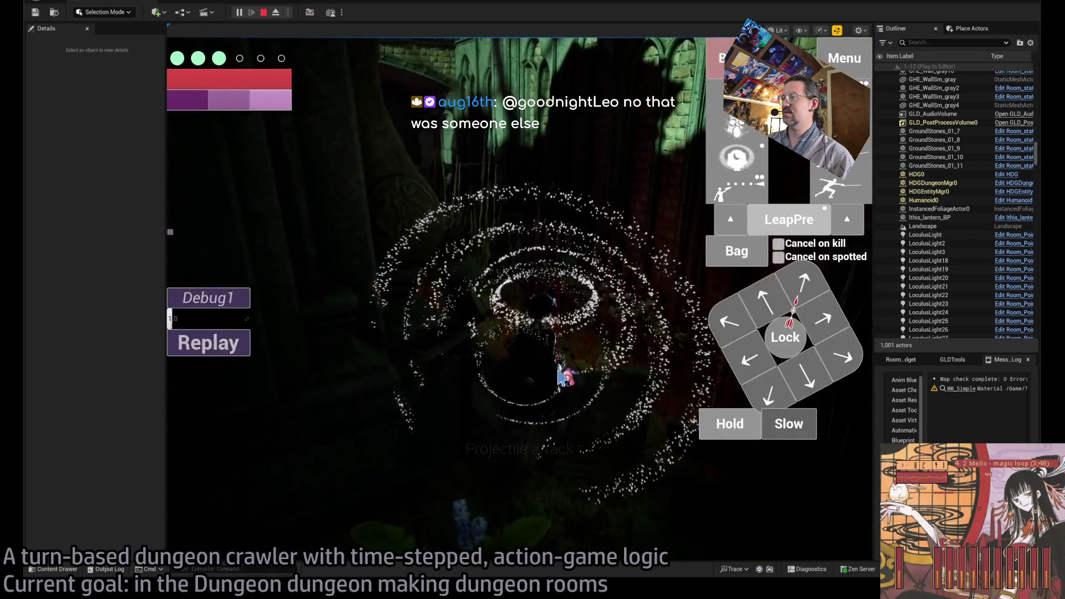
Step: Queue a forward-right attack, launch a projectile attack, then execute a forward move
left_click(820, 301)
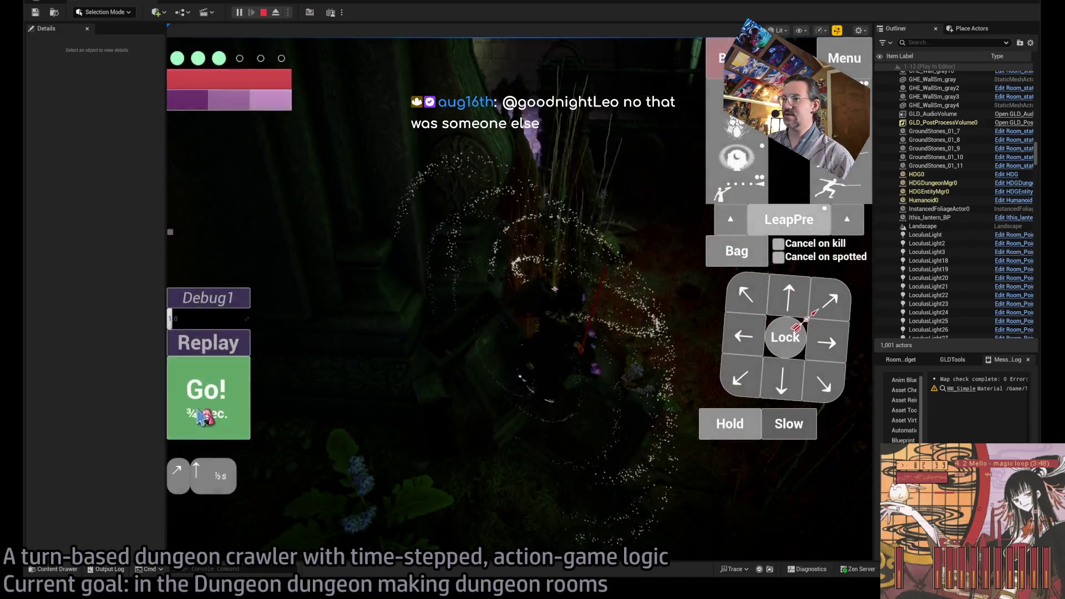
left_click(205, 418)
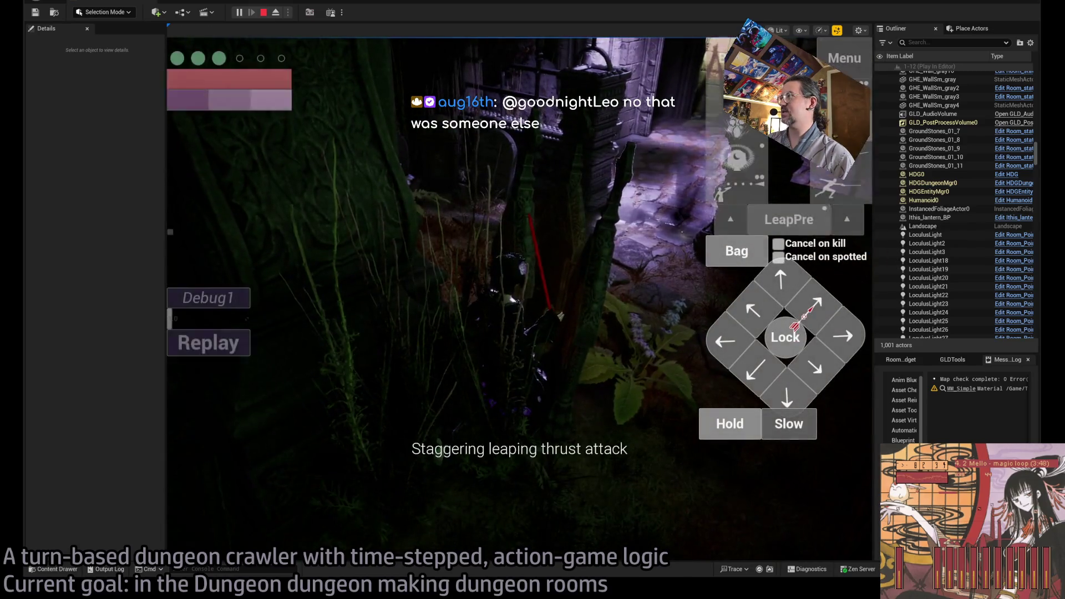
left_click(799, 322)
left_click(208, 391)
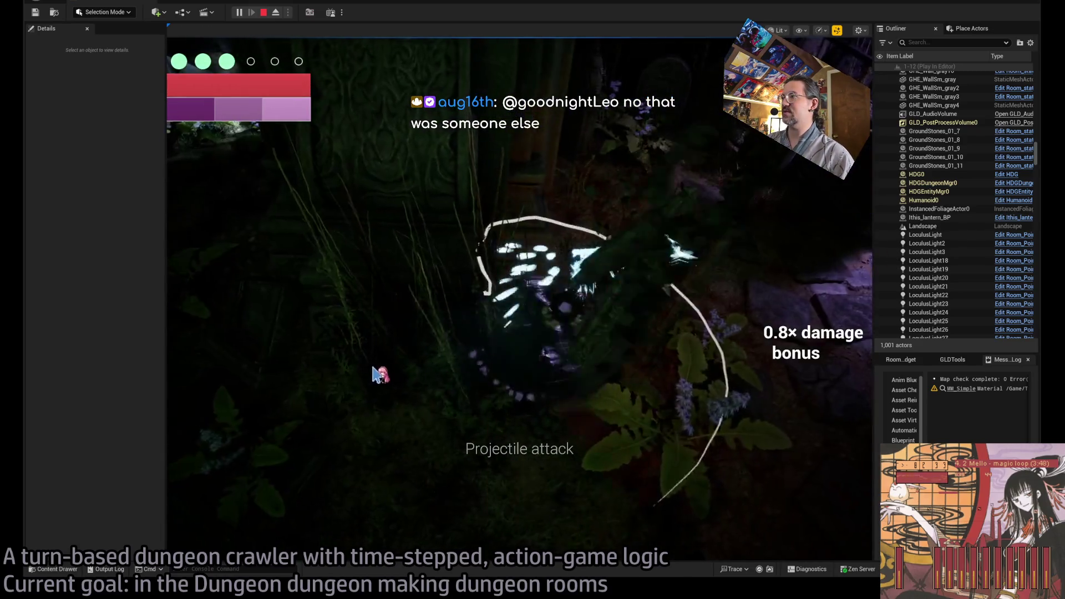
left_click(828, 336)
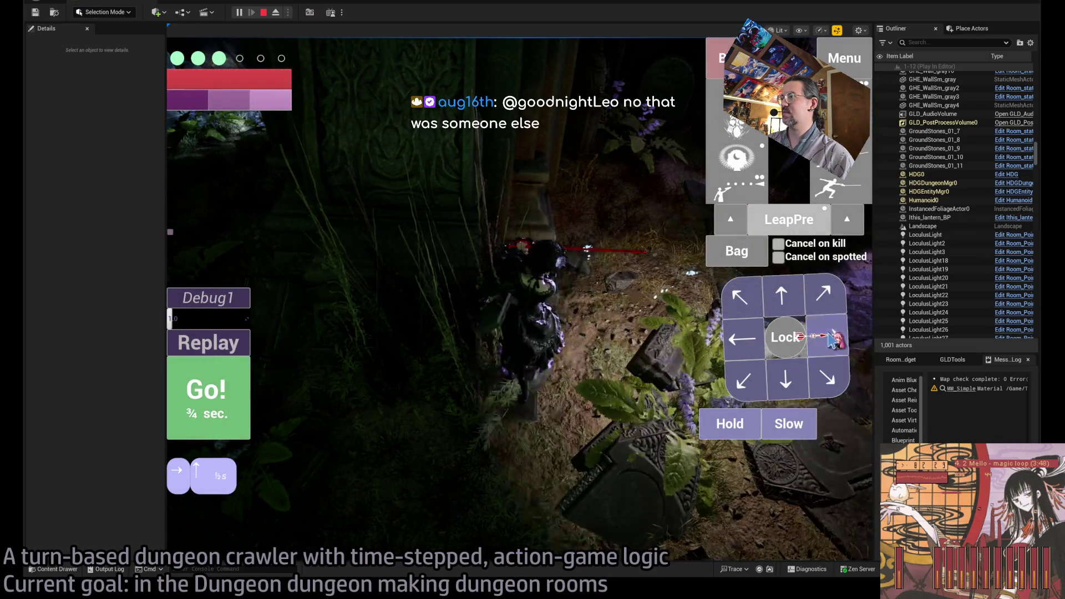
key("space")
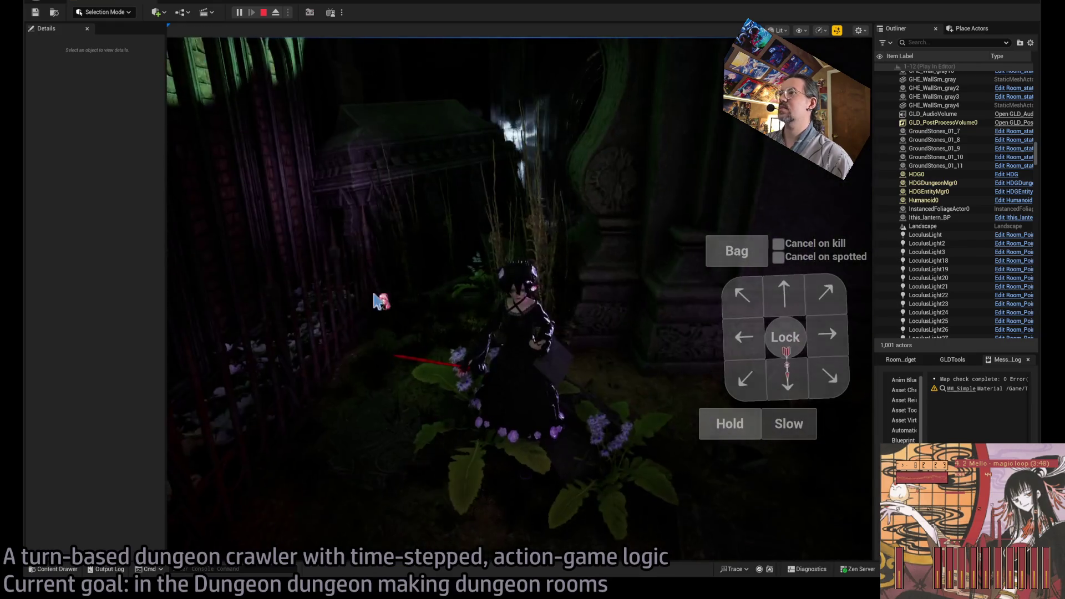
Step: Step back twice, move forward-right and forward, reaching the candle-ringed stone cross
left_click(775, 316)
left_click(775, 316)
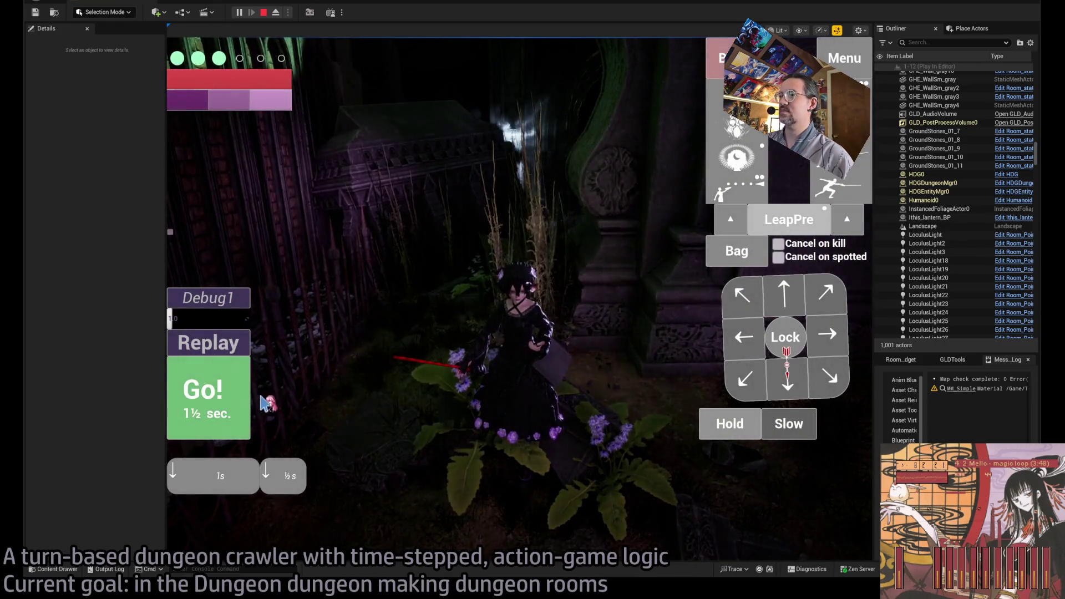
key("space")
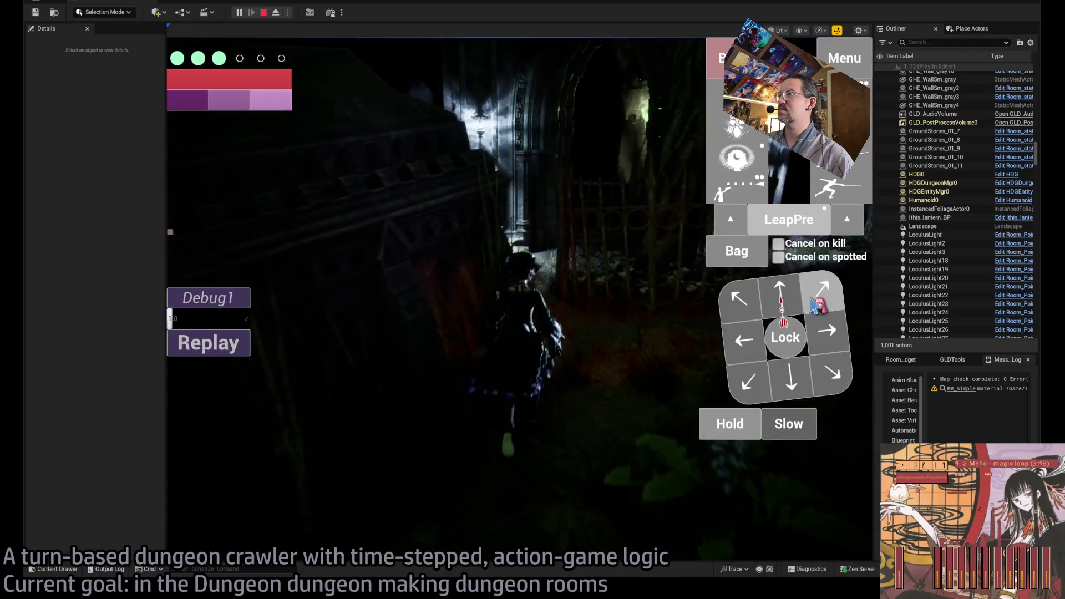
left_click(828, 302)
key("space")
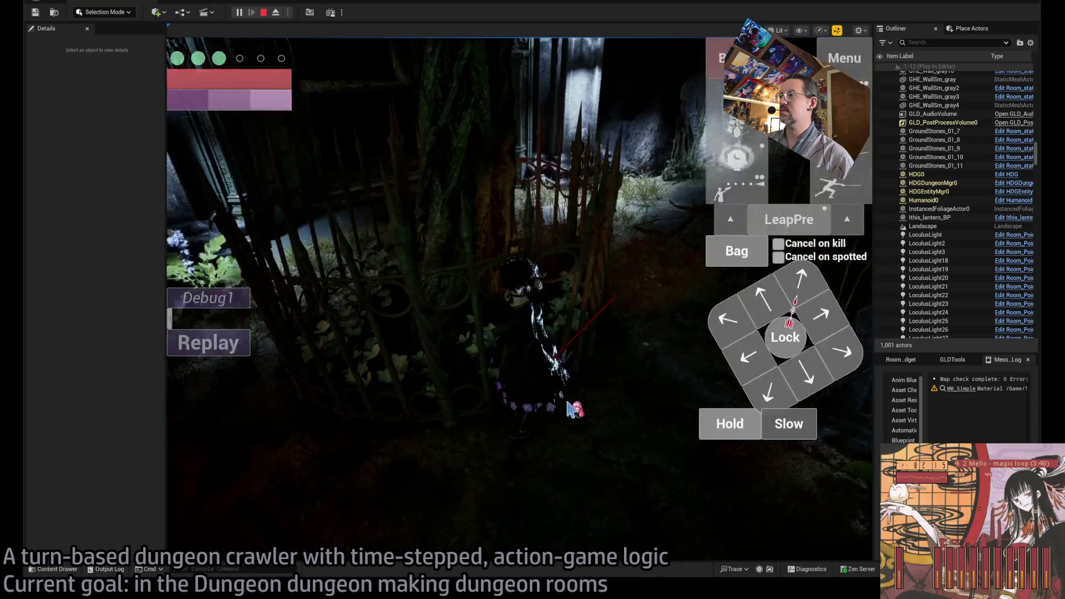
left_click(801, 284)
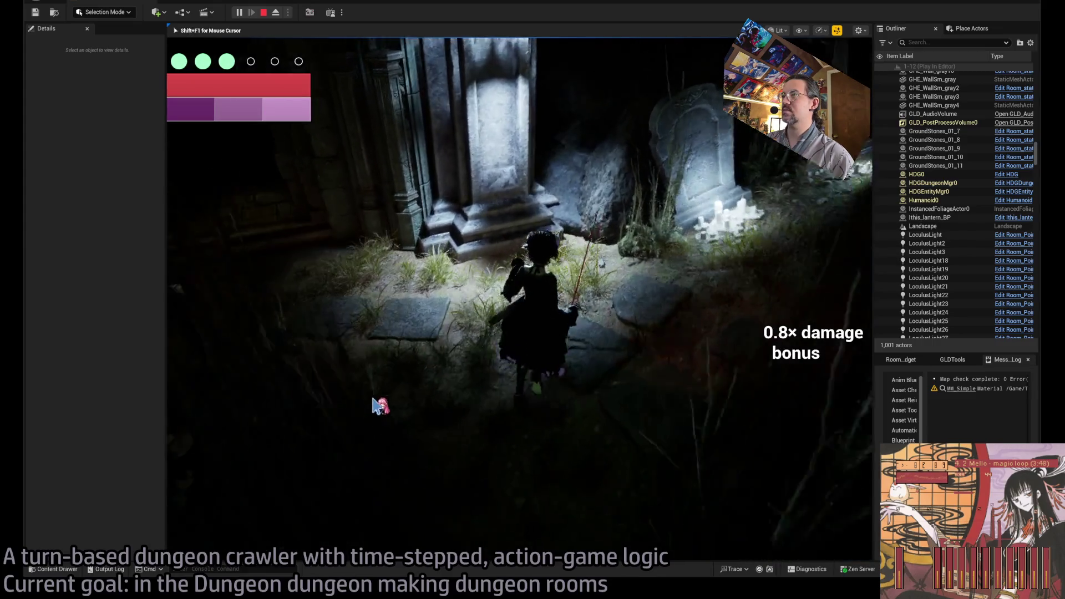
left_click(456, 402)
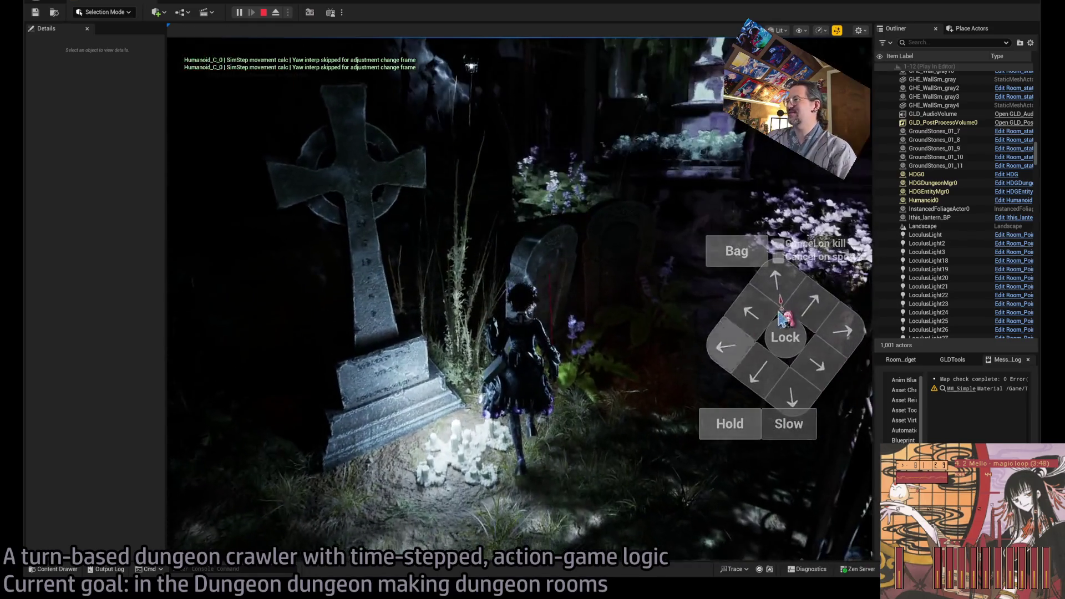
Step: Play forward and forward-right turns past the statue, swing the camera around it, and stop the play-test
left_click(783, 282)
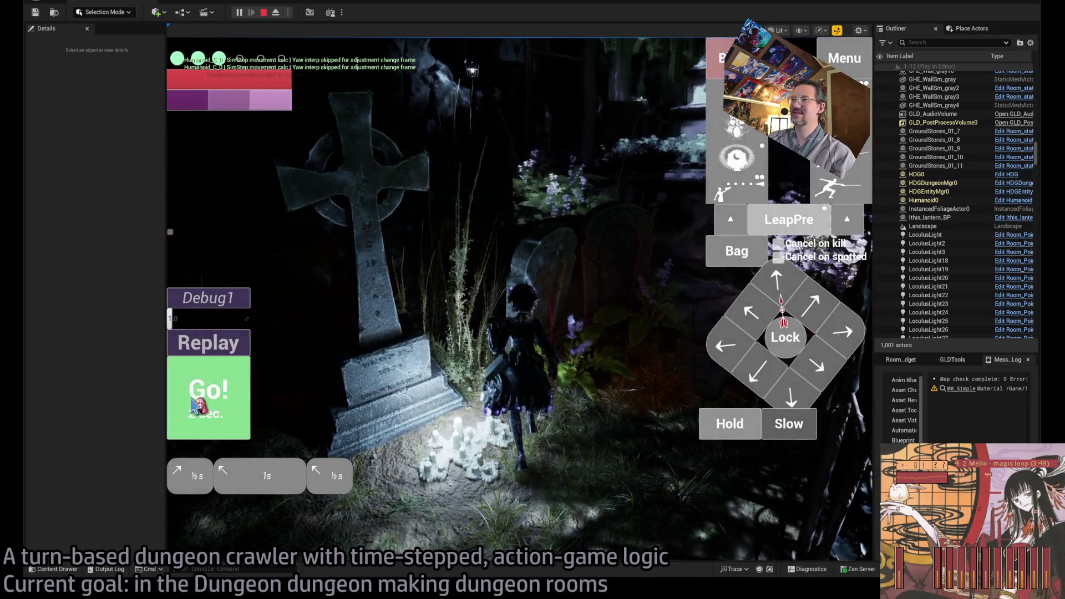
left_click(193, 406)
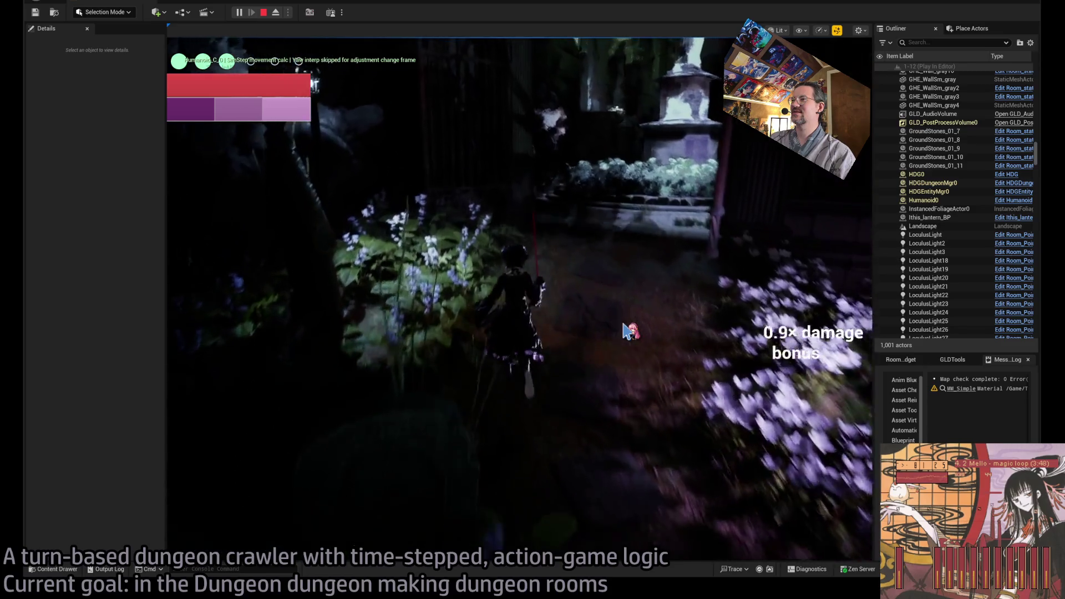
left_click(819, 313)
left_click(208, 399)
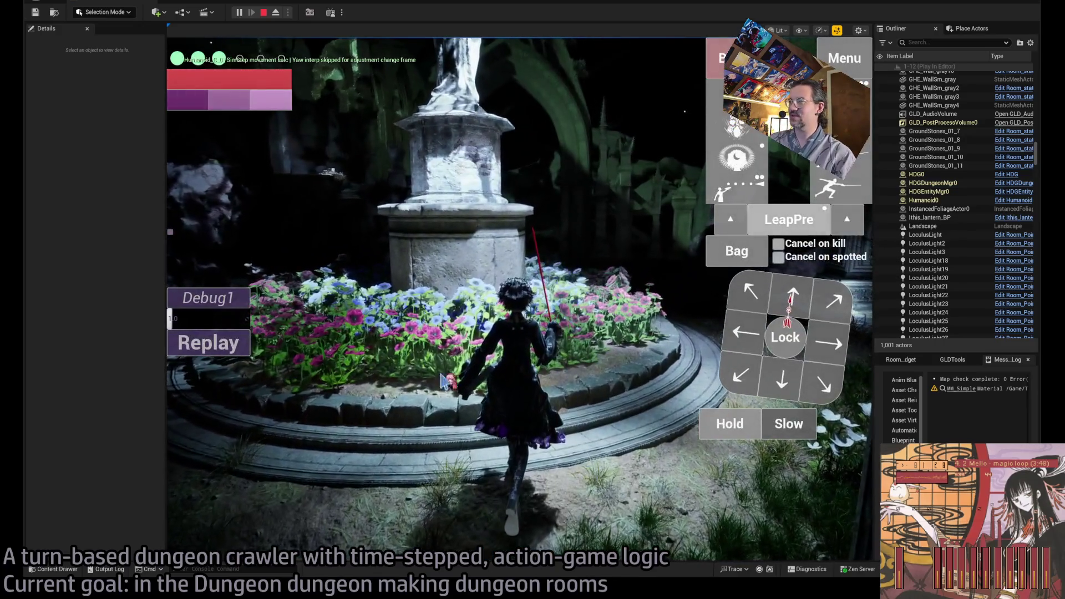
left_click(811, 304)
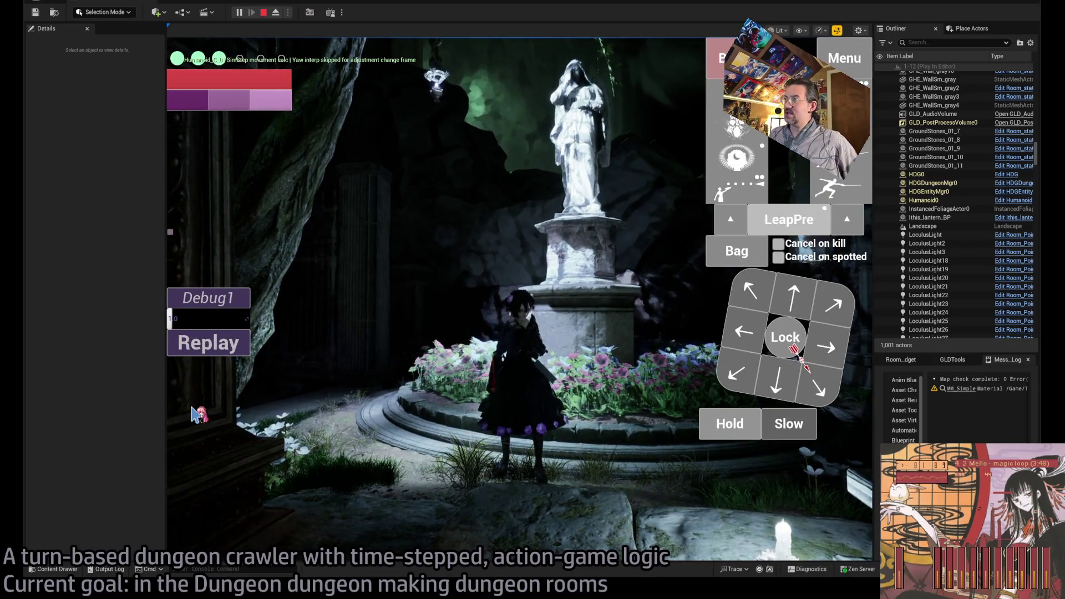
left_click_drag(248, 378, 693, 335)
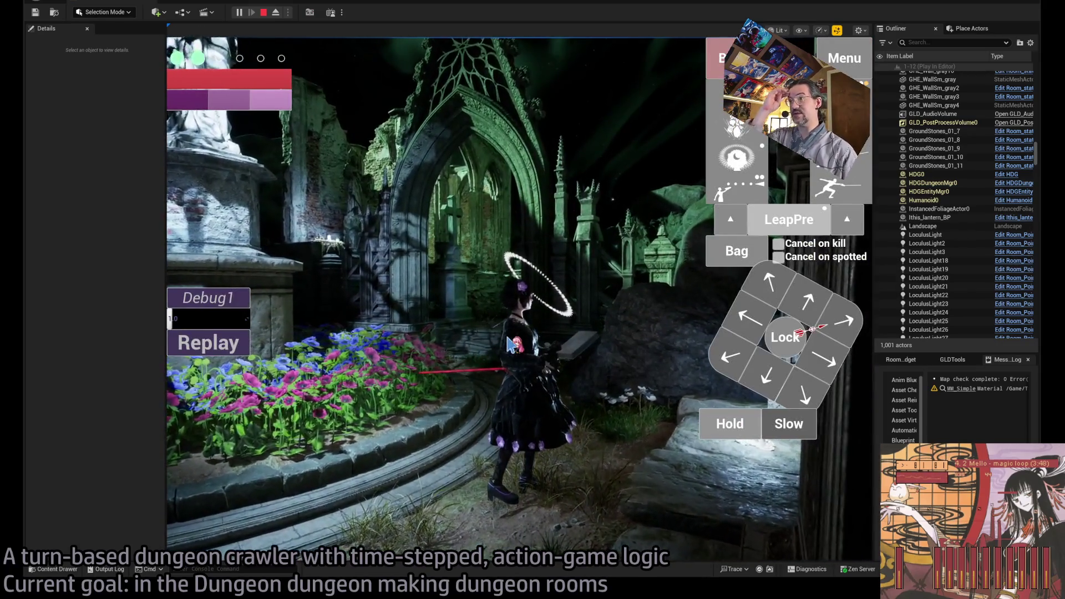
key("Escape")
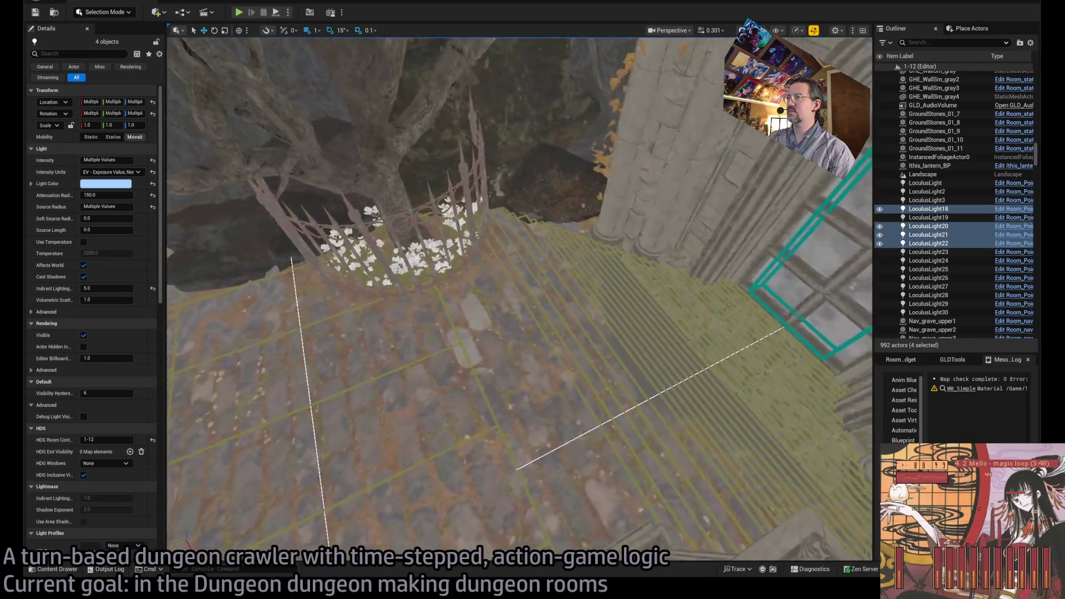
Step: Select the room's plain left wall and browse to DRAGON_CATACOMB/MESHES/STRUCTURE/WALL
mouse_move(519, 294)
left_mouse_down()
mouse_move(477, 294)
mouse_move(532, 294)
mouse_move(499, 294)
mouse_move(516, 288)
mouse_move(505, 244)
mouse_move(516, 277)
mouse_move(516, 266)
mouse_move(505, 277)
left_mouse_up()
left_click(334, 348)
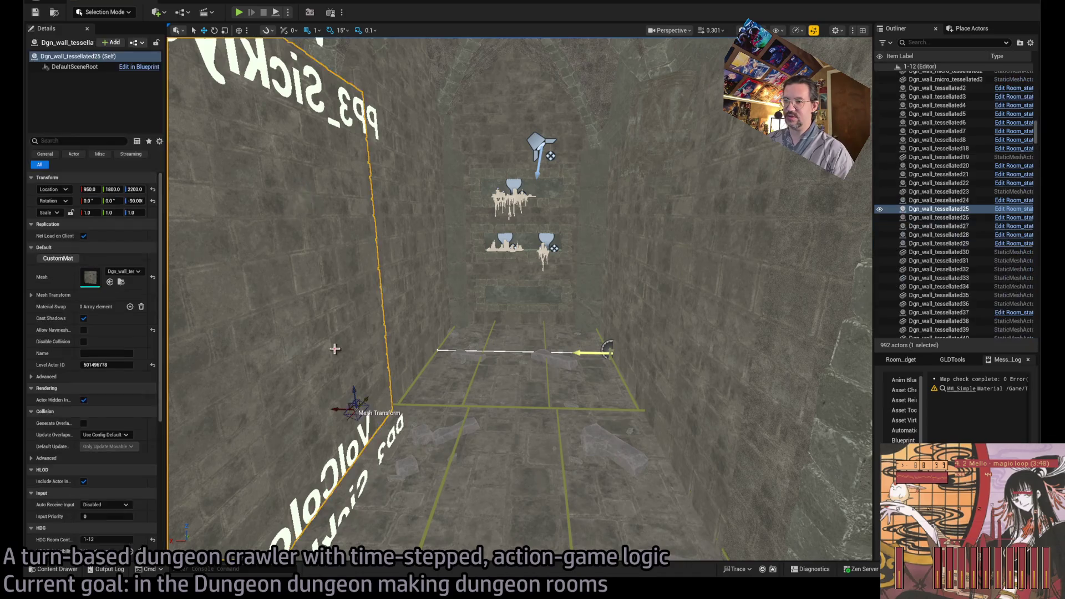
left_click(121, 282)
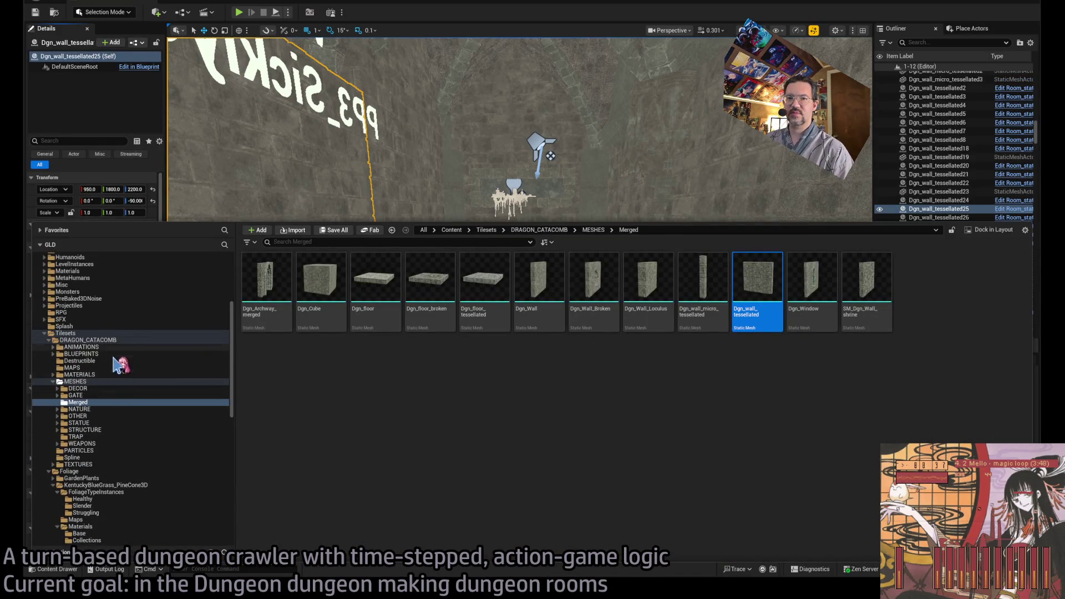
left_click(99, 382)
double_click(380, 295)
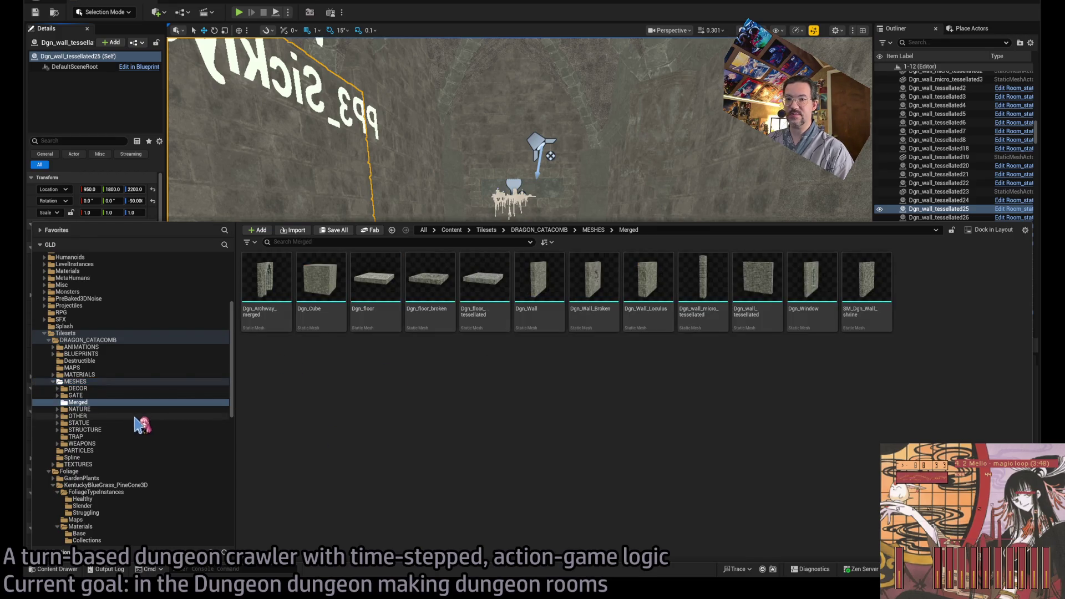
left_click(105, 430)
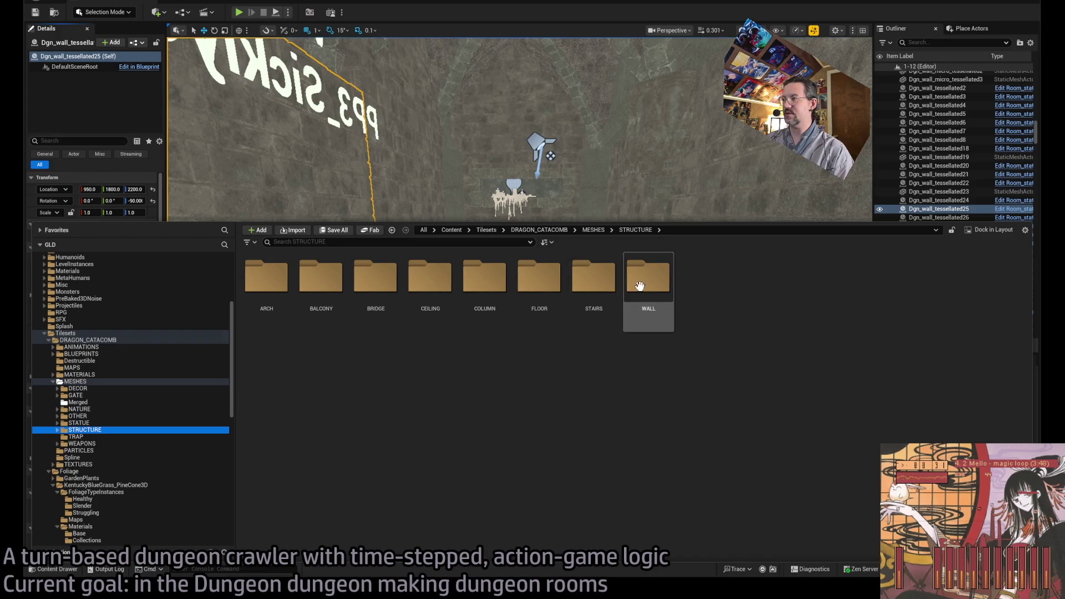
double_click(648, 278)
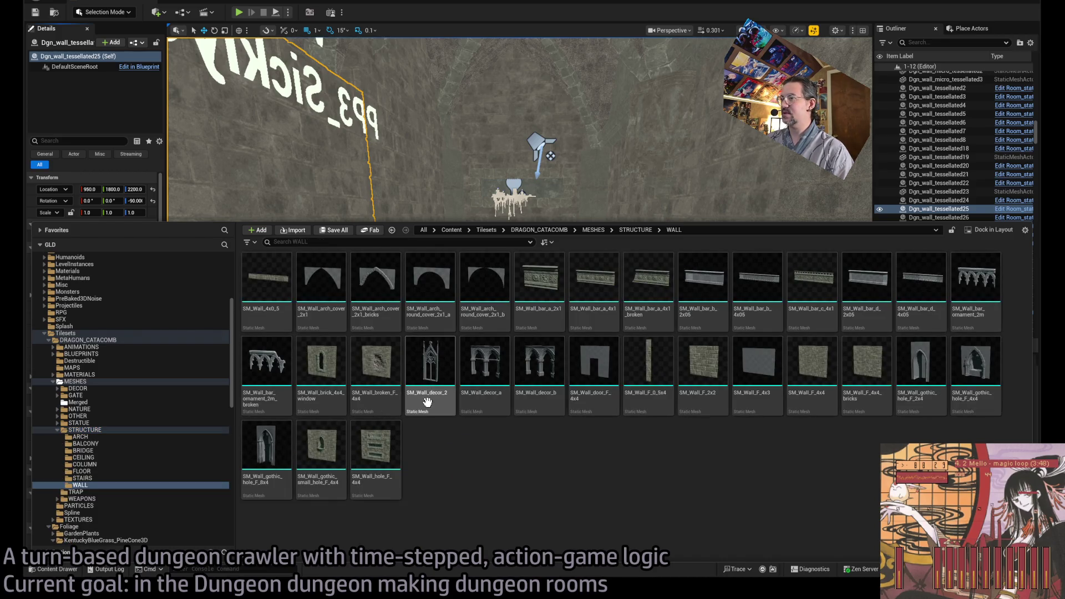
Step: Place SM_Wall_decor_a against the wall, rotate it to face the wall, and slide it along
left_click_drag(480, 377, 522, 374)
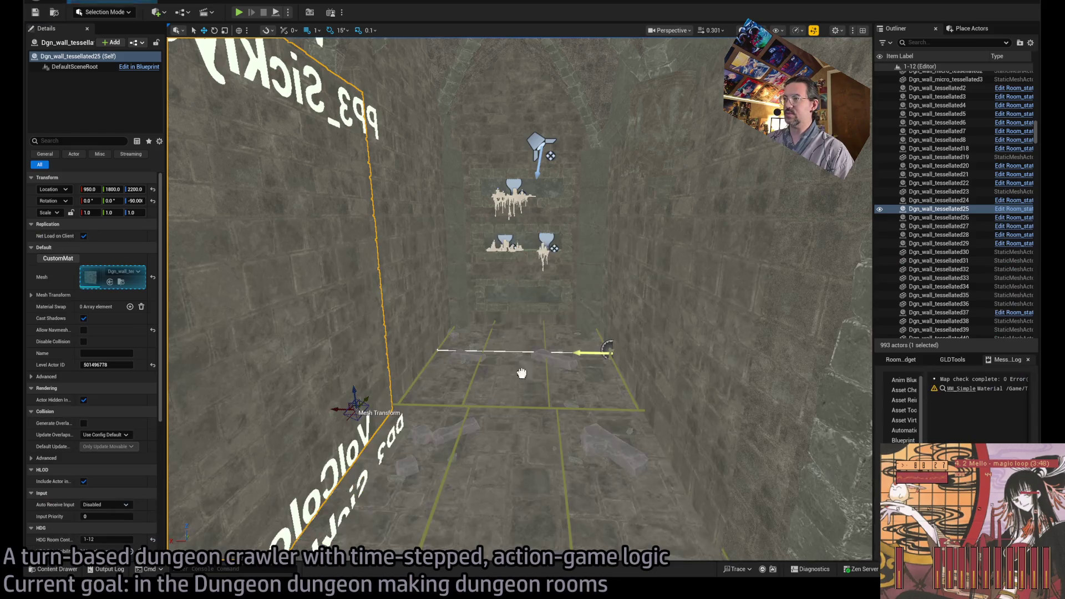
left_click_drag(618, 433, 617, 436)
left_click_drag(557, 455, 743, 456)
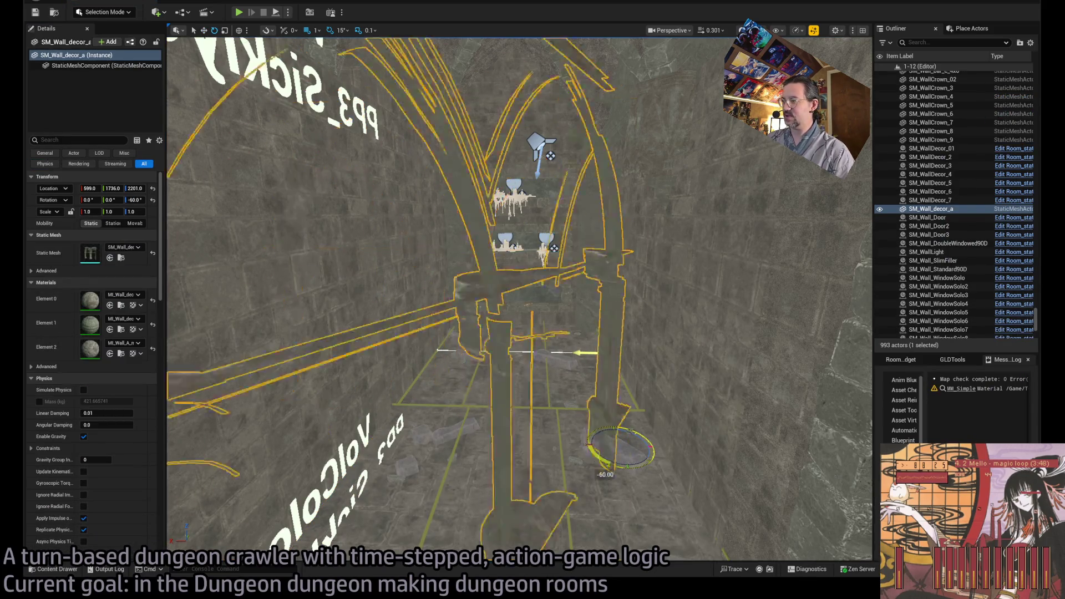
scroll(570, 450, "down", 5)
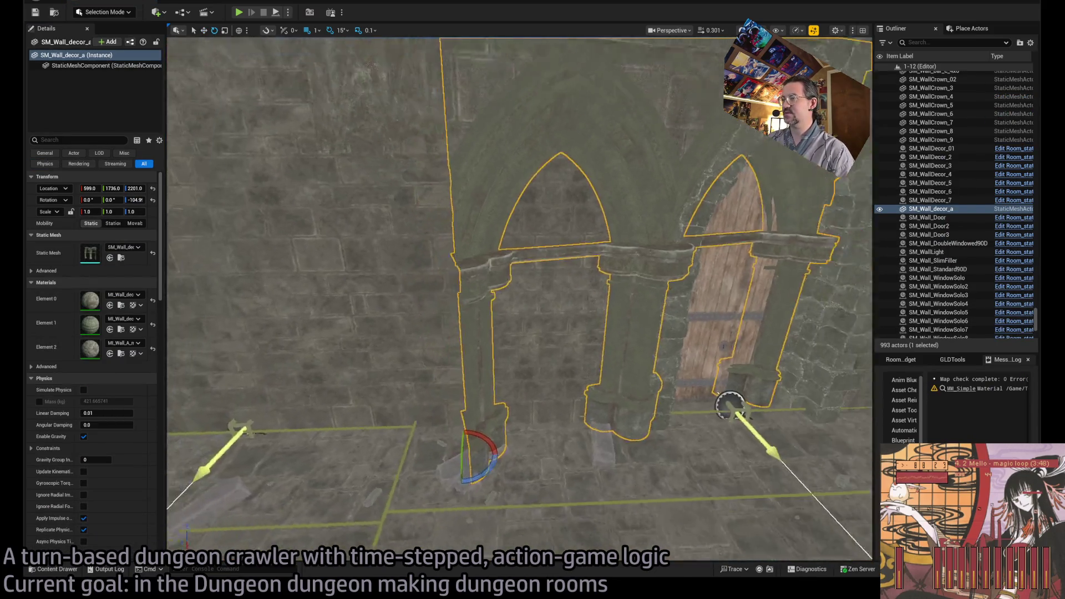
mouse_move(491, 463)
left_mouse_down()
mouse_move(456, 481)
mouse_move(280, 428)
mouse_move(309, 434)
mouse_move(252, 438)
mouse_move(815, 316)
mouse_move(806, 293)
left_mouse_up()
mouse_move(478, 419)
left_mouse_down()
mouse_move(394, 438)
mouse_move(423, 423)
mouse_move(419, 403)
left_mouse_up()
Step: Delete the SM_Wall_decor_a arch piece and bring the wall mesh collection back up
left_click(56, 570)
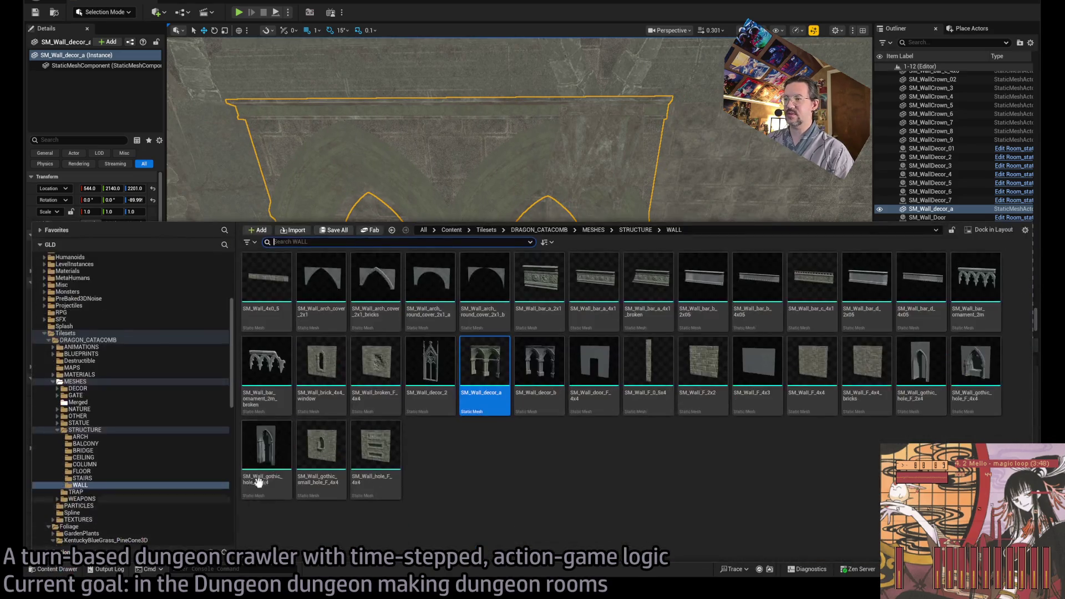
left_click(409, 238)
key("Delete")
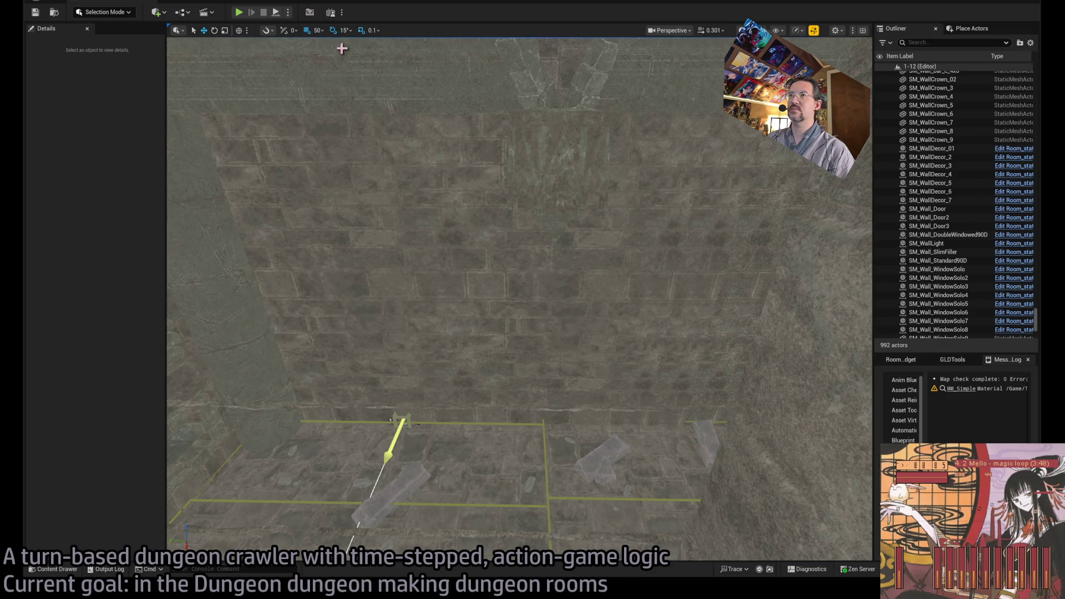
left_click(61, 569)
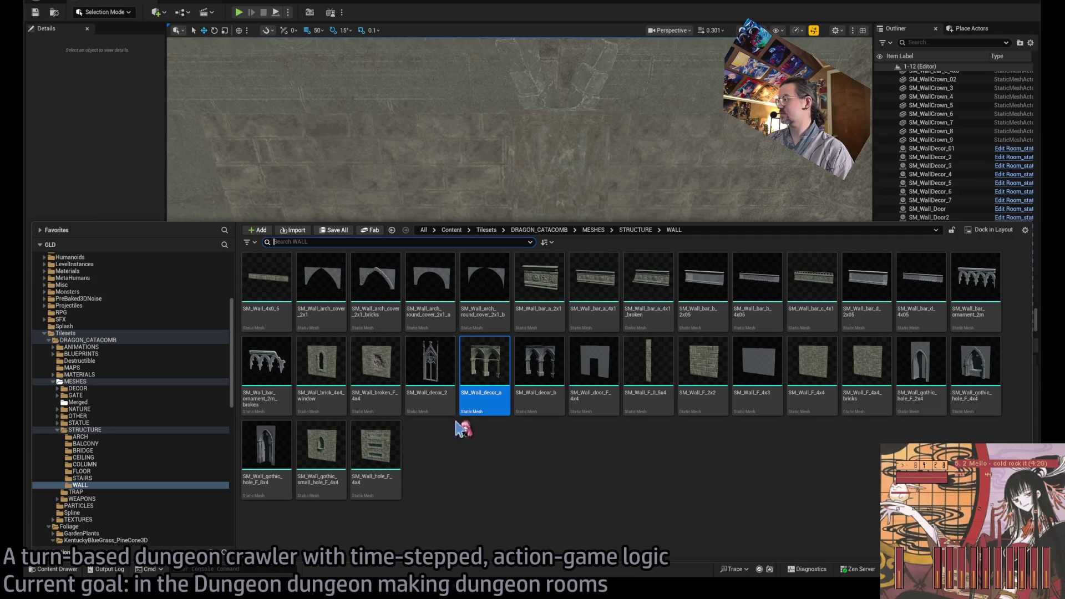
Step: Try the SM_Wall_decor_2 gothic window piece on the wall, then delete it
left_click(425, 391)
mouse_move(415, 166)
left_mouse_down()
mouse_move(432, 421)
mouse_move(424, 476)
mouse_move(466, 450)
mouse_move(311, 420)
left_mouse_up()
key("w")
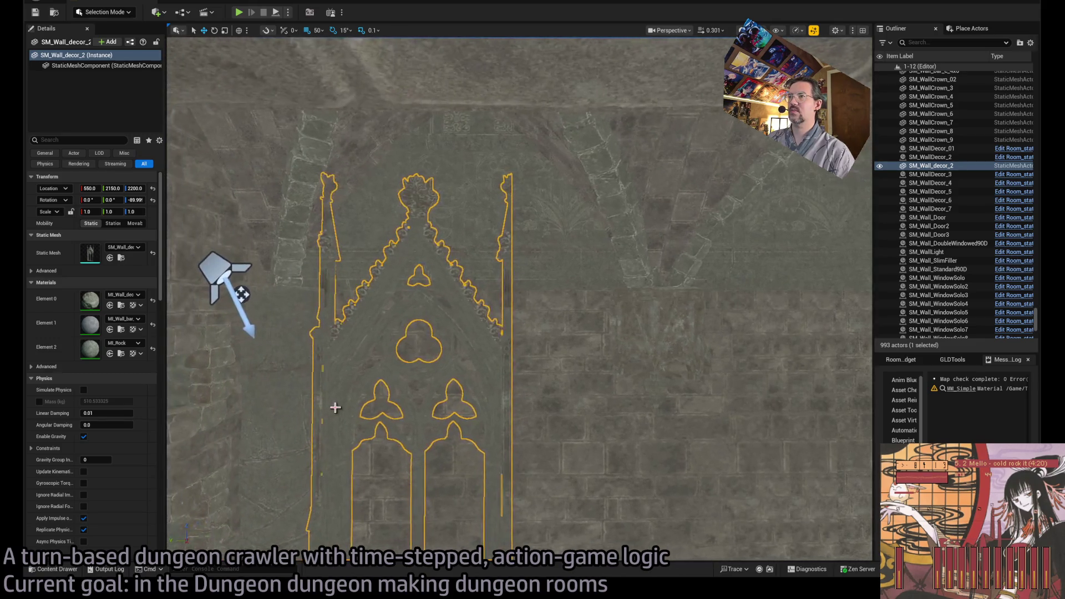
key("Delete")
left_click(78, 570)
left_click(974, 385)
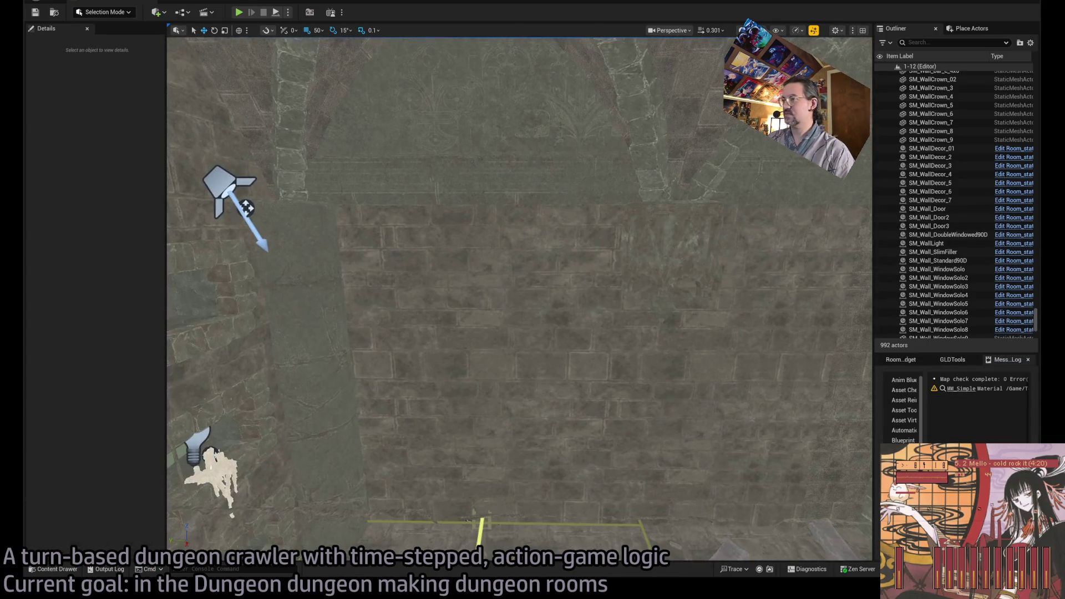
Step: Move the Dgn_wall_tessellated20 wall along X from 550 to 400
left_click(422, 395)
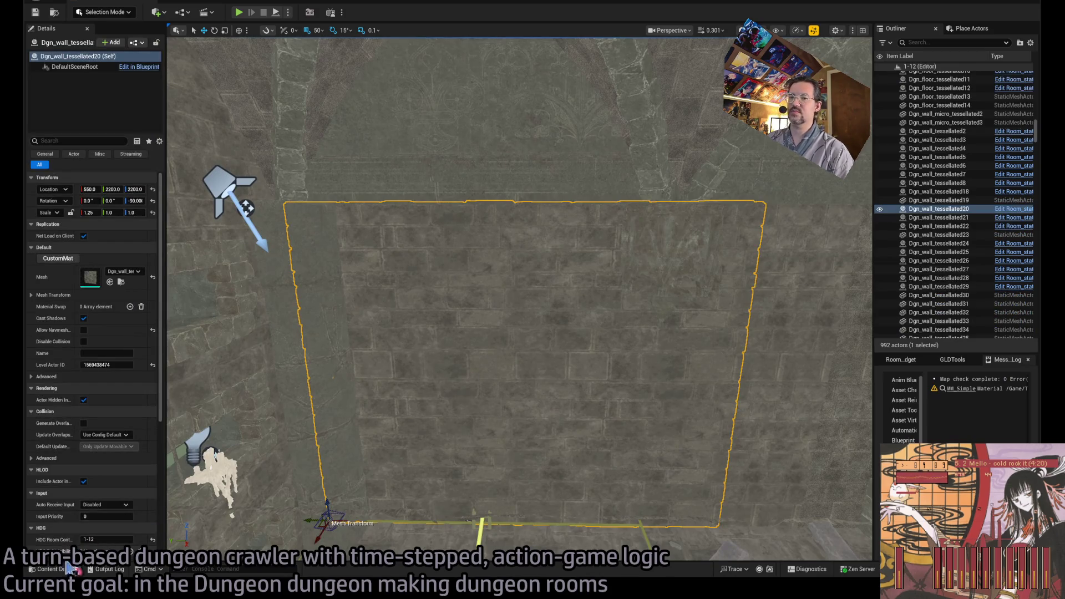
mouse_move(247, 208)
left_mouse_down()
mouse_move(370, 304)
mouse_move(383, 253)
mouse_move(552, 543)
left_mouse_up()
mouse_move(629, 541)
left_mouse_down()
mouse_move(577, 373)
mouse_move(518, 400)
left_mouse_up()
key("ctrl+space")
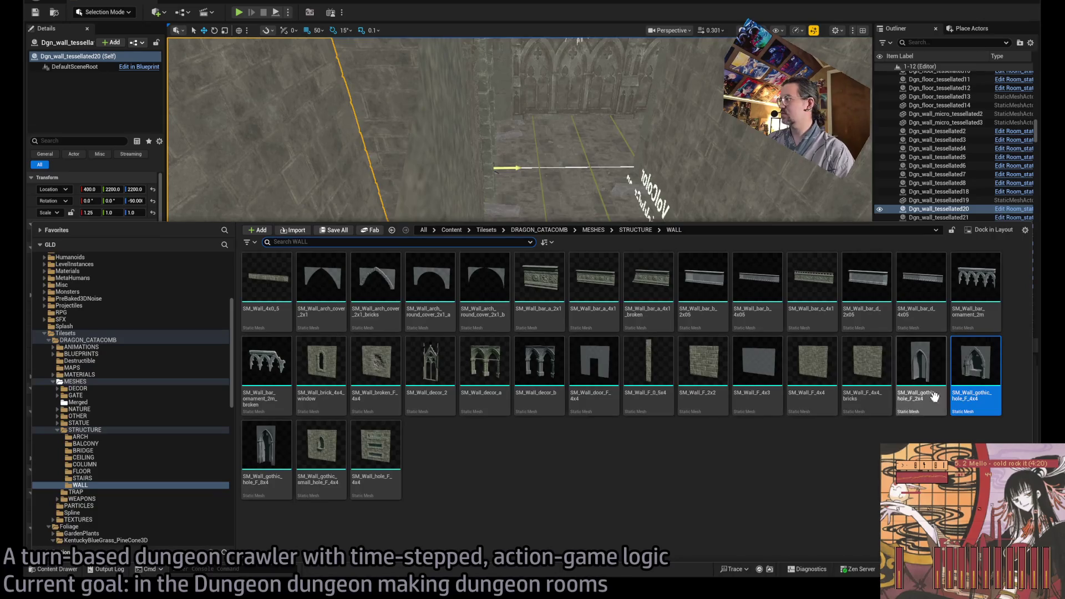
mouse_move(472, 249)
left_mouse_down()
mouse_move(476, 416)
mouse_move(531, 389)
mouse_move(544, 404)
mouse_move(555, 366)
left_mouse_up()
key("Escape")
Step: Place the SM_Wall_gothic_hole_F_2x4 doorway wall in the room and inspect it
key("ctrl+space")
mouse_move(920, 383)
left_mouse_down()
mouse_move(432, 399)
mouse_move(429, 388)
left_mouse_up()
key("f")
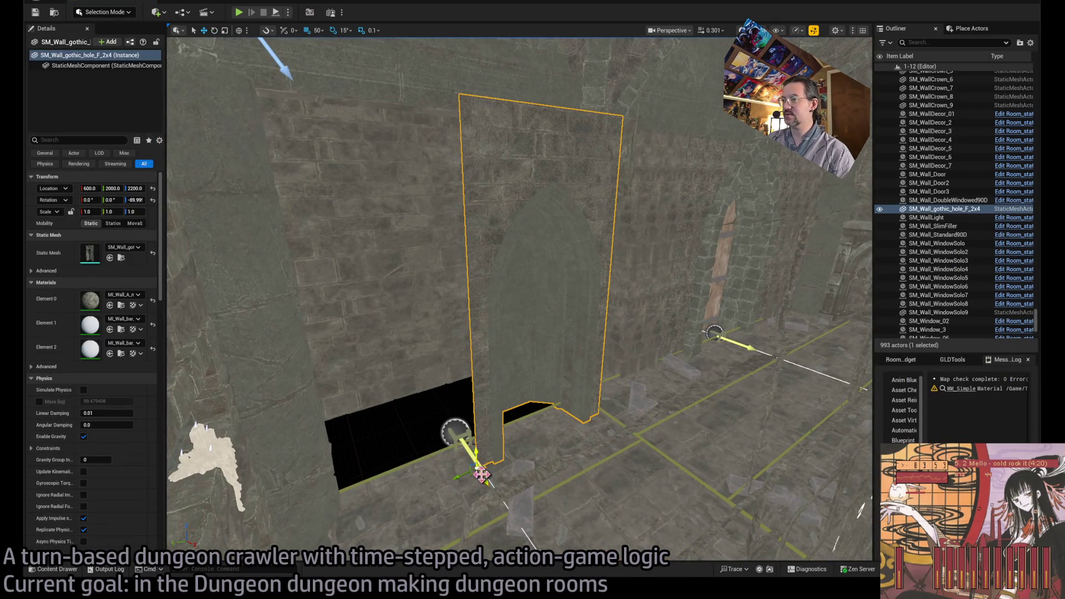
mouse_move(522, 299)
left_mouse_down()
mouse_move(499, 310)
mouse_move(533, 294)
mouse_move(516, 516)
left_mouse_up()
mouse_move(327, 517)
left_mouse_down()
mouse_move(361, 455)
mouse_move(341, 488)
mouse_move(546, 495)
mouse_move(422, 483)
left_mouse_up()
left_click(605, 388)
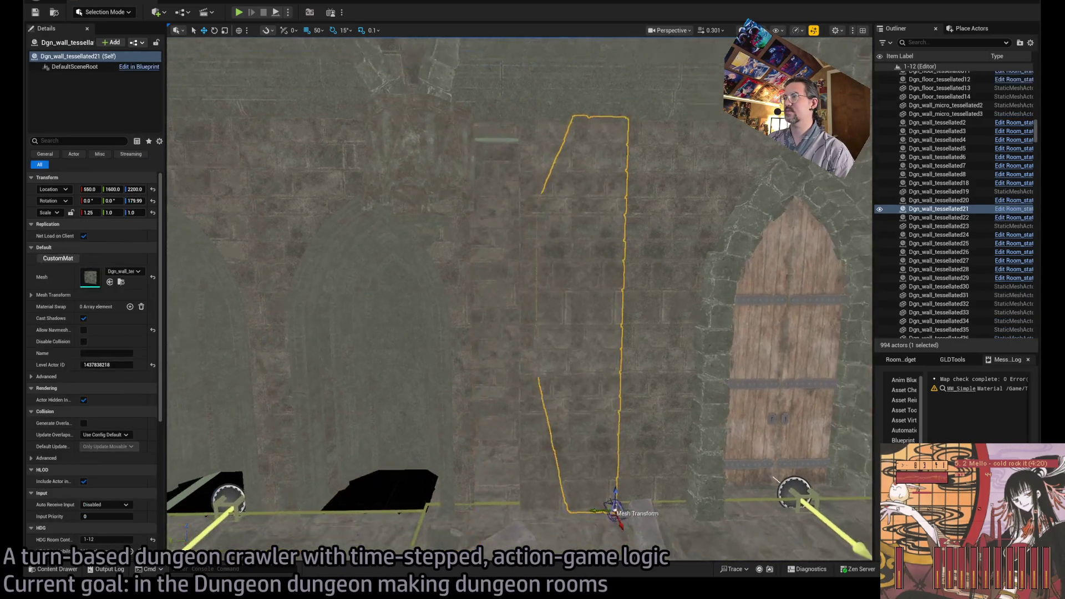
Step: Duplicate the Dgn_floor_tessellated6 floor tile and shift the copy over
left_click(548, 455)
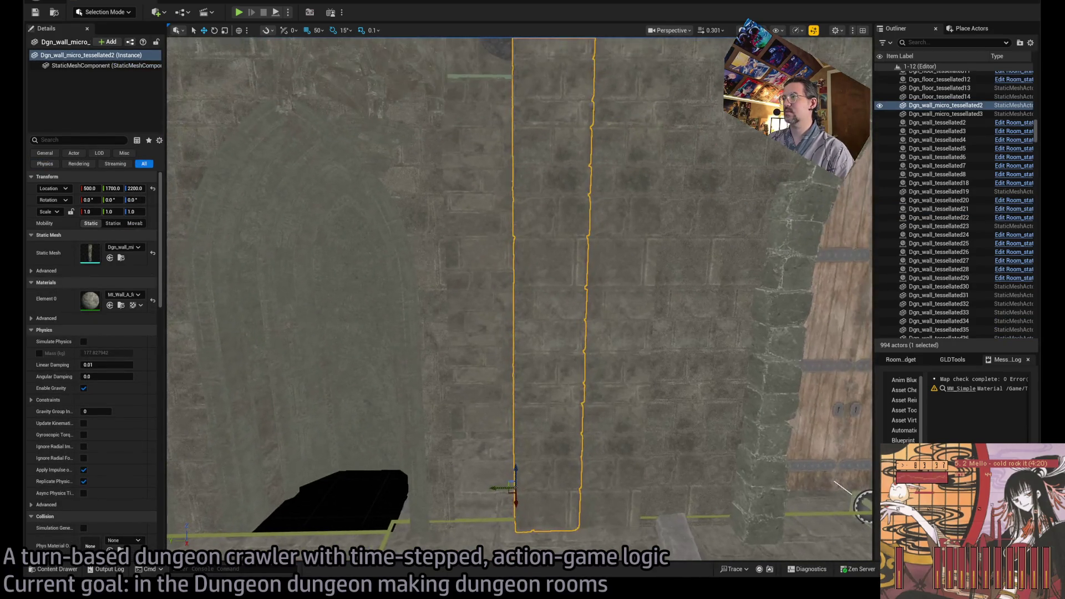
left_click(593, 391)
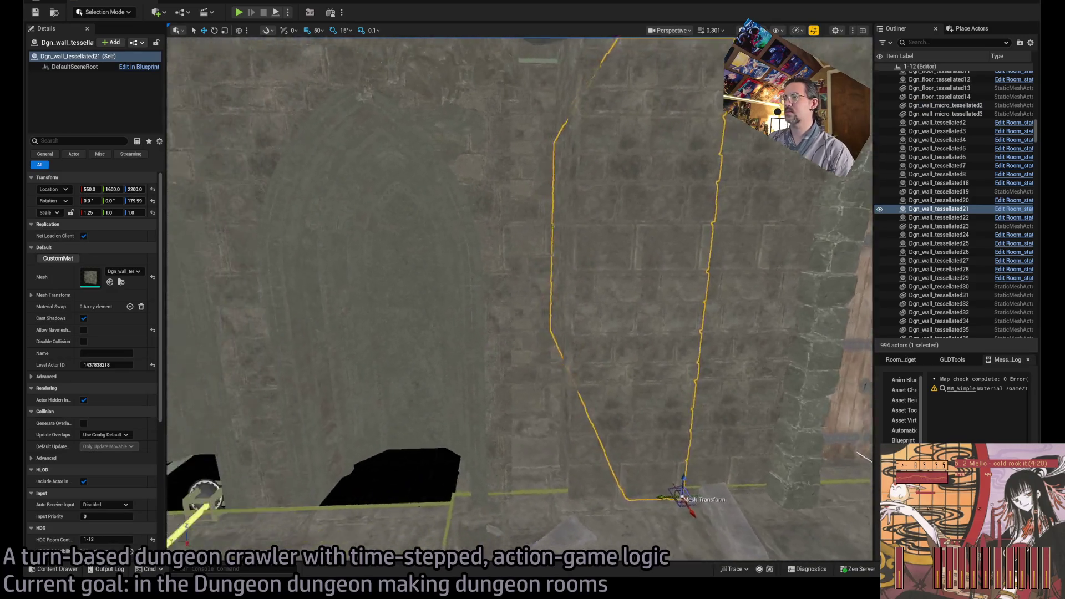
left_click(544, 481)
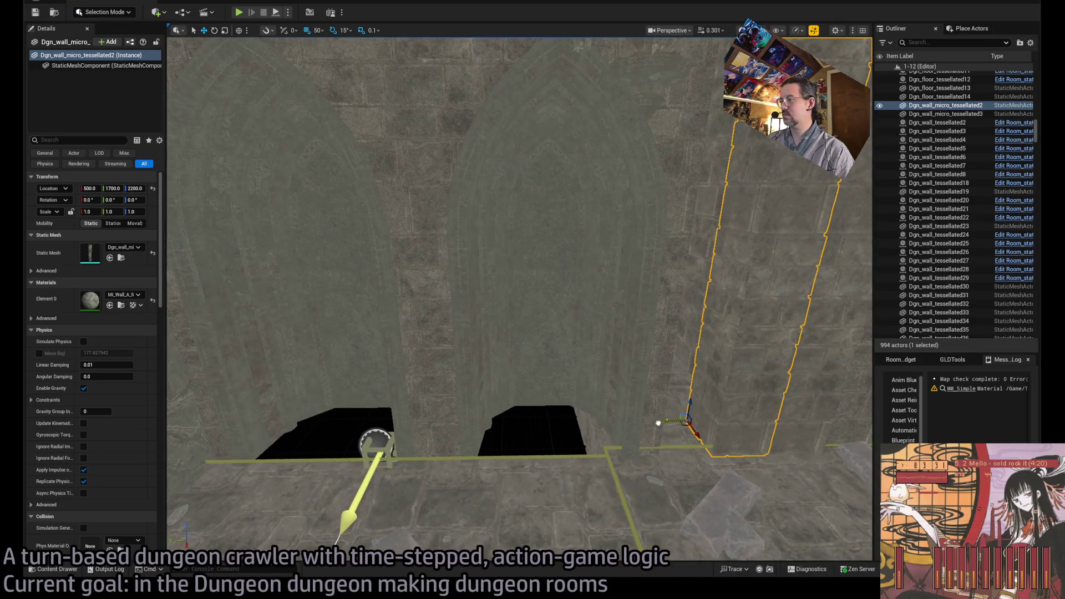
left_click(632, 428)
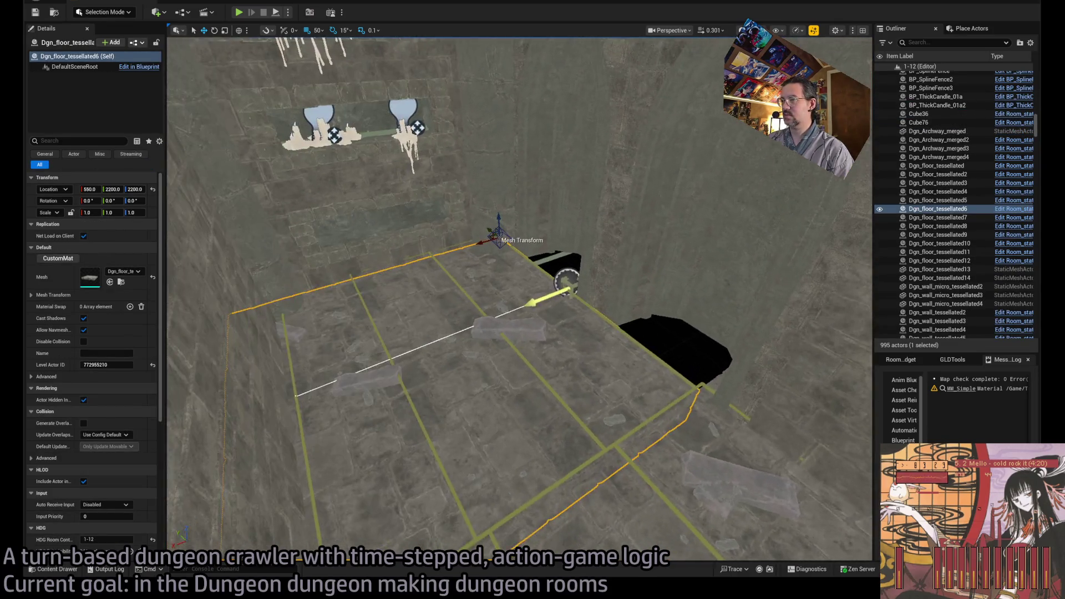
left_click_drag(483, 252, 705, 241)
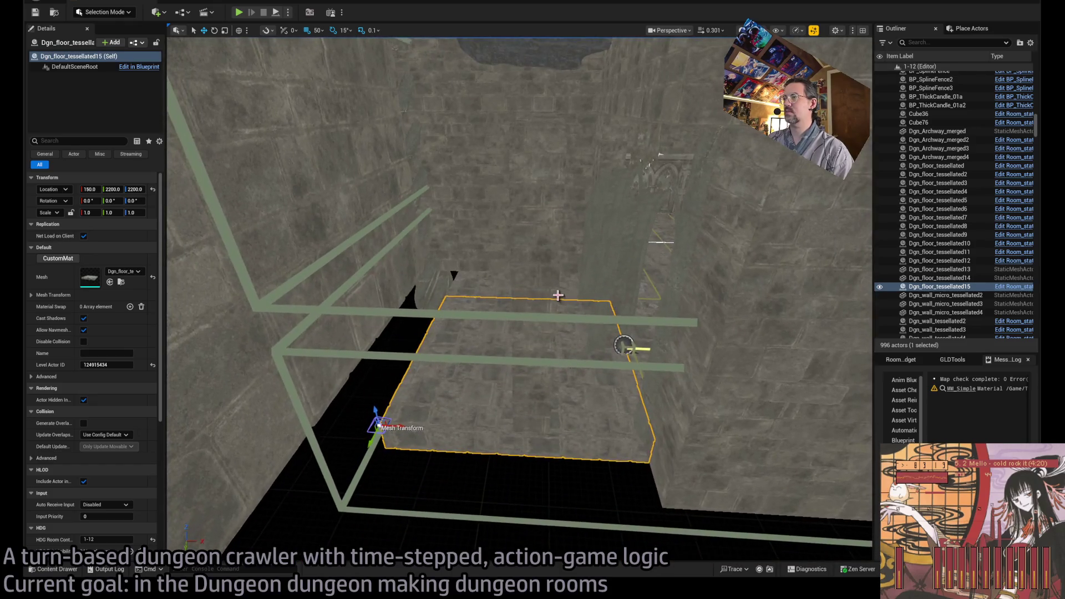
Step: Move Dgn_wall_tessellated20 from X 400 to 200 and 50 along Y, discarding a trial copy
left_click(544, 317)
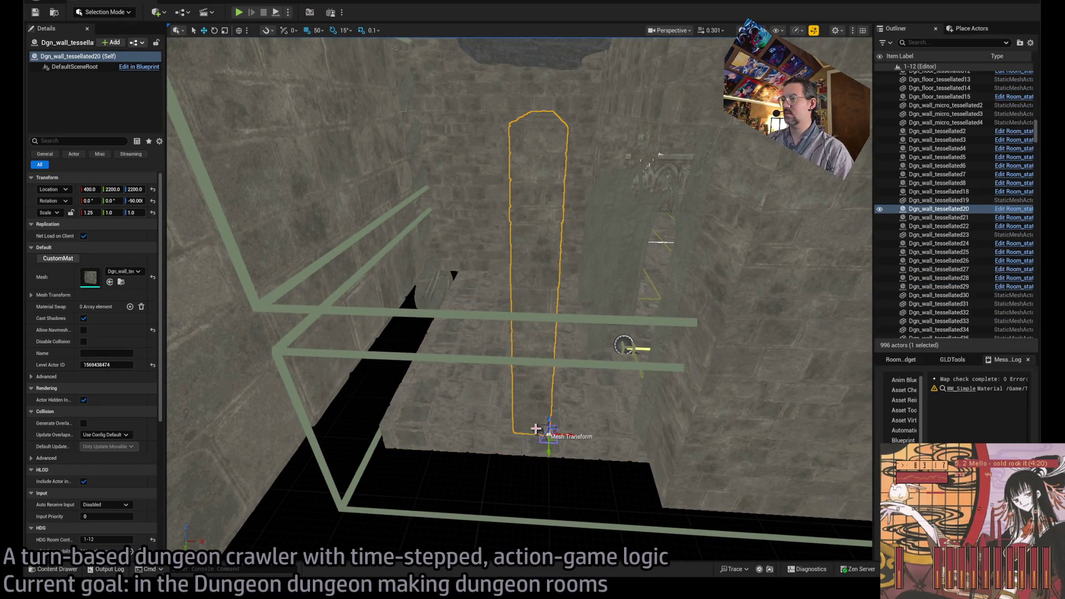
mouse_move(566, 433)
left_mouse_down()
mouse_move(447, 436)
mouse_move(430, 450)
left_mouse_up()
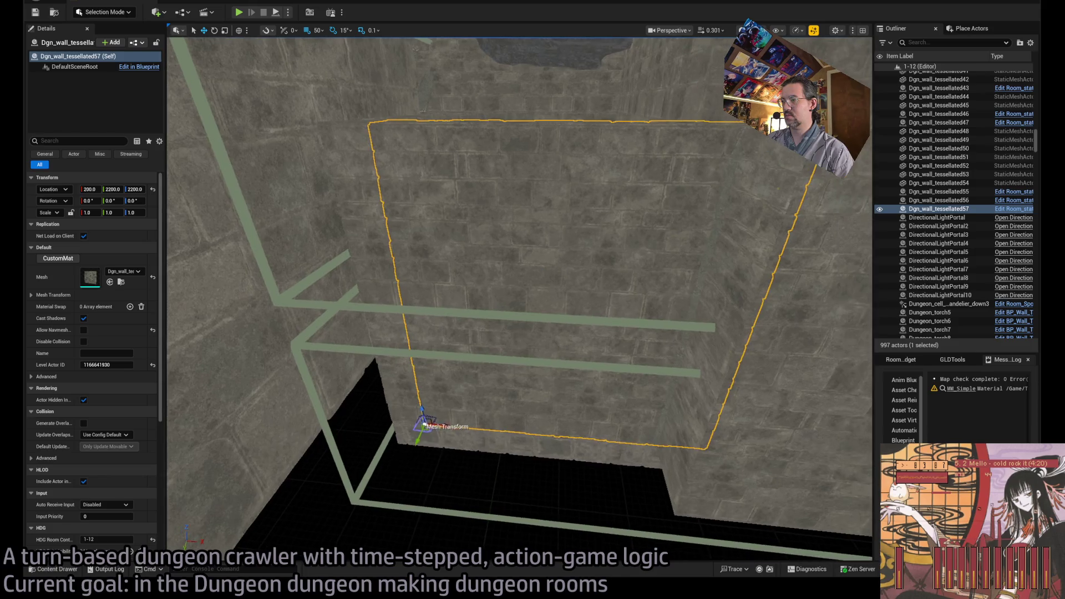
left_click_drag(401, 438, 410, 447)
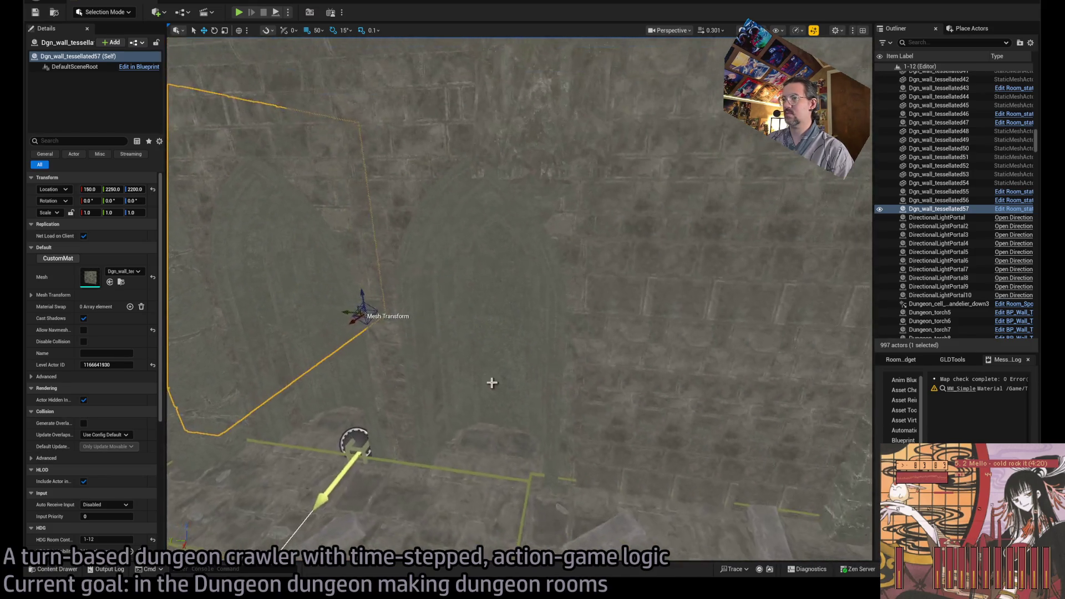
mouse_move(352, 309)
left_mouse_down("alt")
mouse_move(547, 321)
mouse_move(564, 344)
left_mouse_up("alt")
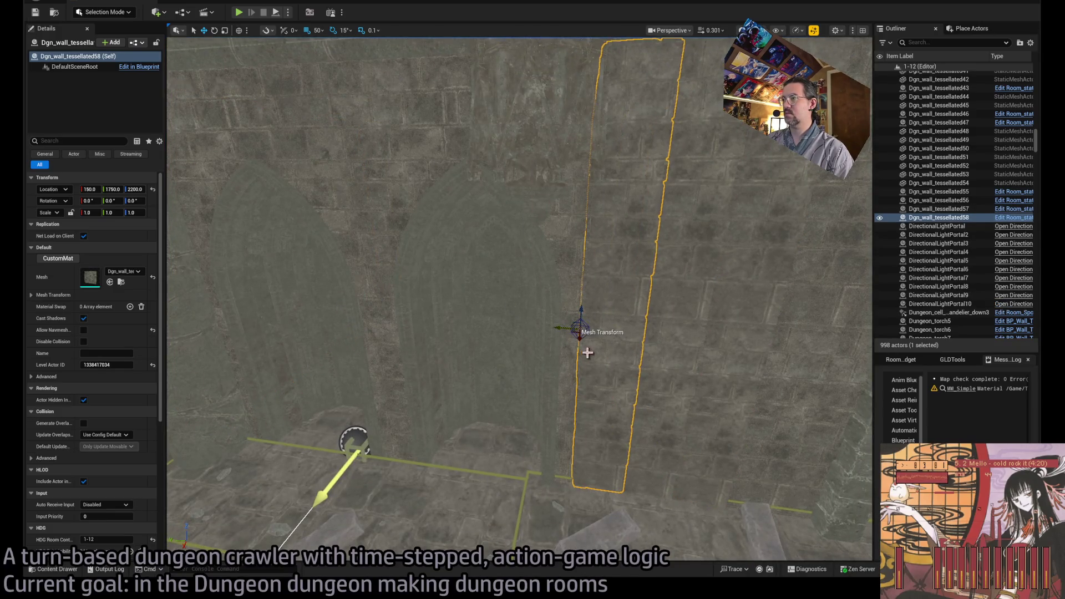
key("Delete")
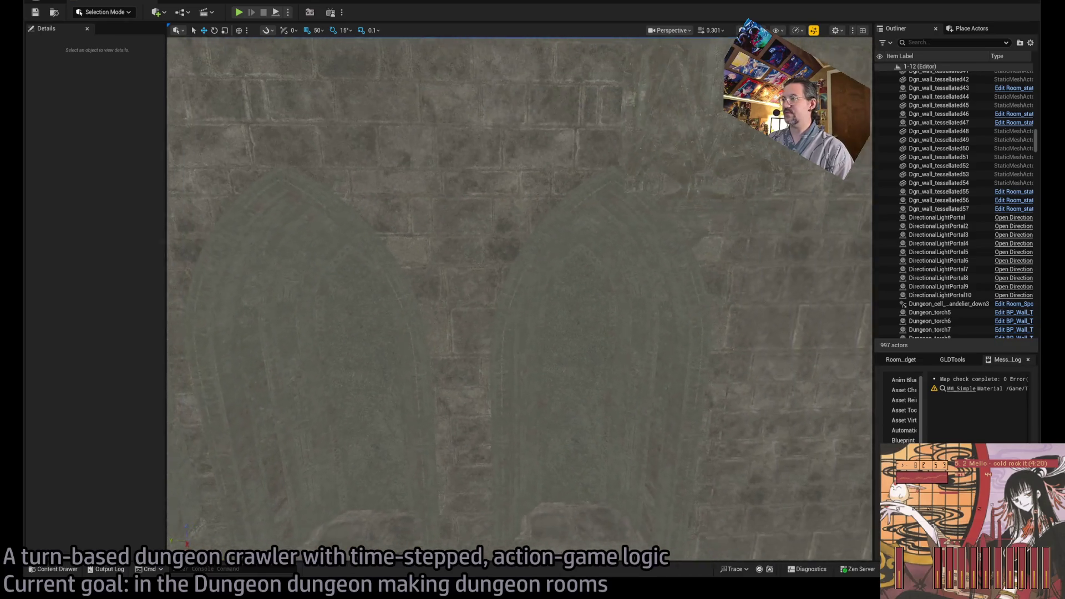
Step: Open the gothic arch wall SM_Wall_gothic_hole_F_2x5 in the static mesh editor with Ctrl+E
left_click(361, 329)
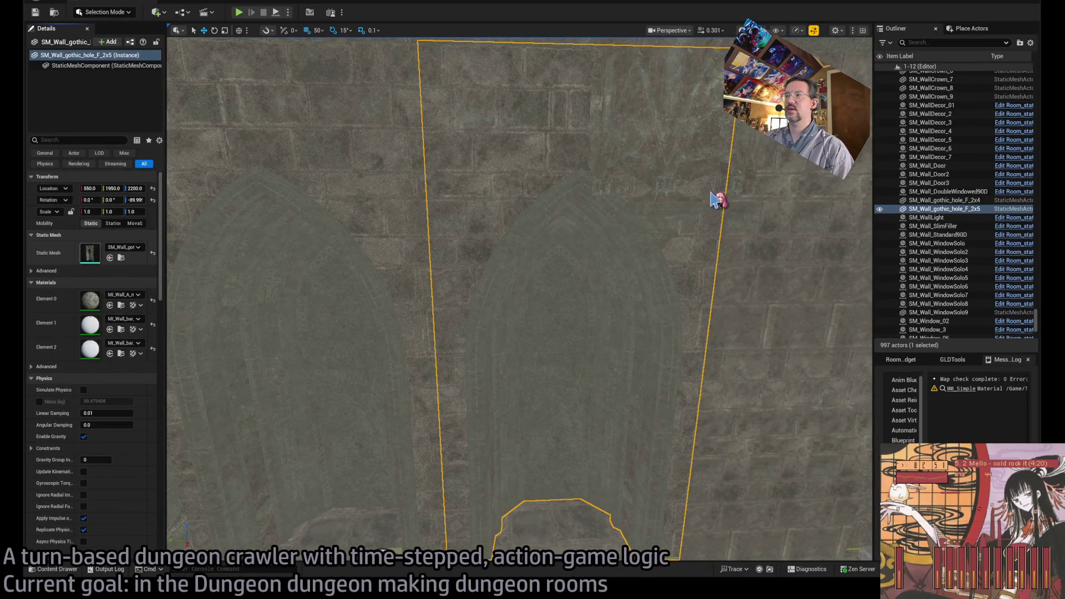
key("ctrl+e")
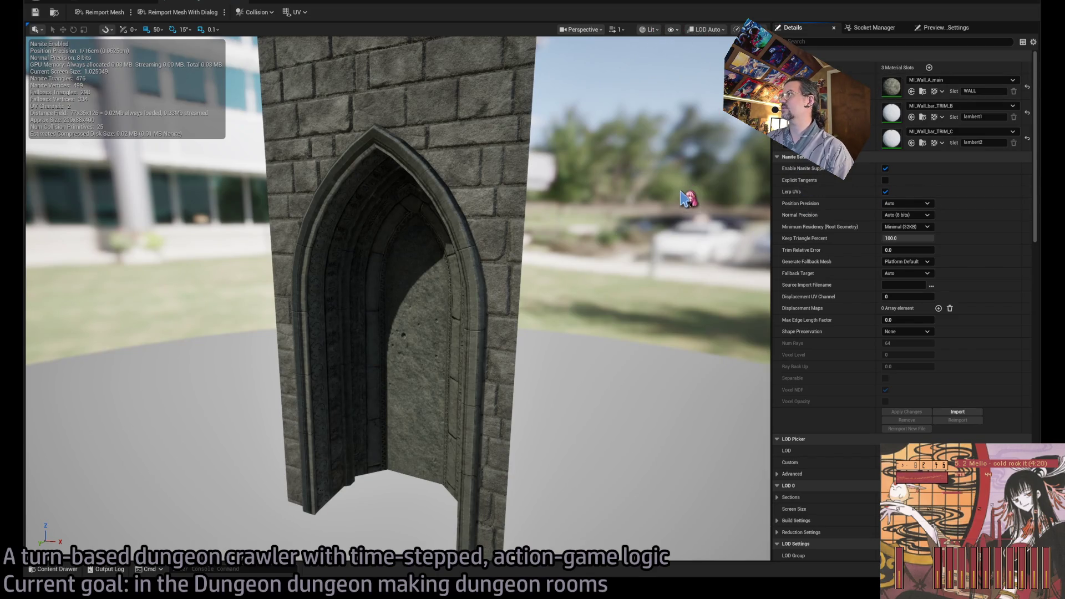
scroll(681, 204, "down", 5)
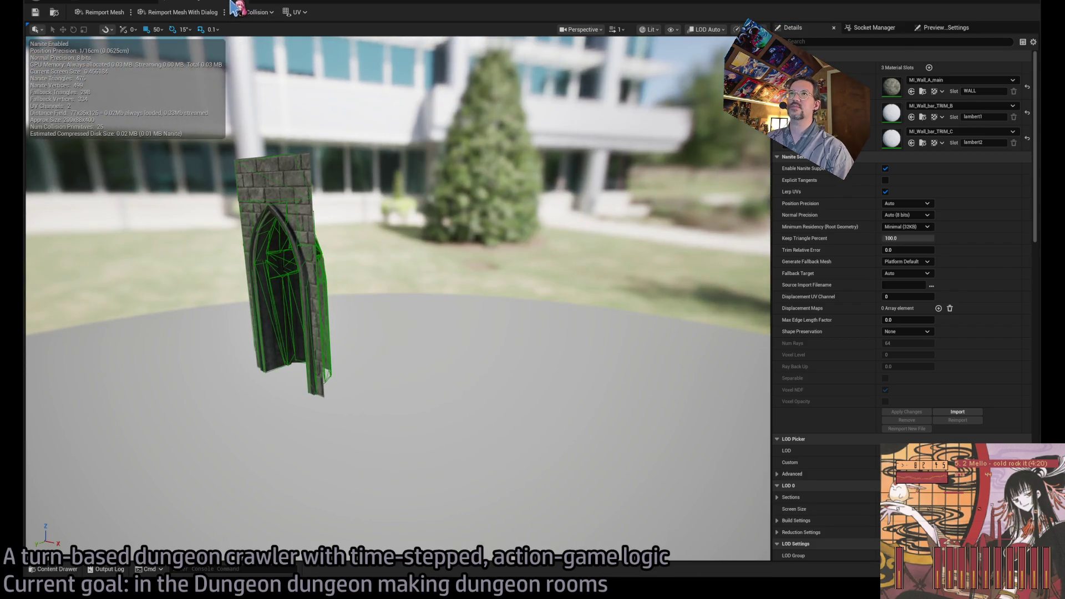
Step: Back in the level, browse DRAGON_CATACOMB > MESHES > STATUE > KNIGHT and drag out the uncaped knight
key("alt+Tab")
left_click(55, 570)
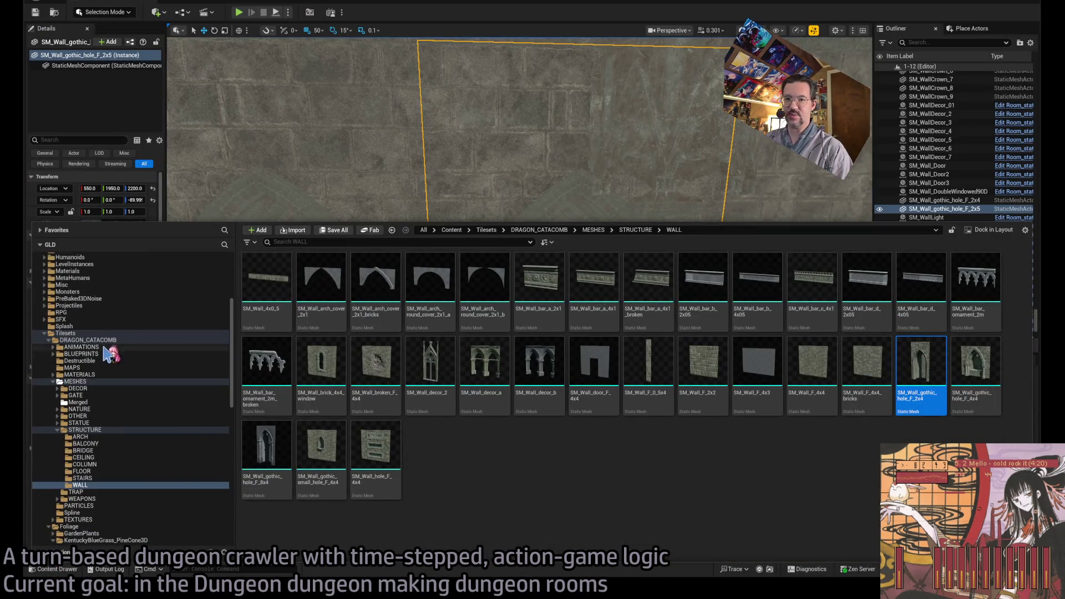
left_click(126, 340)
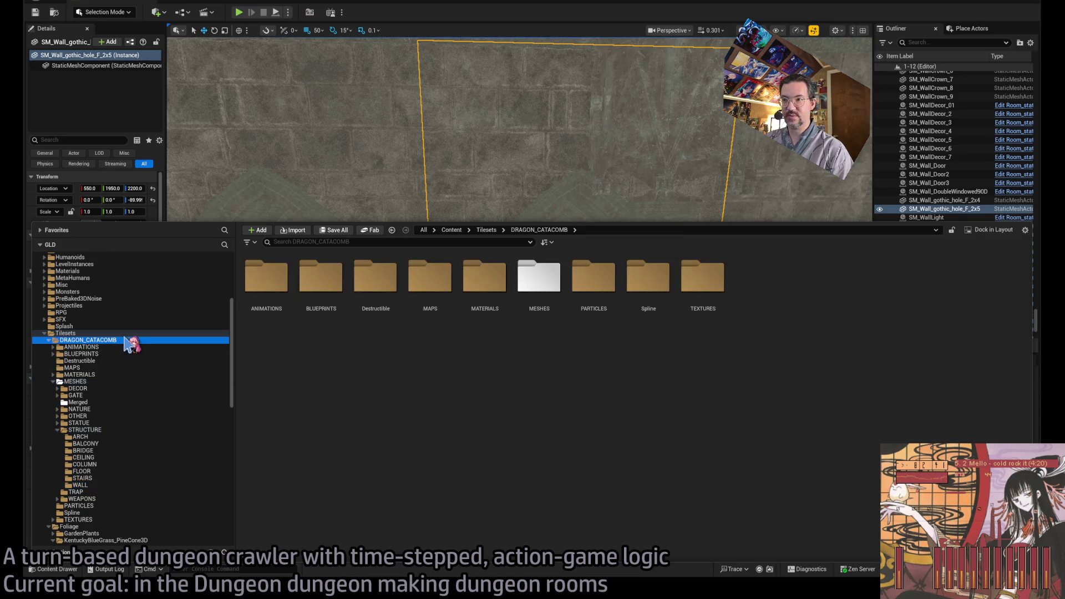
double_click(539, 278)
double_click(266, 277)
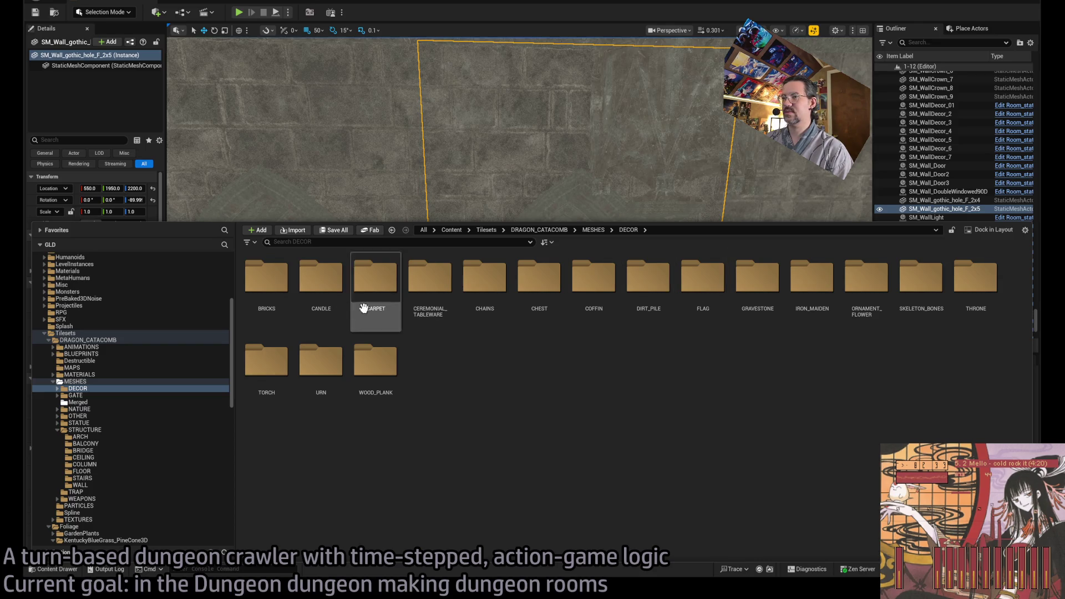
double_click(79, 423)
double_click(266, 278)
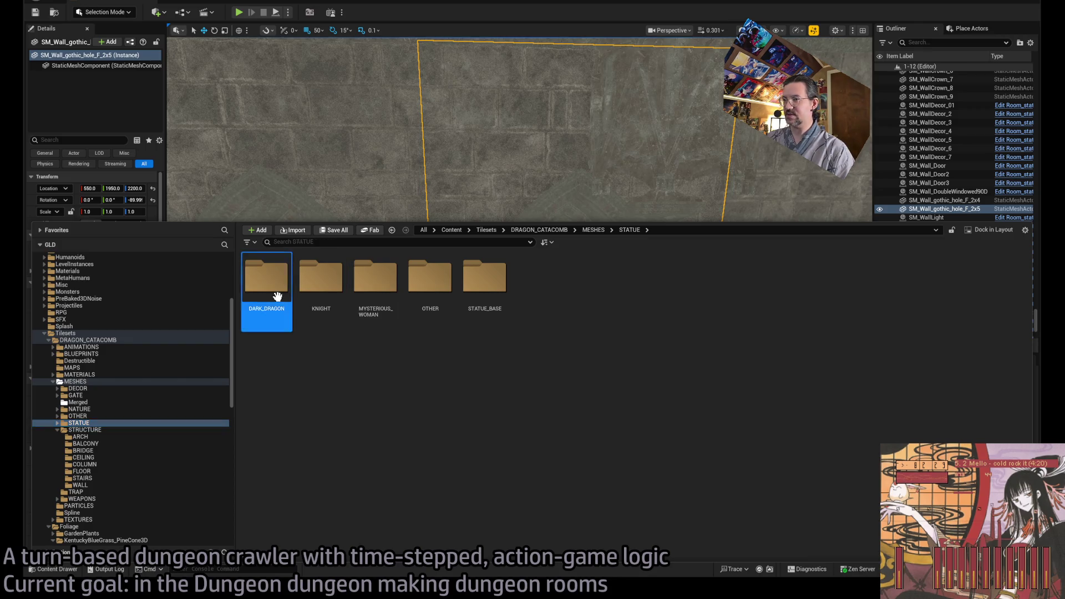
left_click(122, 437)
mouse_move(269, 283)
left_mouse_down()
mouse_move(277, 300)
mouse_move(272, 191)
left_mouse_up()
Step: Place the uncaped and caped knight statues side by side, turned to face the room
mouse_move(309, 262)
left_mouse_down()
mouse_move(346, 534)
mouse_move(483, 427)
mouse_move(516, 444)
left_mouse_up()
key("f")
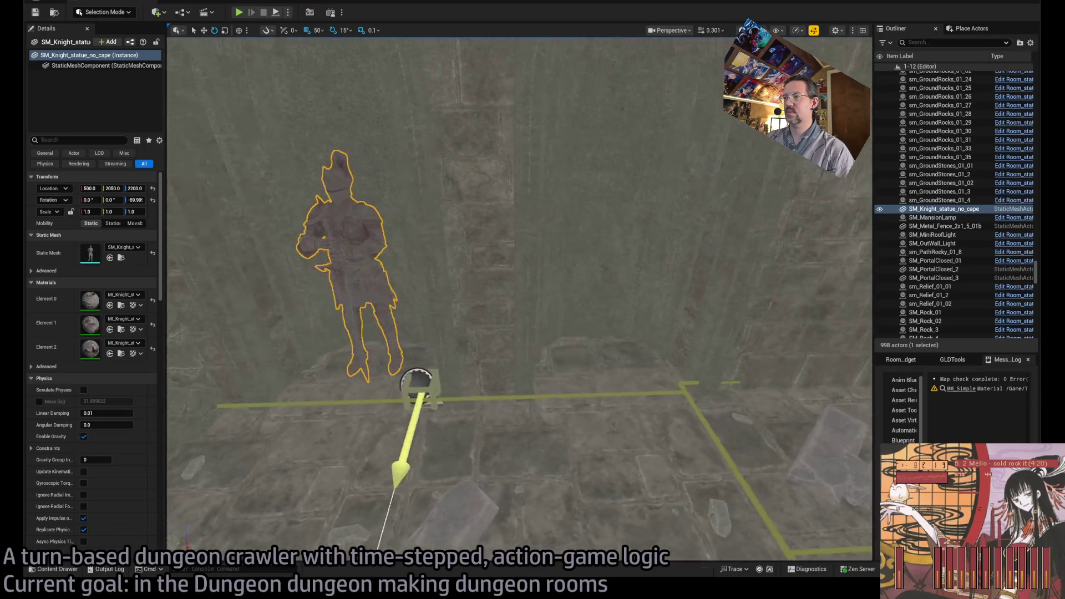
left_click(71, 570)
mouse_move(319, 277)
left_mouse_down()
mouse_move(501, 392)
mouse_move(556, 341)
mouse_move(567, 376)
mouse_move(549, 379)
left_mouse_up()
left_click(556, 341)
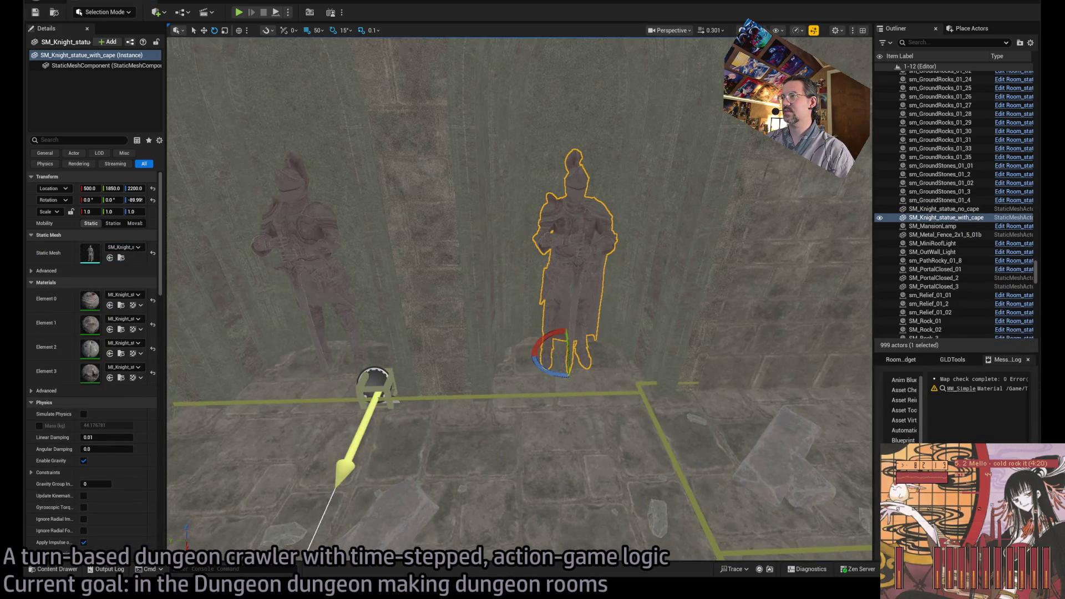
Step: Select both knight statues and shift them 10 units along X to 510
scroll(550, 379, "down", 2)
scroll(520, 333, "up", 3)
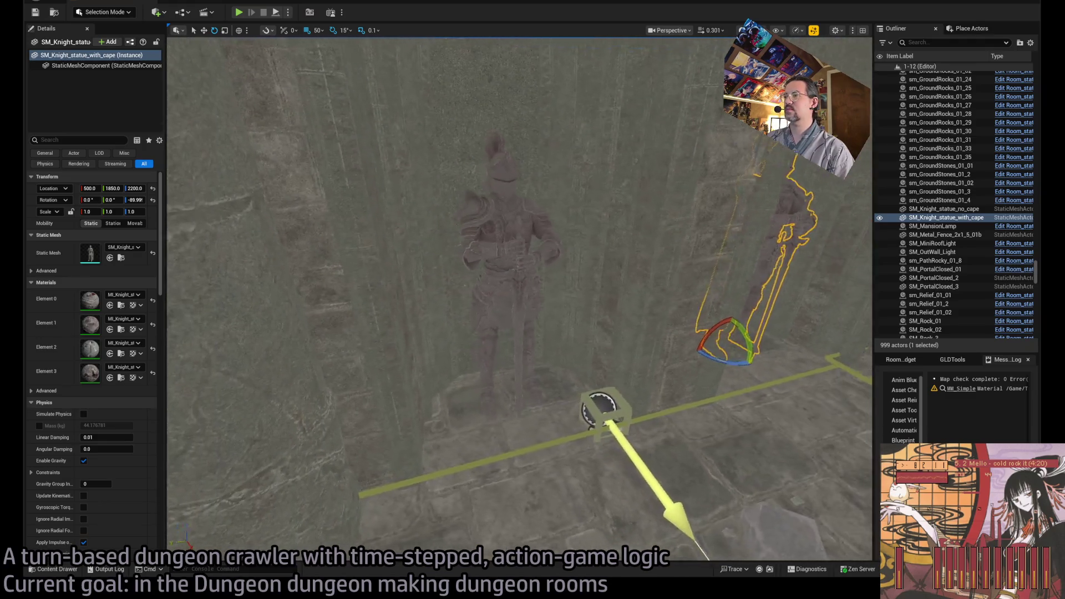
scroll(463, 336, "down", 2)
left_click(438, 415, "ctrl")
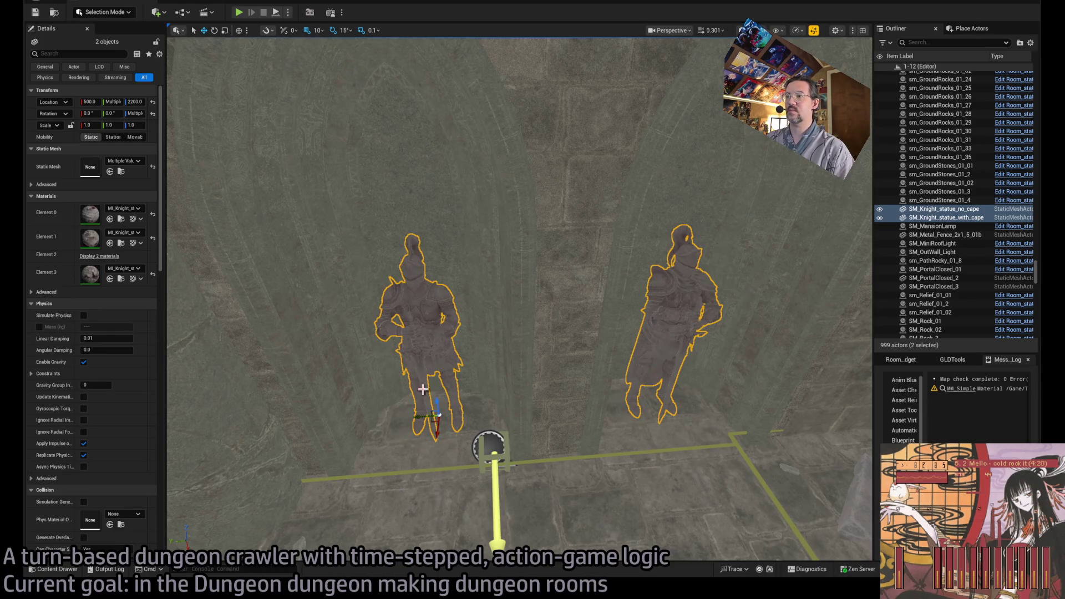
left_click_drag(438, 427, 388, 428)
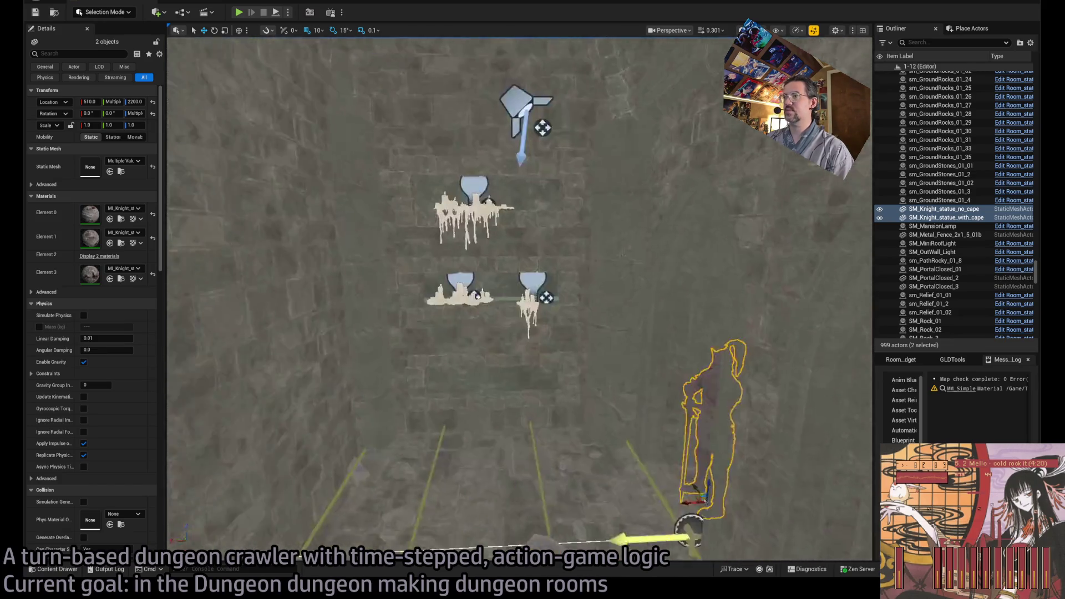
Step: Preview the two knights in lit mode, then return to the unlit view
left_click_drag(533, 348, 523, 347)
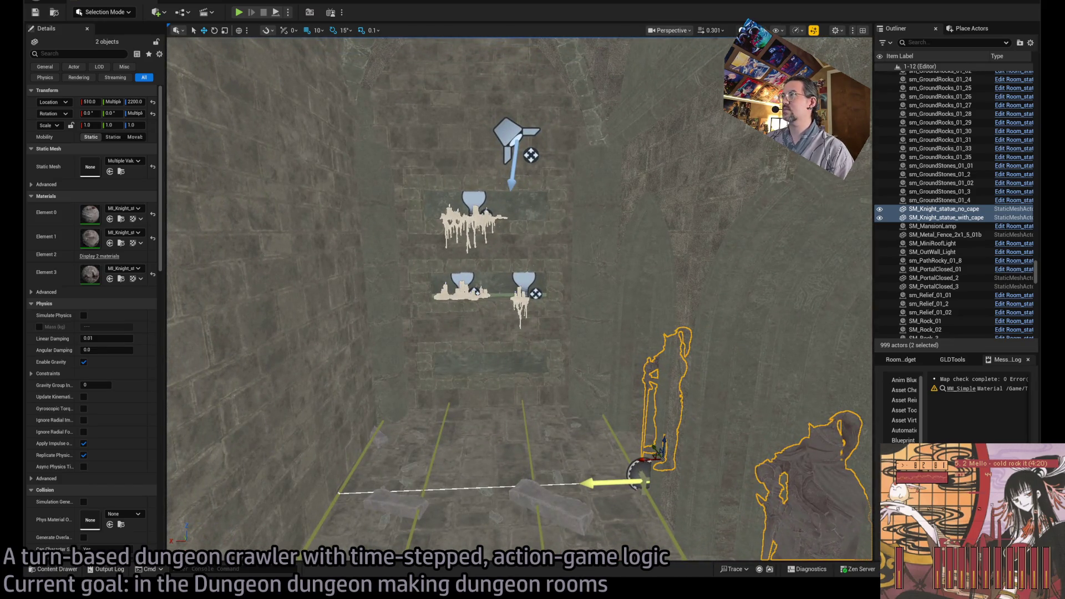
key("alt+4")
mouse_move(521, 299)
left_mouse_down()
mouse_move(521, 333)
mouse_move(477, 338)
mouse_move(502, 403)
mouse_move(505, 371)
left_mouse_up()
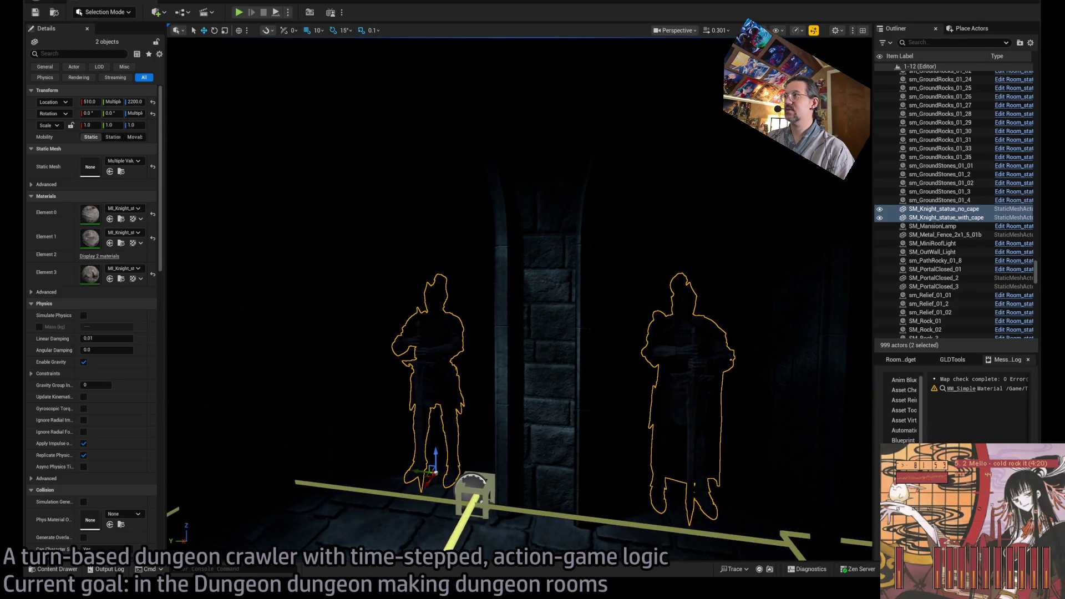
key("alt+3")
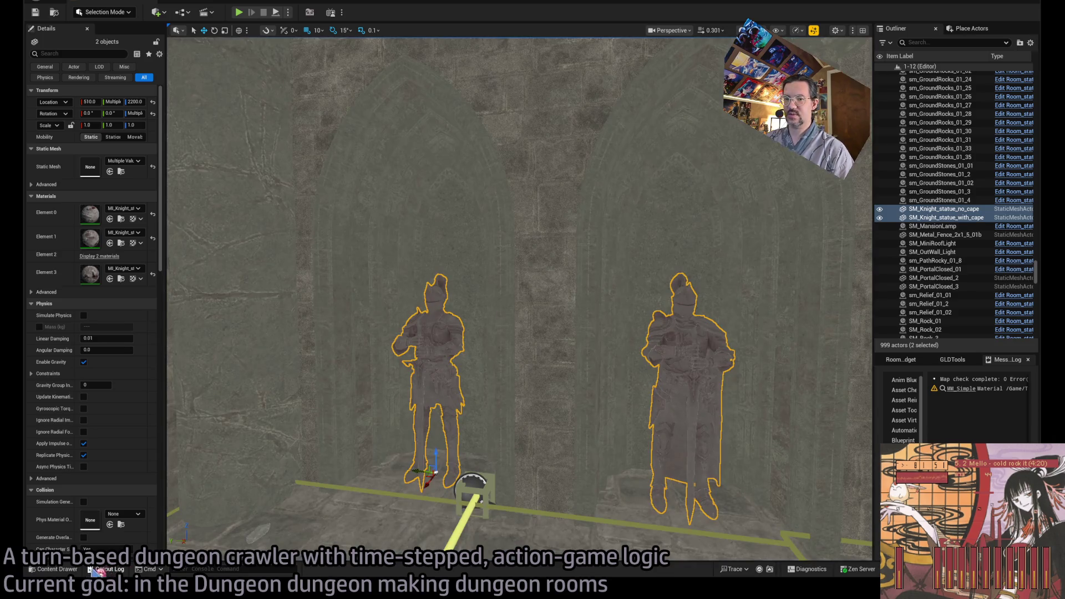
left_click(55, 570)
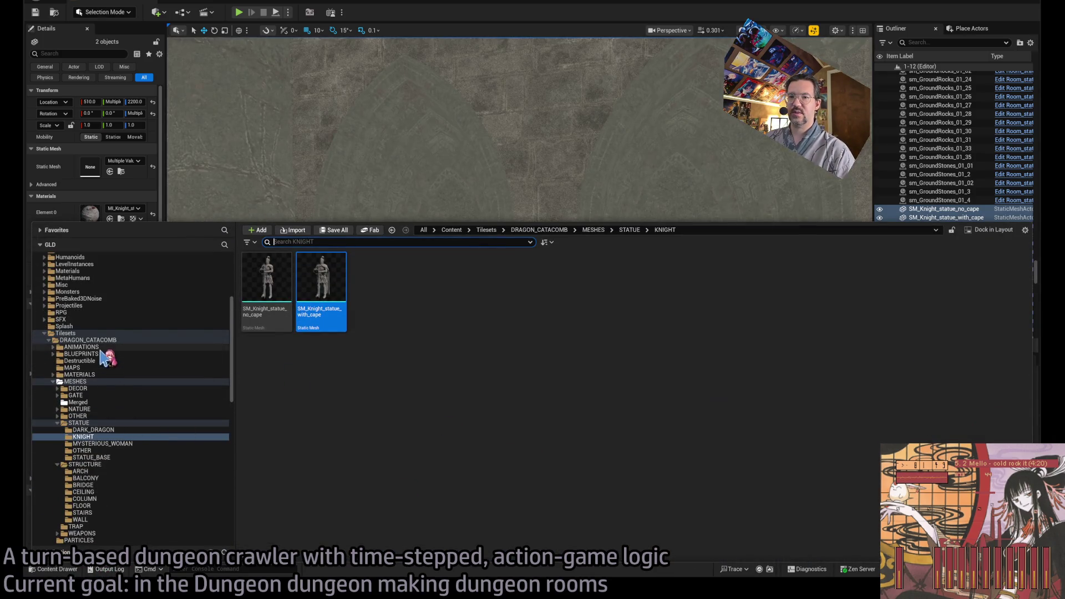
Step: Browse the catacomb WALL, STATUE and STRUCTURE folders, open ARCH, then hide the Content Drawer
left_click(111, 520)
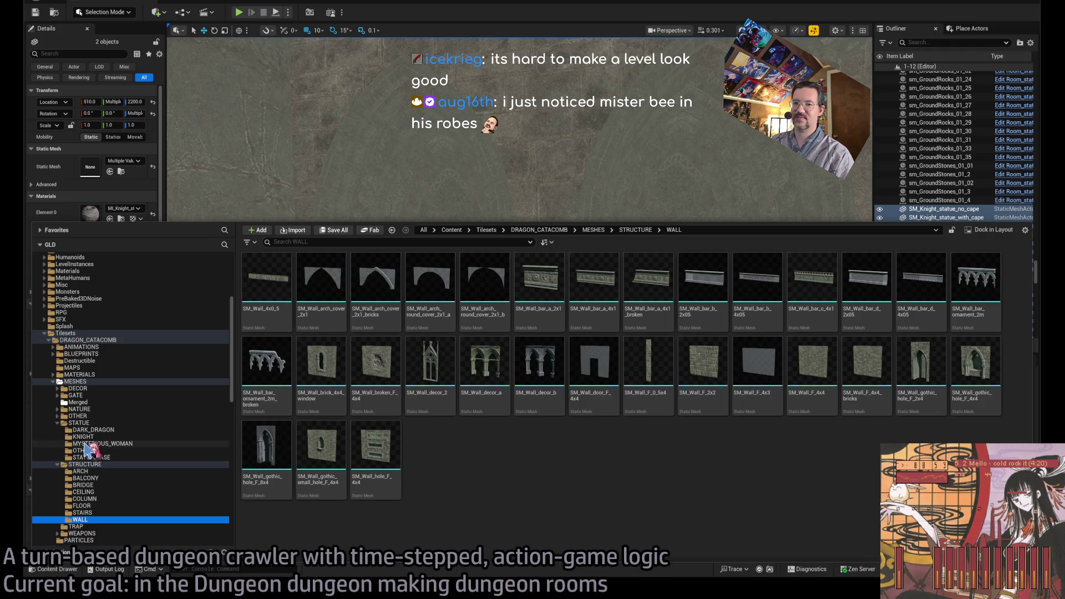
left_click(80, 423)
left_click(84, 464)
left_click(91, 424)
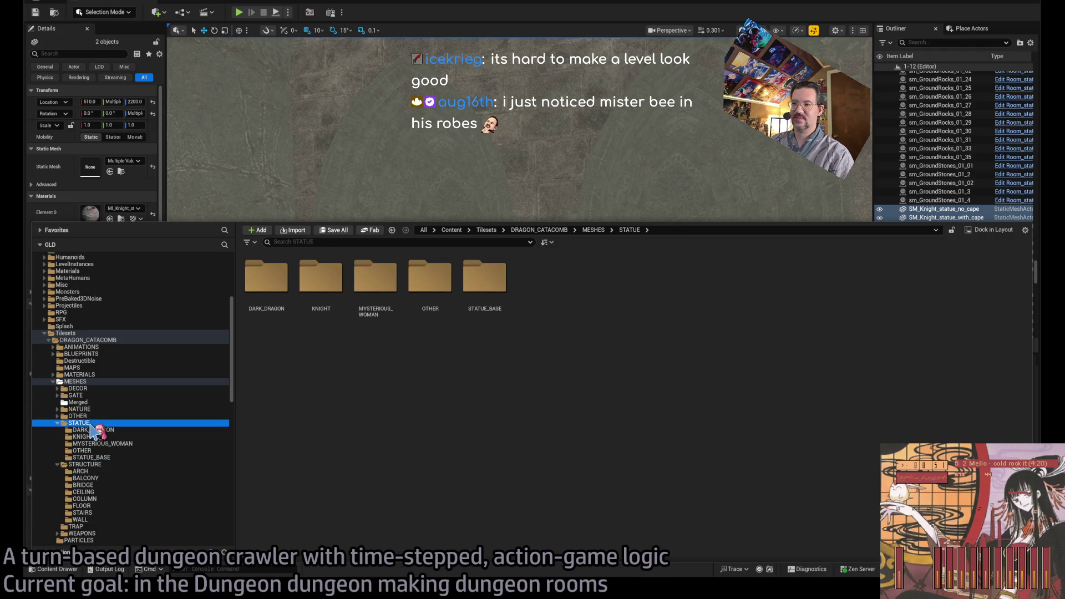
left_click(99, 465)
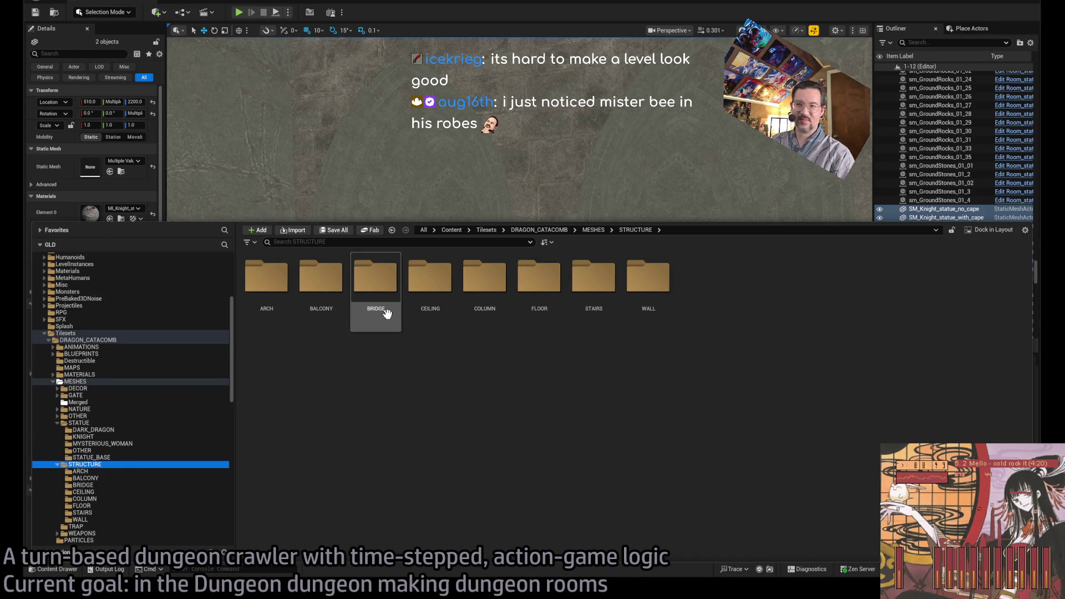
double_click(285, 294)
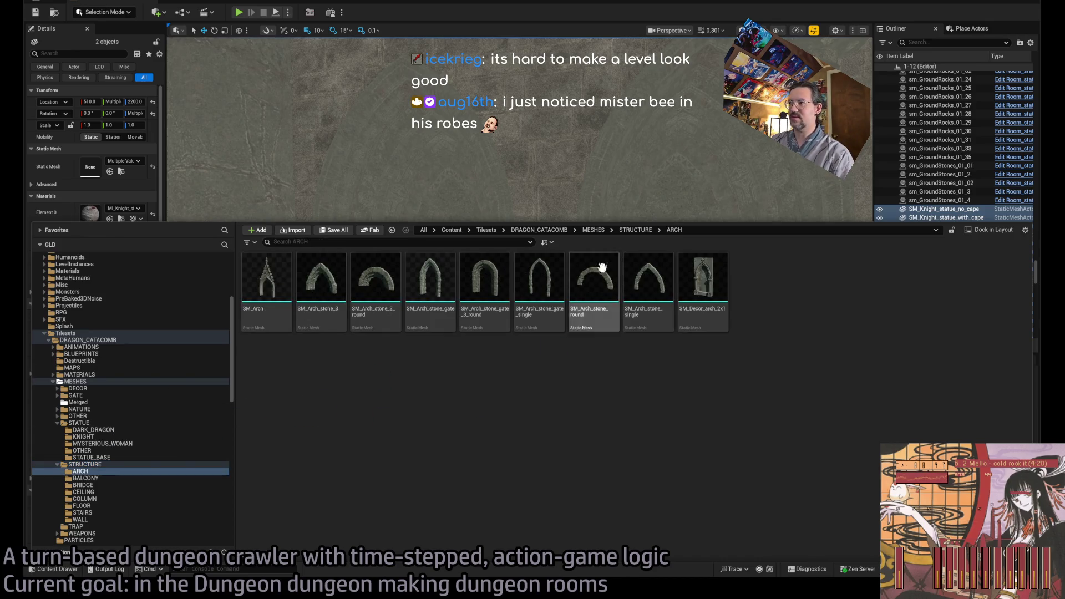
key("ctrl+space")
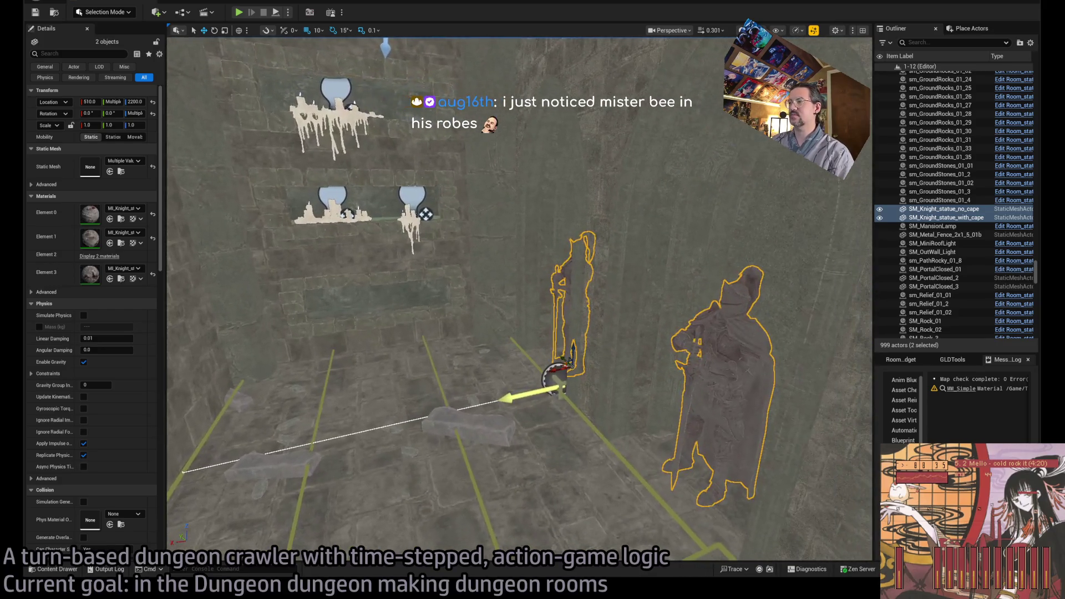
Step: Browse from DRAGON_CATACOMB through Foliage to the GothicHorror Meshes folder
left_click(54, 569)
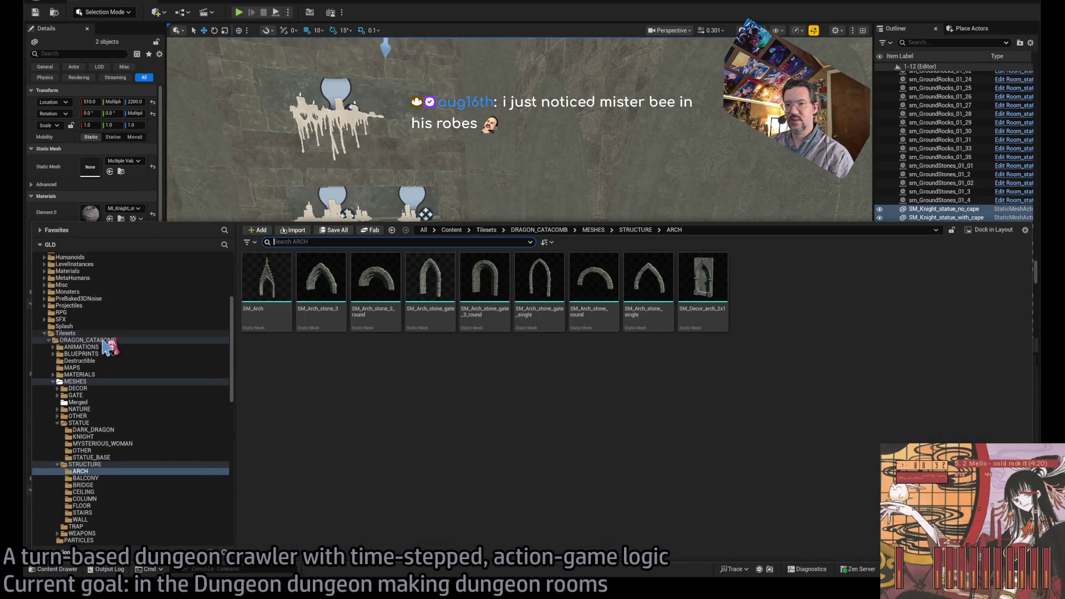
left_click(111, 340)
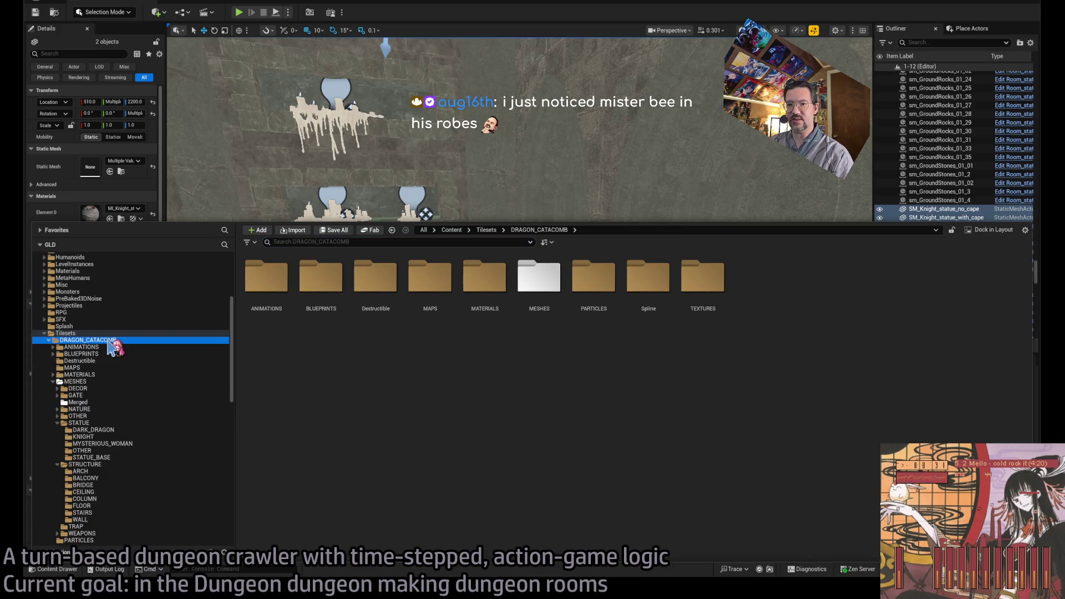
left_click(49, 340)
left_click(70, 361)
left_click(100, 416)
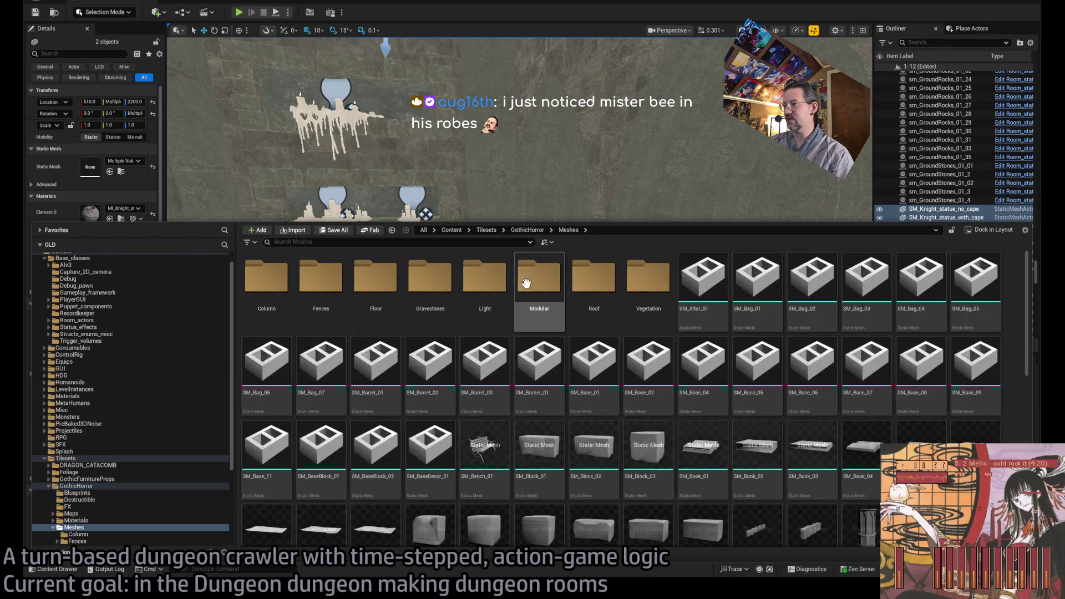
Step: Find SM_Decorator_02 among the GothicHorror meshes and drag it onto the dungeon wall
scroll(526, 283, "down", 5)
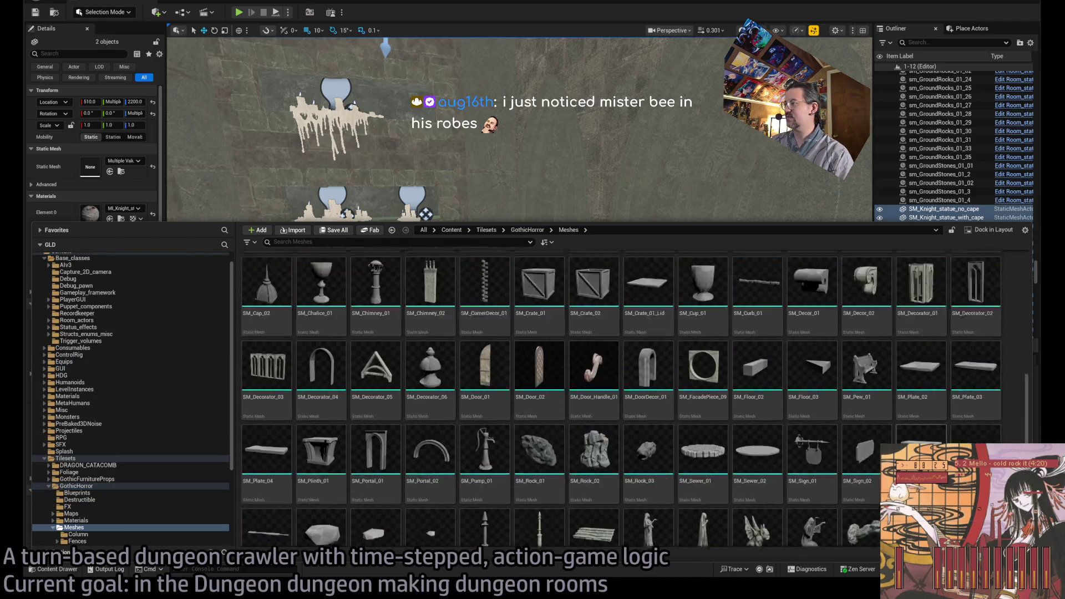
scroll(635, 398, "up", 2)
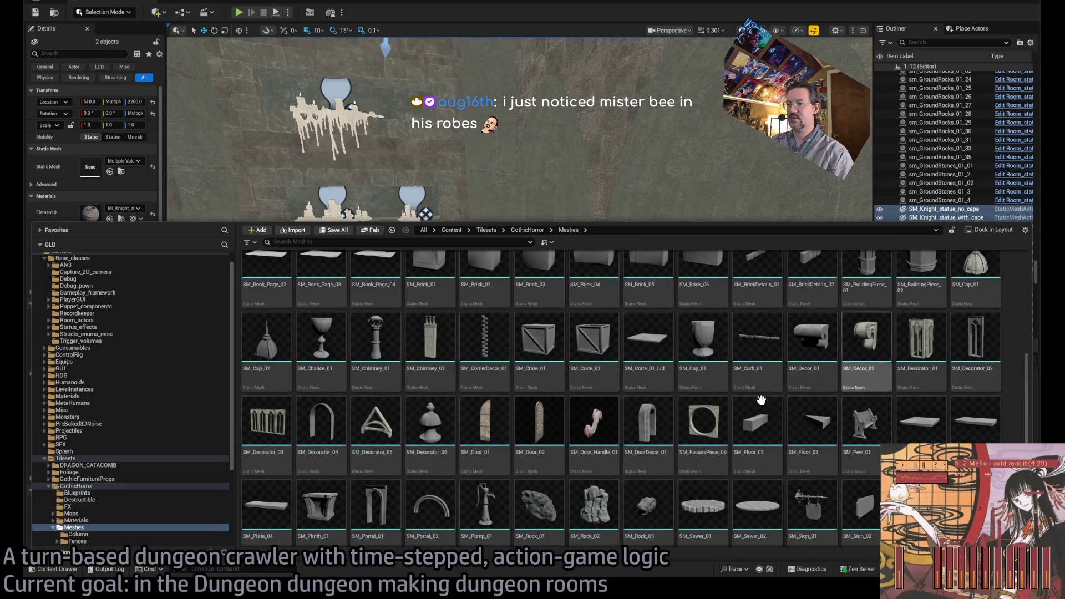
scroll(636, 449, "down", 1)
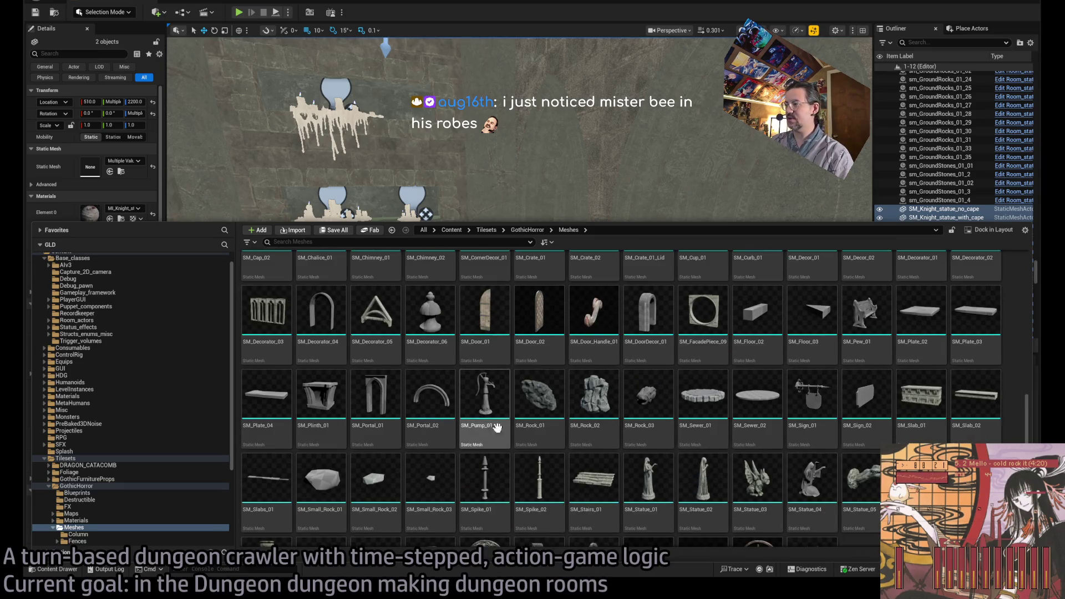
scroll(488, 422, "down", 2)
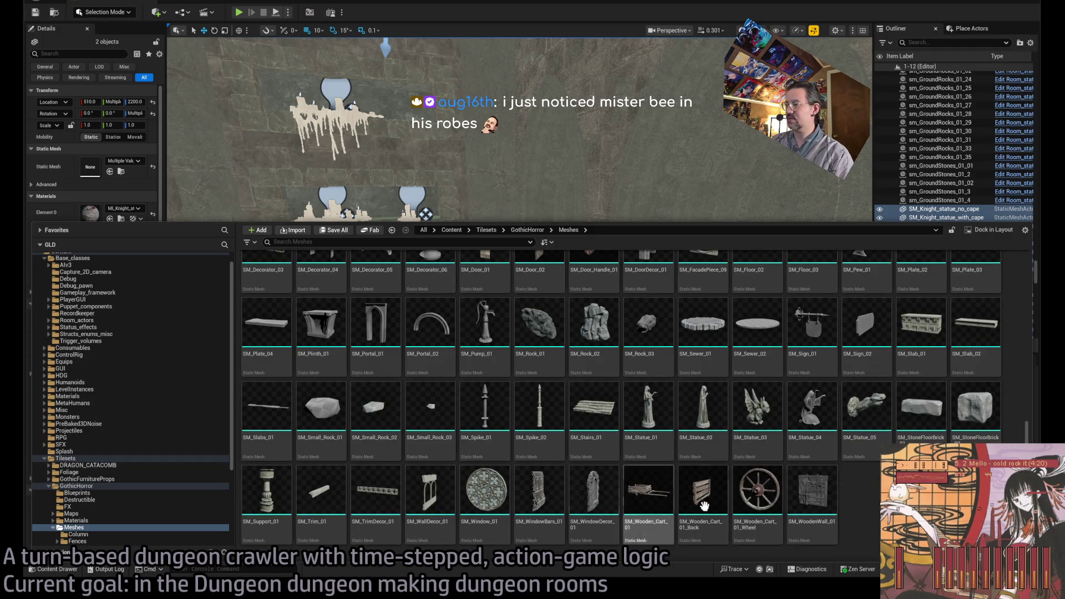
scroll(788, 499, "up", 5)
scroll(793, 508, "up", 6)
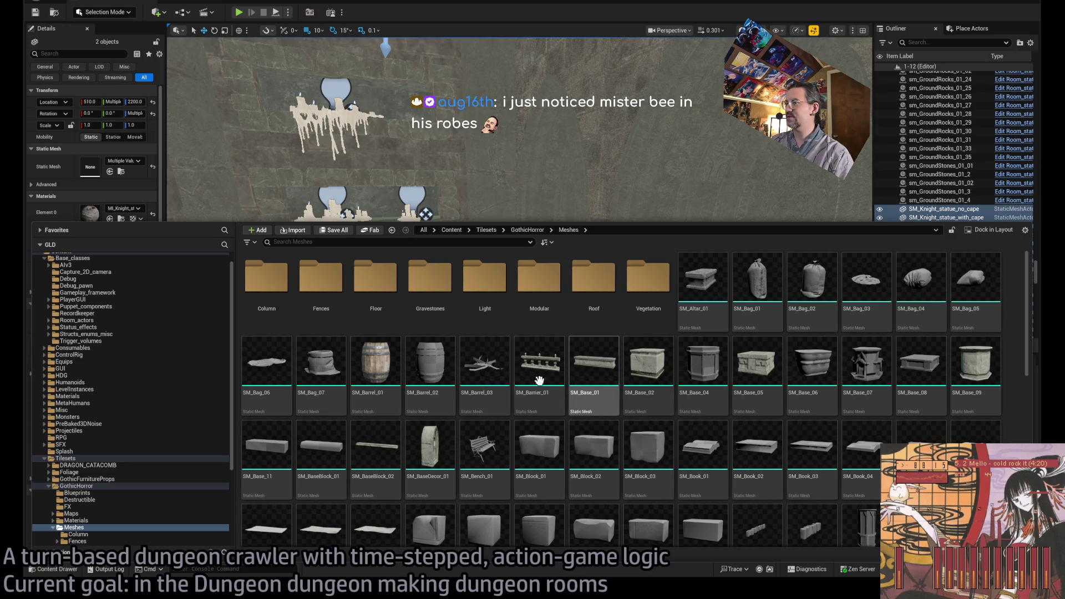
scroll(744, 410, "down", 5)
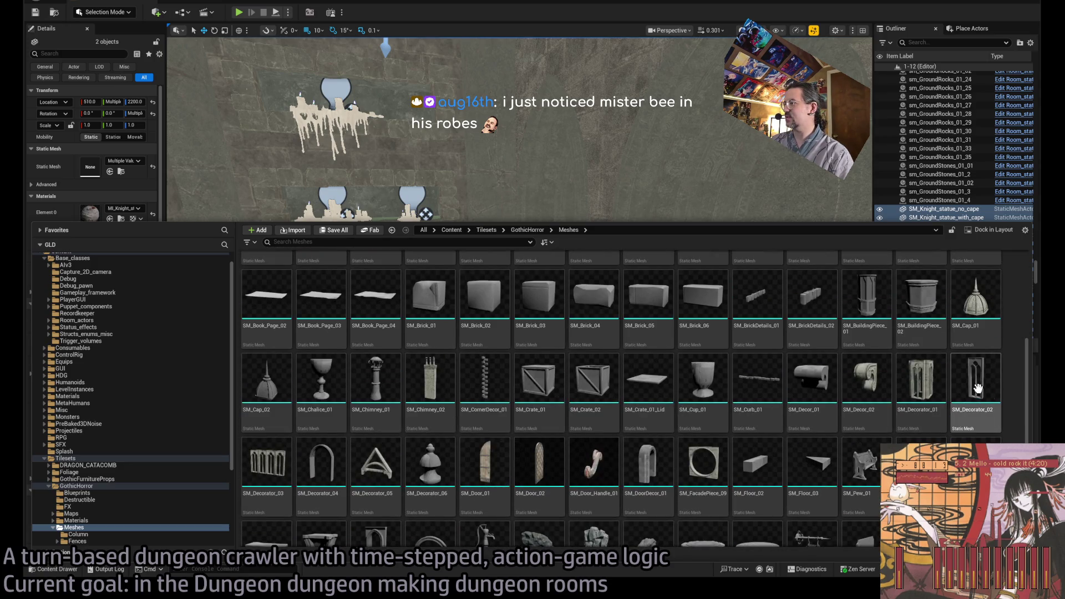
left_click_drag(980, 387, 564, 369)
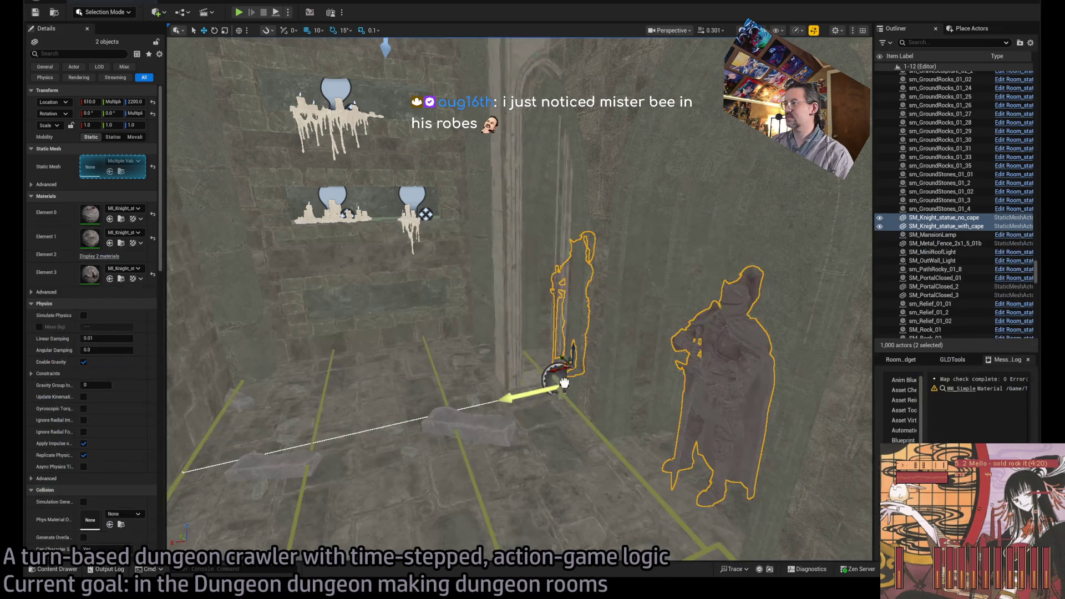
left_click_drag(630, 474, 488, 438)
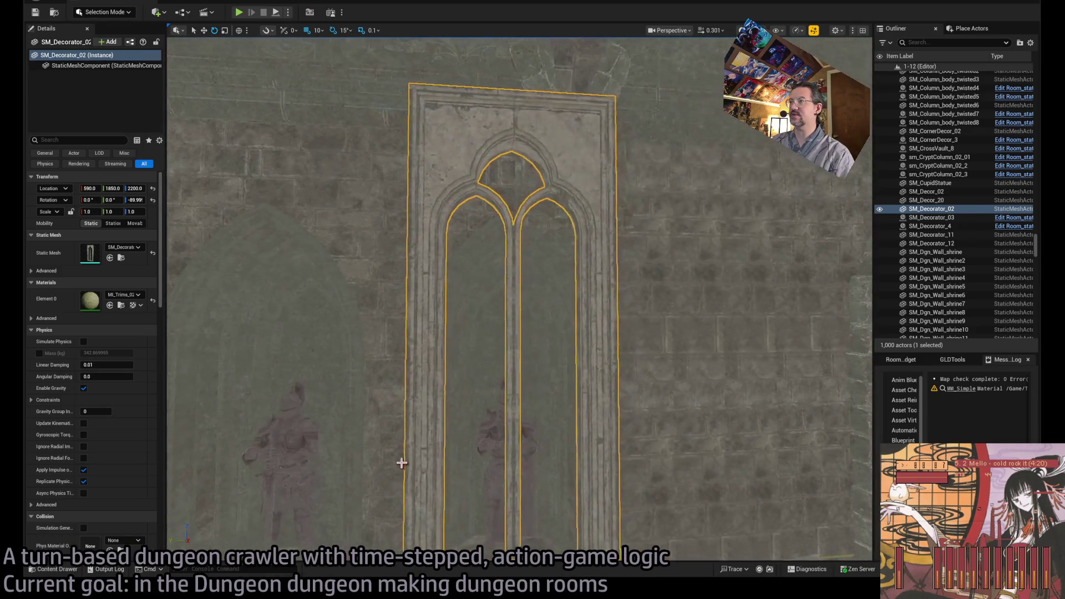
Step: Delete the SM_Decorator_02 arch panel and open the IthrisCemetery Geometry folder
key("Delete")
left_click(55, 569)
scroll(434, 475, "down", 5)
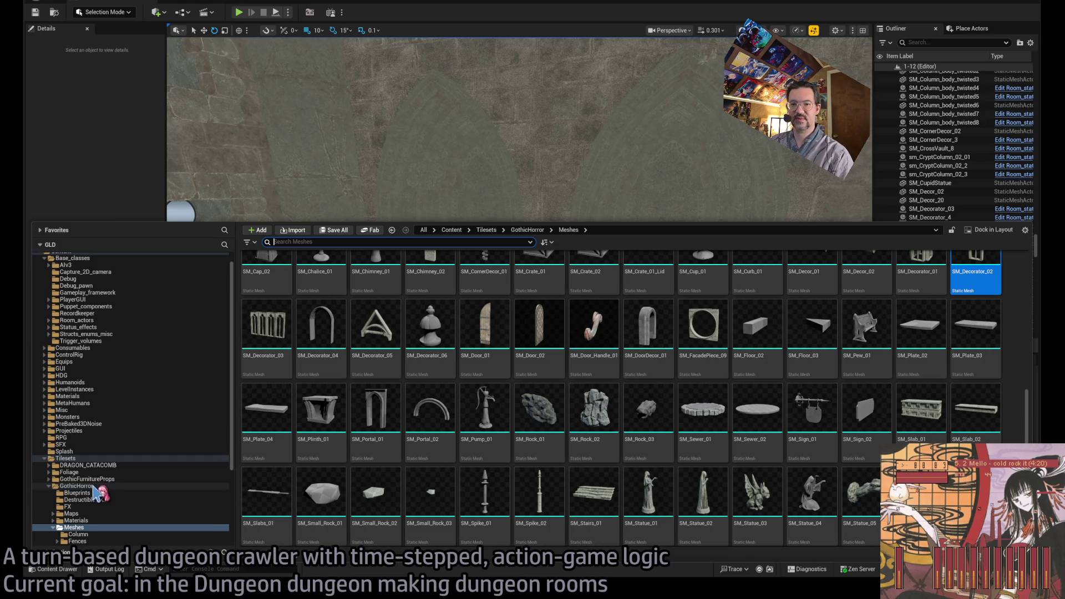
left_click(63, 479)
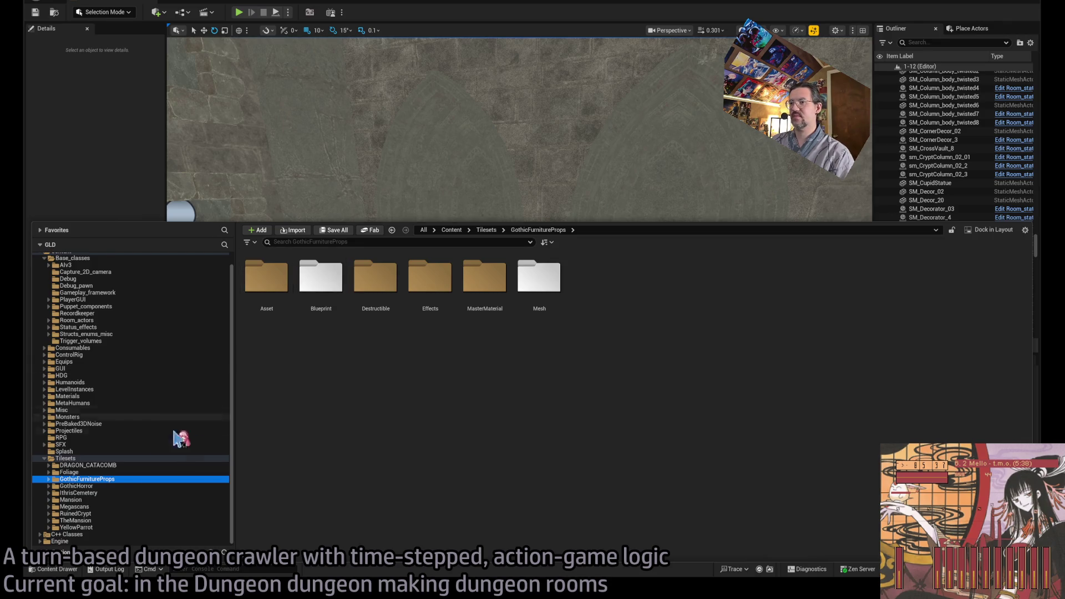
left_click(111, 466)
left_click(106, 493)
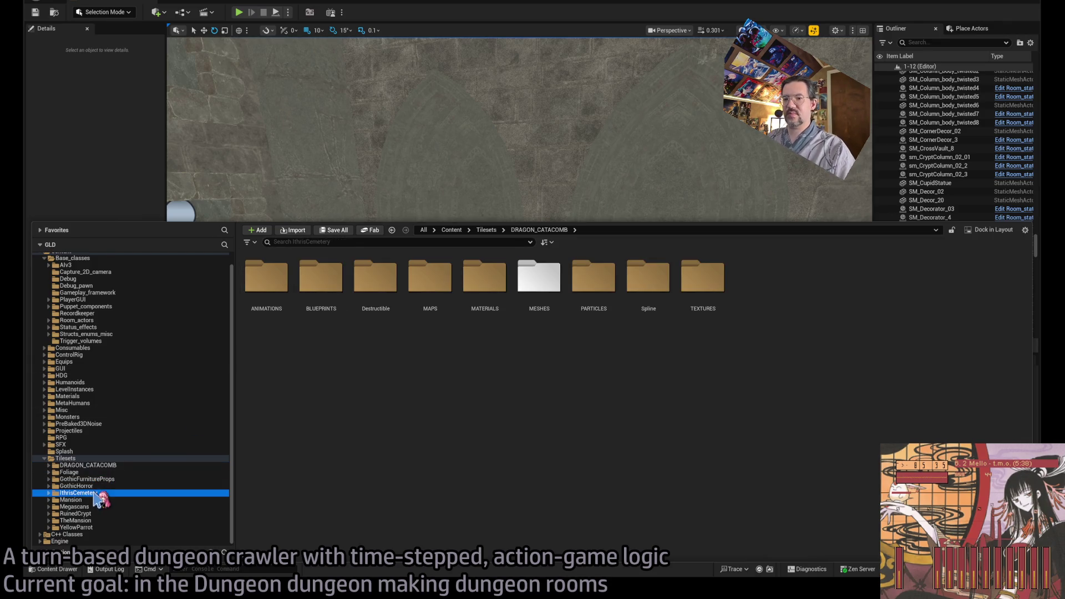
double_click(428, 291)
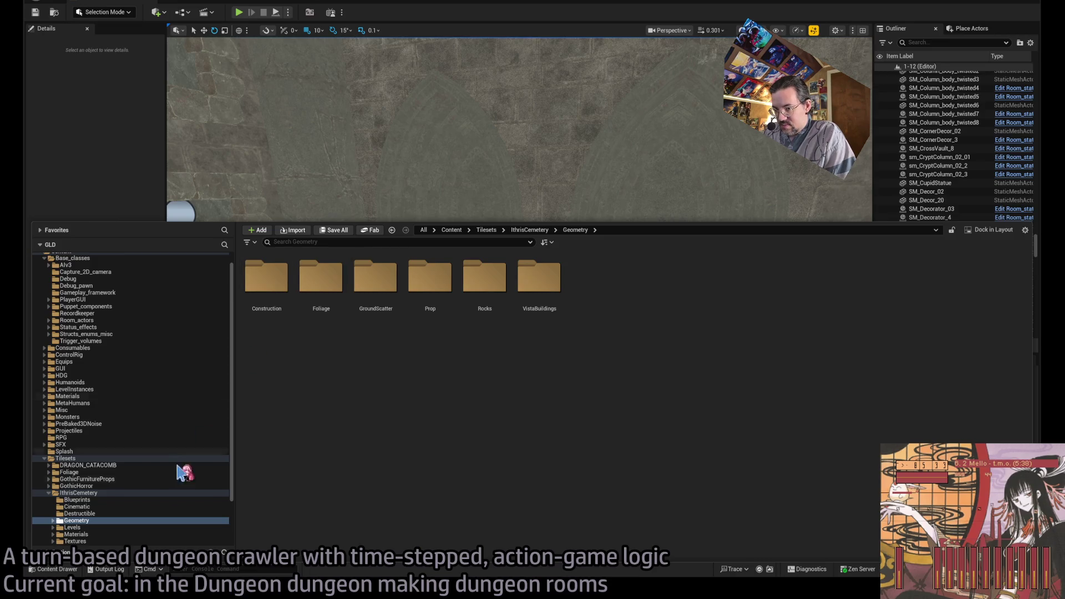
Step: Open the Construction folder and look through the Chapel and Metal_Fence_01 meshes
left_click(271, 293)
double_click(270, 293)
double_click(273, 295)
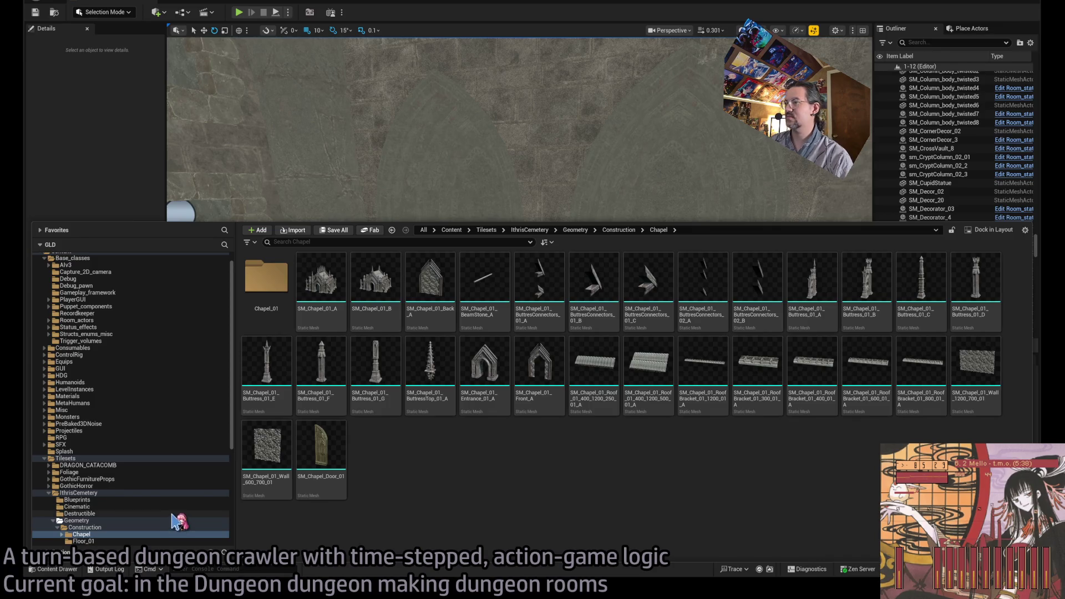
scroll(118, 499, "down", 2)
left_click(110, 514)
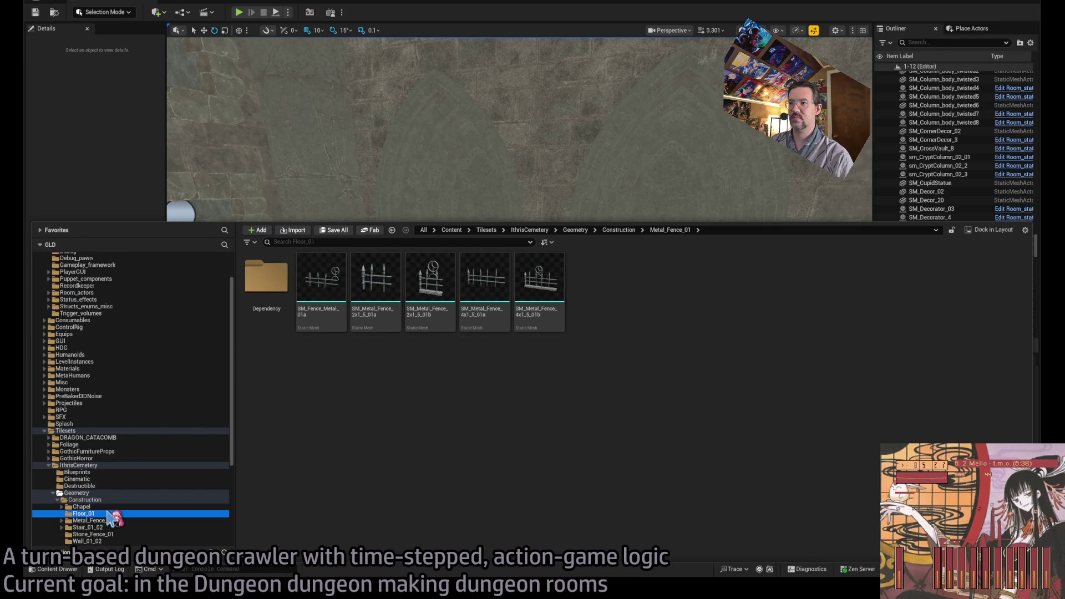
left_click(137, 521)
scroll(138, 523, "down", 3)
Step: Step through the Construction subfolders to Wall_TopTrim and place a straight metal trim piece
left_click(105, 487)
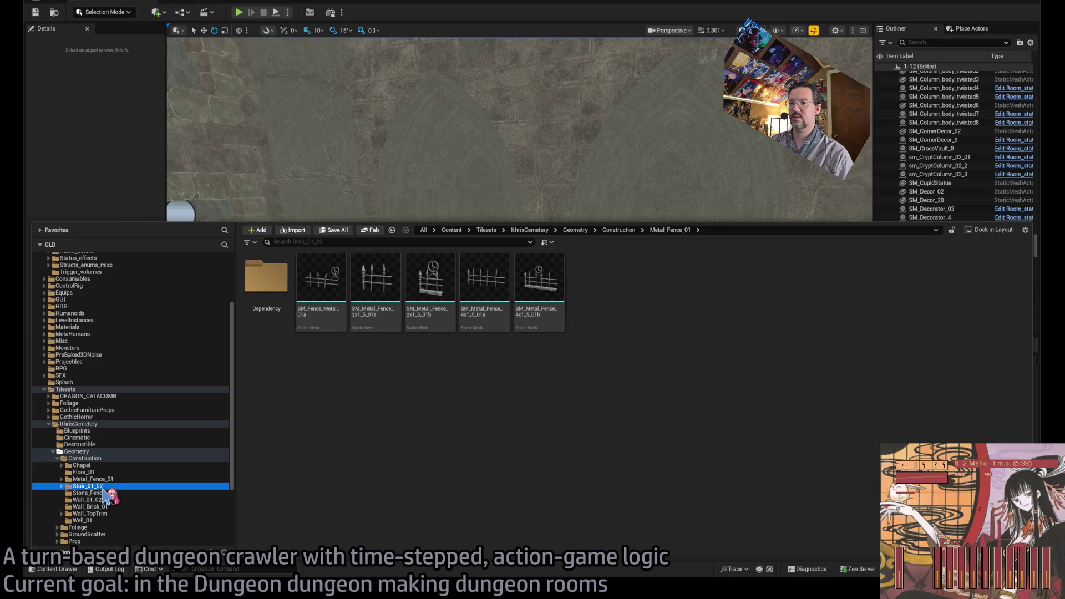
left_click(111, 494)
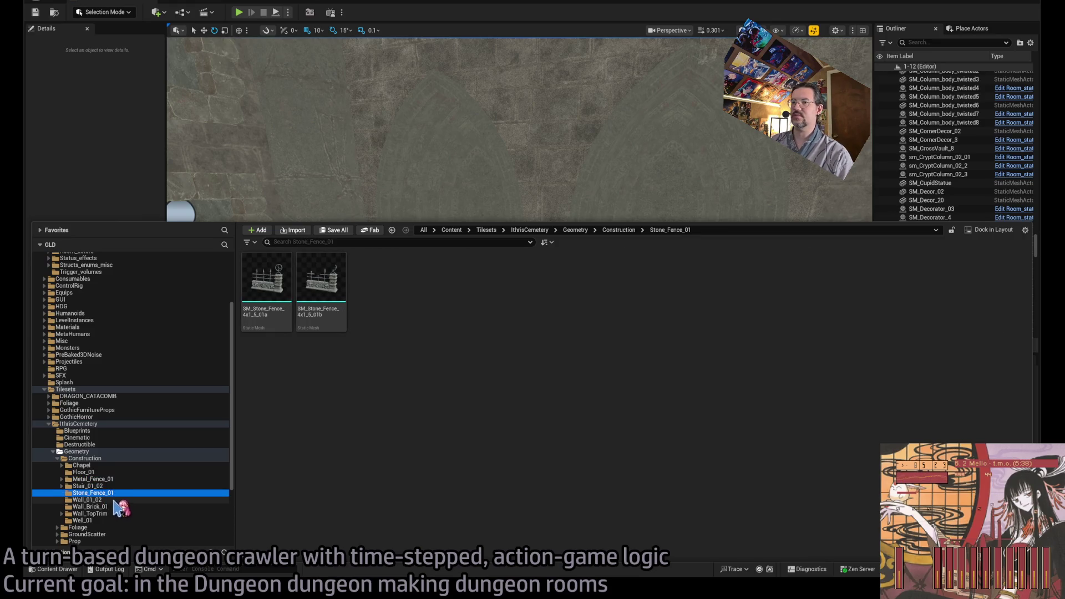
left_click(111, 500)
left_click(111, 507)
left_click(110, 514)
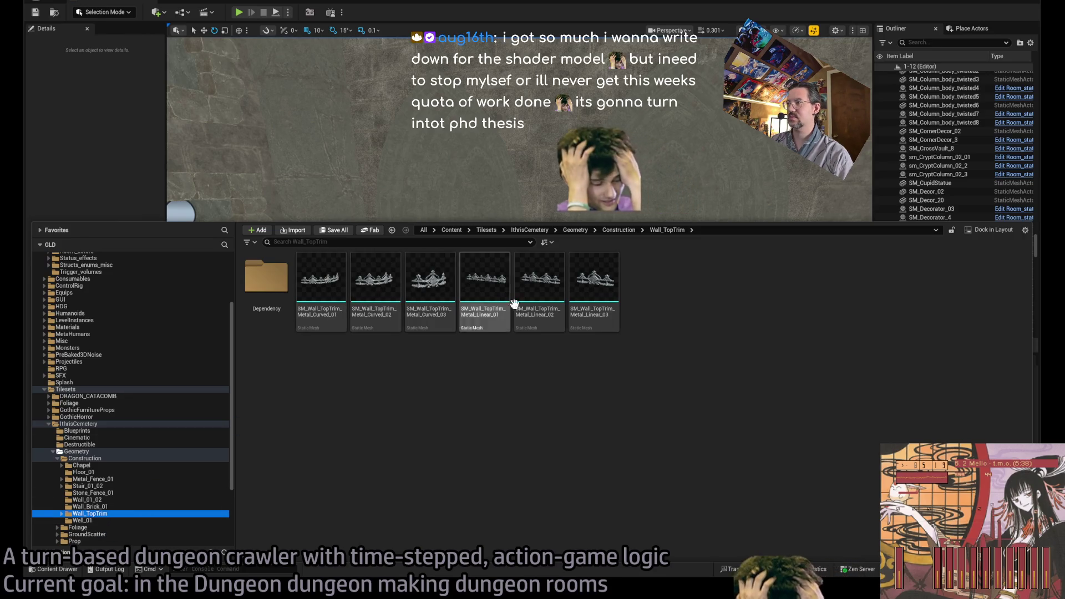
mouse_move(602, 320)
left_mouse_down()
mouse_move(630, 430)
mouse_move(591, 401)
mouse_move(610, 434)
mouse_move(328, 458)
mouse_move(312, 493)
mouse_move(285, 420)
mouse_move(283, 522)
mouse_move(333, 444)
mouse_move(383, 410)
mouse_move(395, 427)
mouse_move(355, 466)
mouse_move(382, 435)
mouse_move(439, 438)
mouse_move(443, 477)
left_mouse_up()
Step: Set position snapping to 5 units and slide the metal trim along the wall
key("w")
left_click(318, 30)
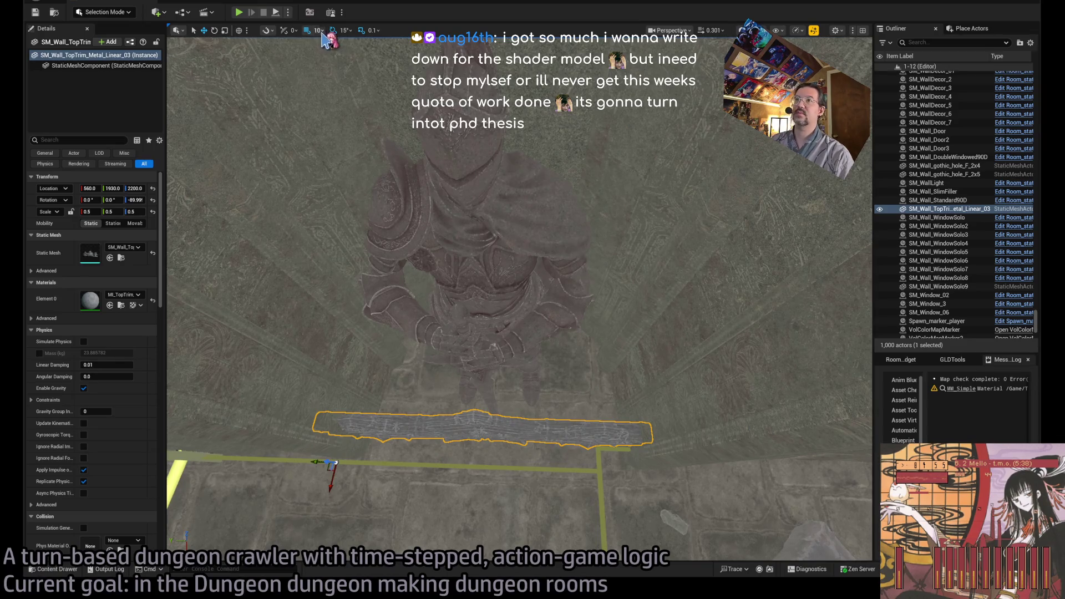
left_click(344, 77)
scroll(311, 457, "up", 2)
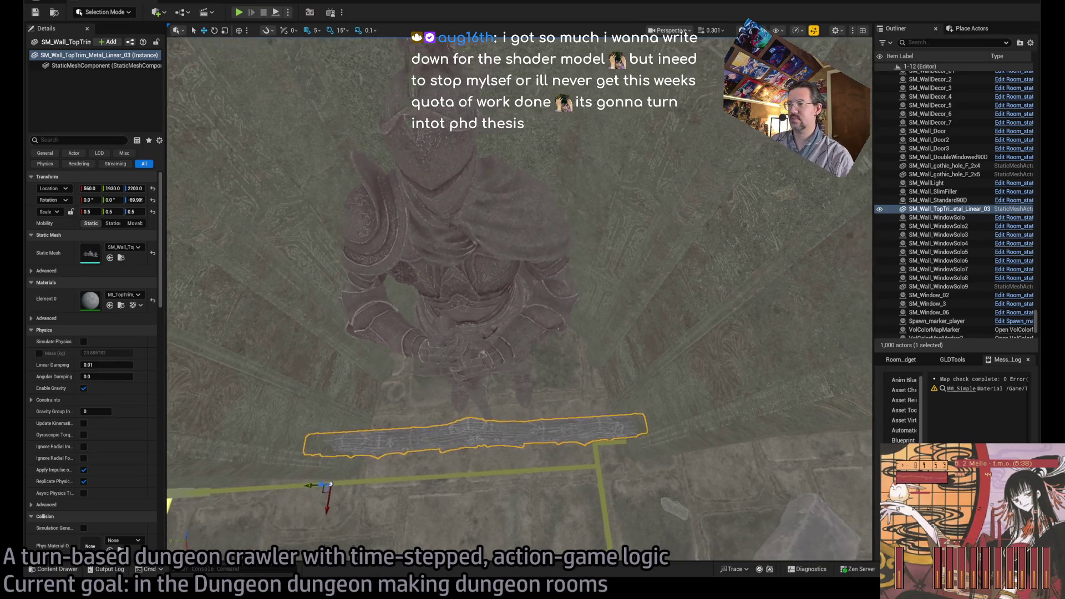
left_click_drag(311, 490, 412, 462)
scroll(412, 462, "down", 3)
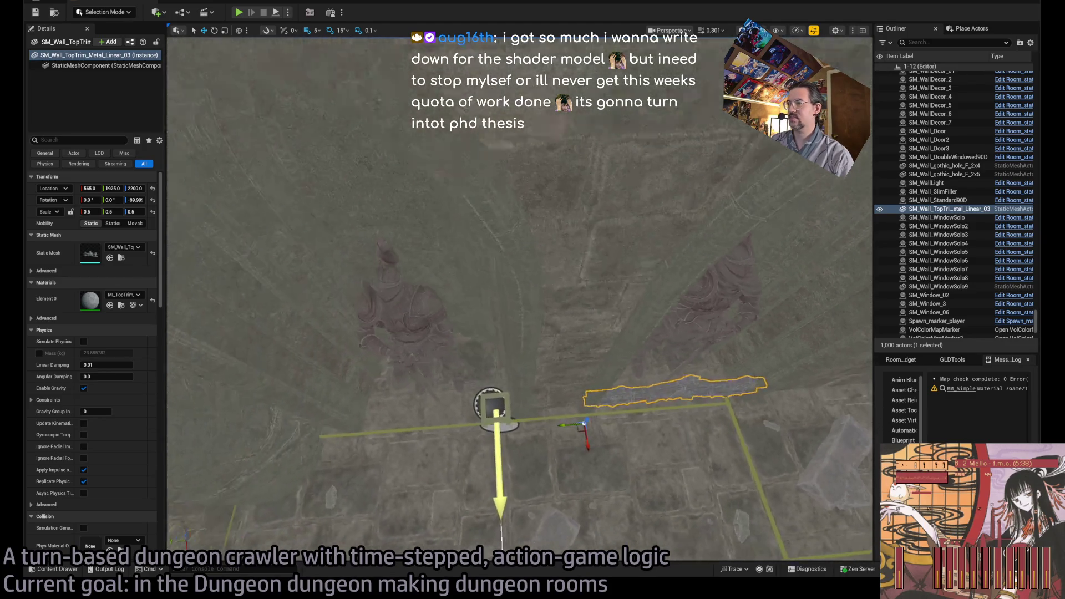
mouse_move(563, 422)
left_mouse_down()
mouse_move(357, 435)
mouse_move(478, 417)
left_mouse_up()
Step: Copy the trim under the other knight statue and convert both trims into room actors
scroll(519, 298, "up", 5)
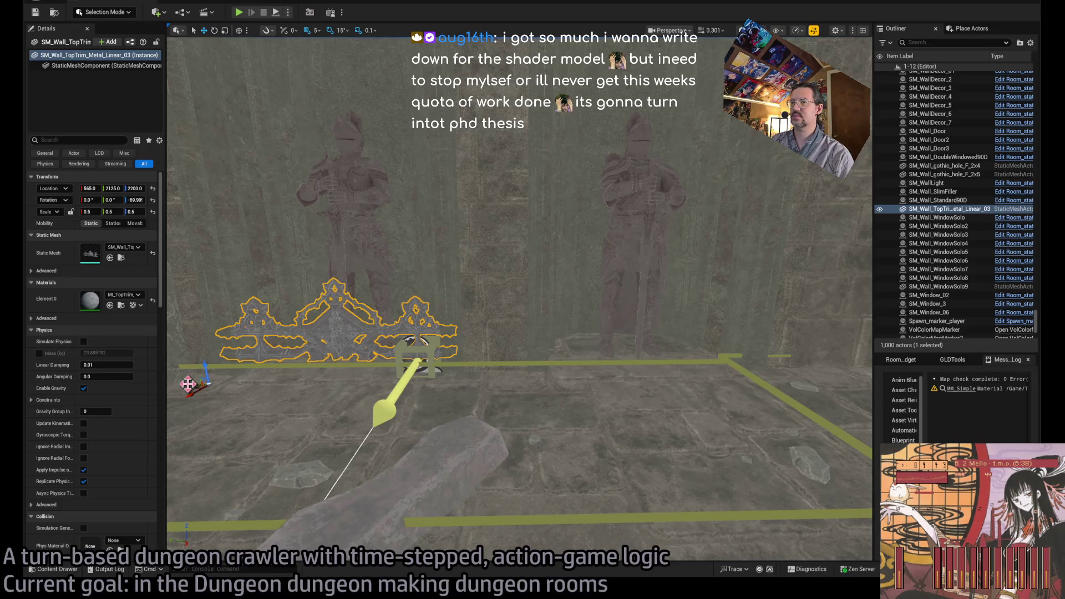
left_click(316, 338)
left_click_drag(189, 384, 511, 388)
left_click(353, 340, "ctrl")
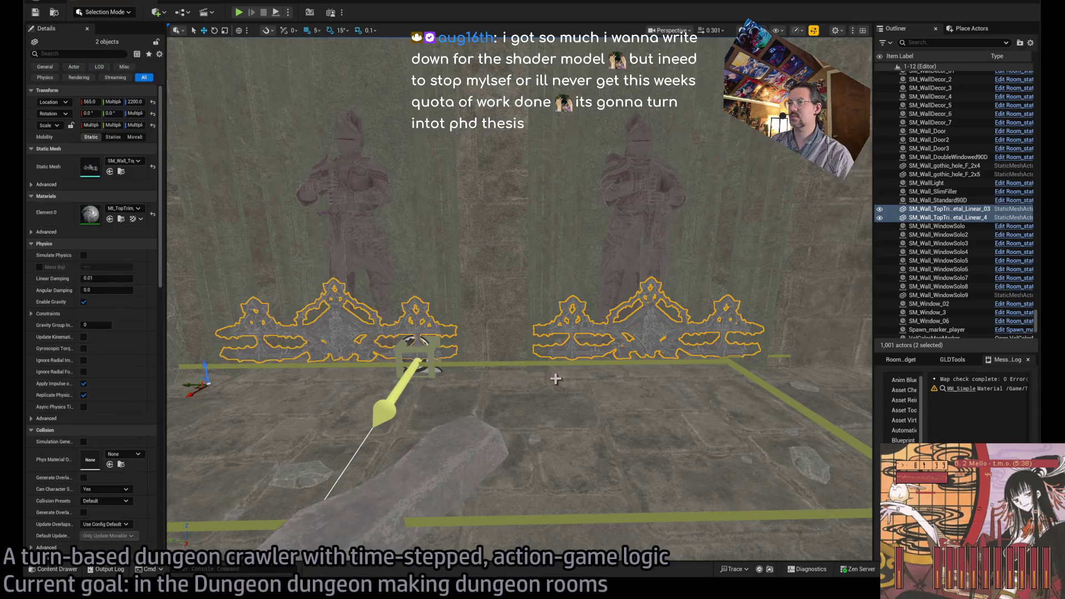
left_click(901, 360)
left_click(969, 384)
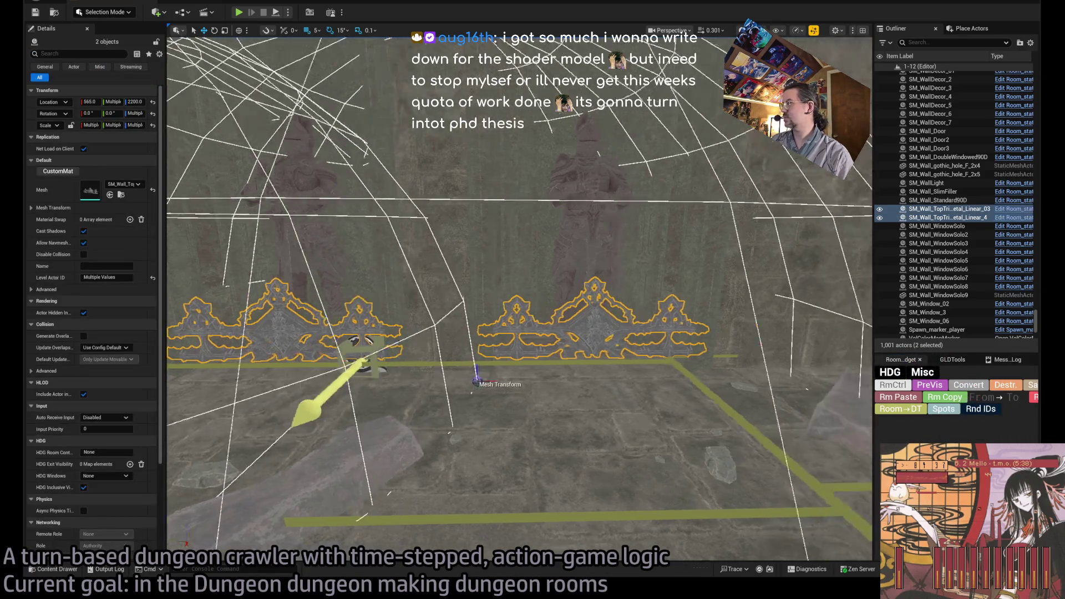
double_click(944, 174)
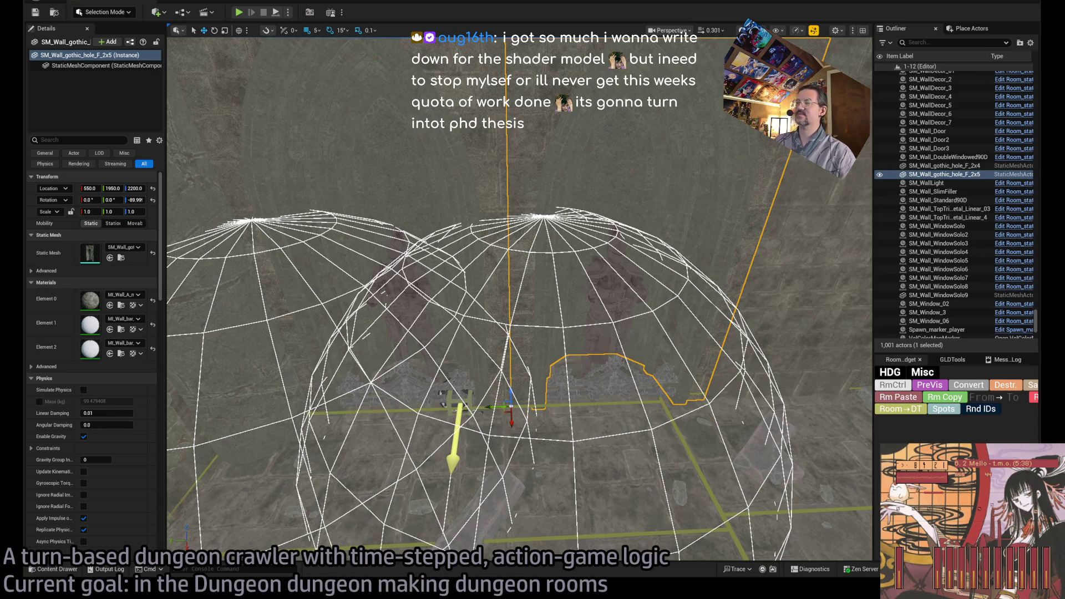
left_click_drag(510, 333, 586, 278)
left_click(587, 278)
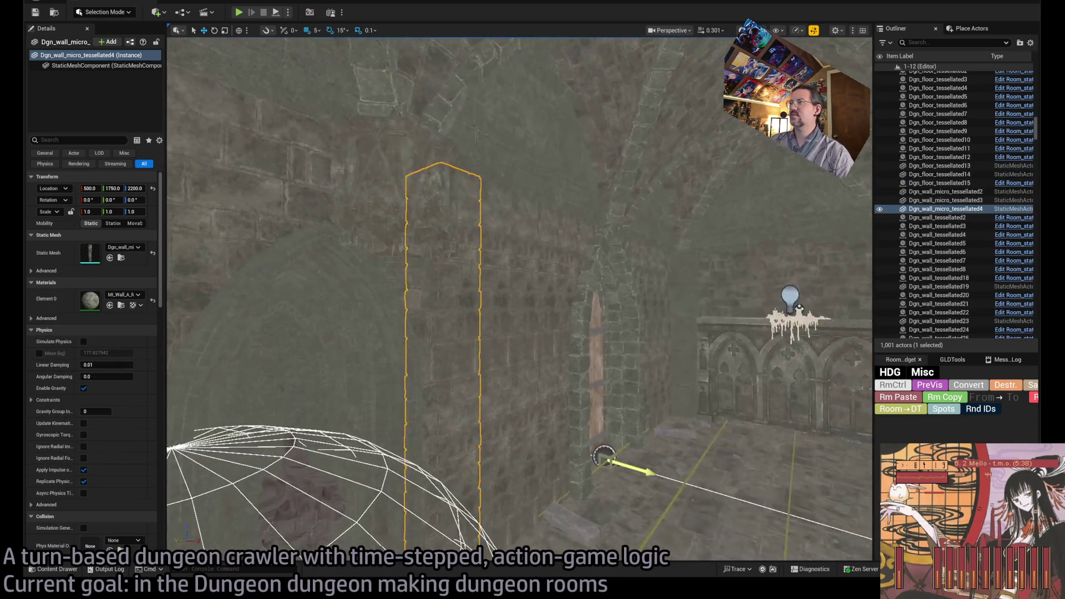
left_click_drag(698, 372, 799, 373)
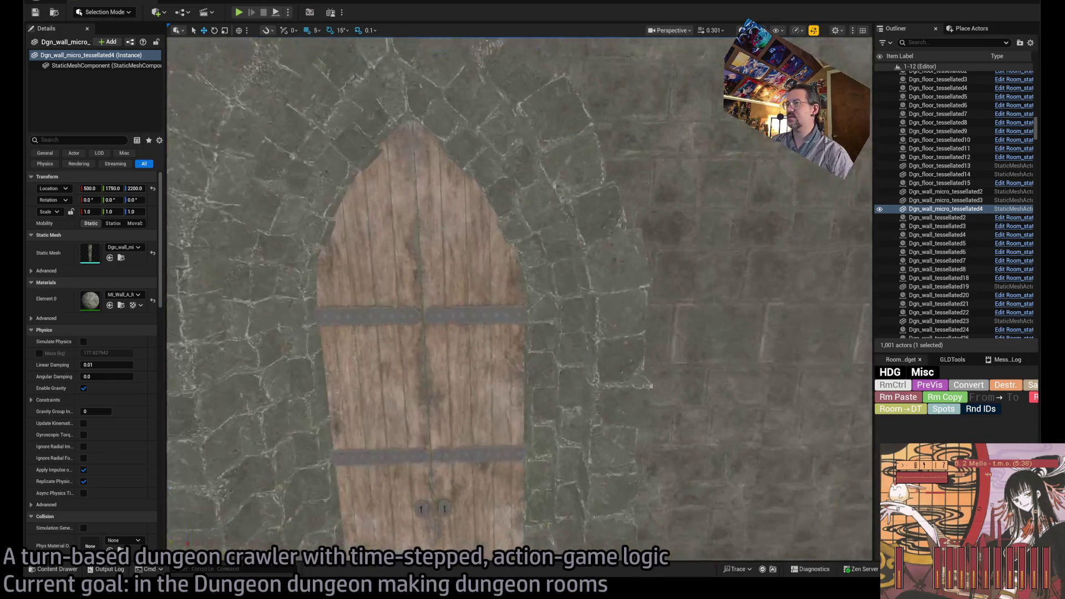
left_click(642, 326)
scroll(641, 333, "down", 5)
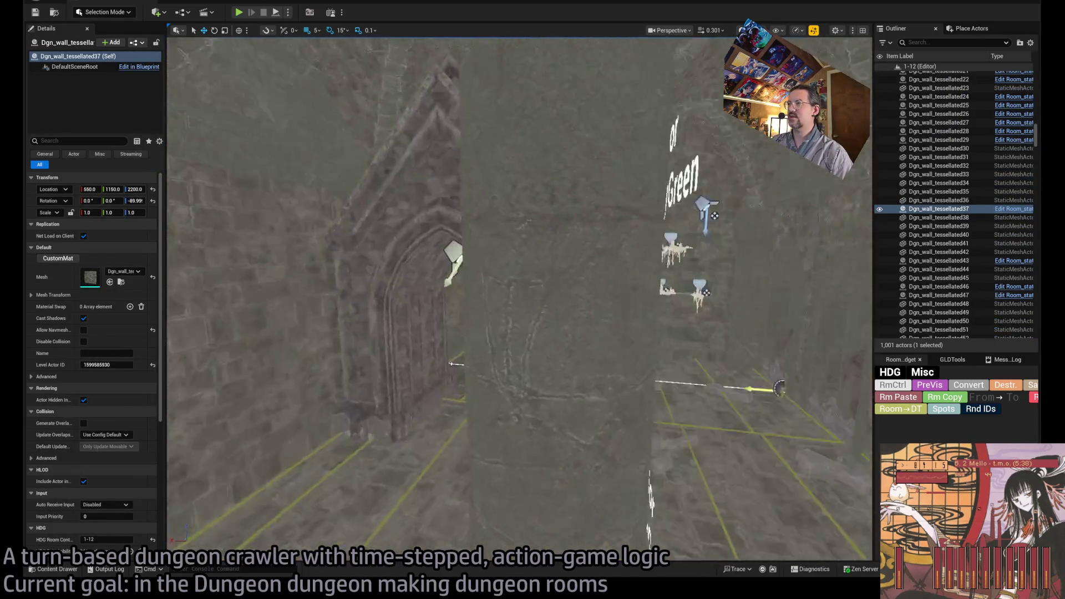
left_click(361, 310)
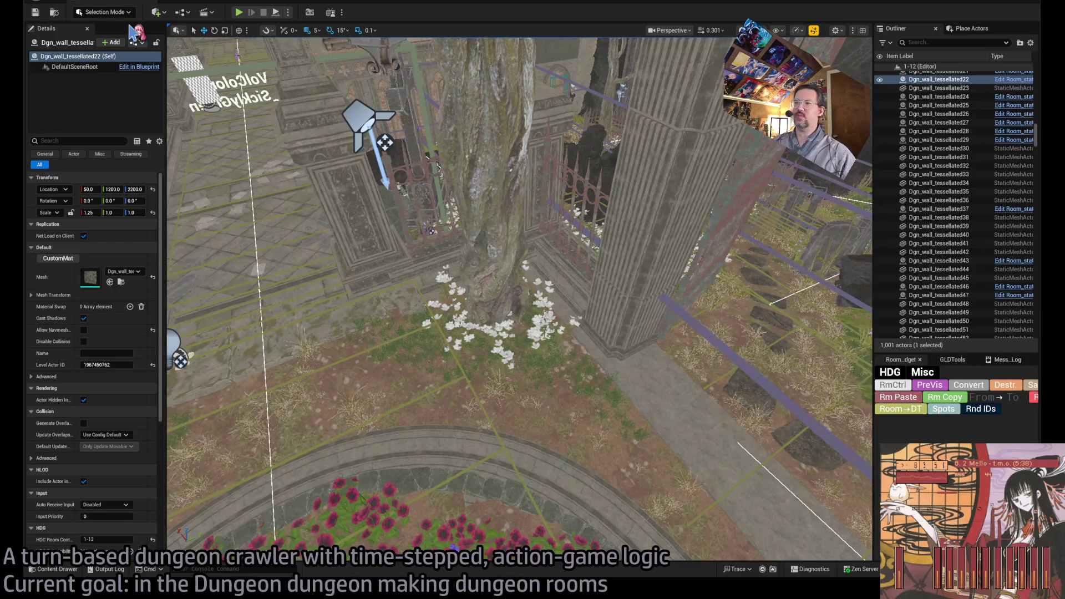
mouse_move(509, 262)
left_mouse_down()
mouse_move(527, 122)
mouse_move(514, 217)
left_mouse_up()
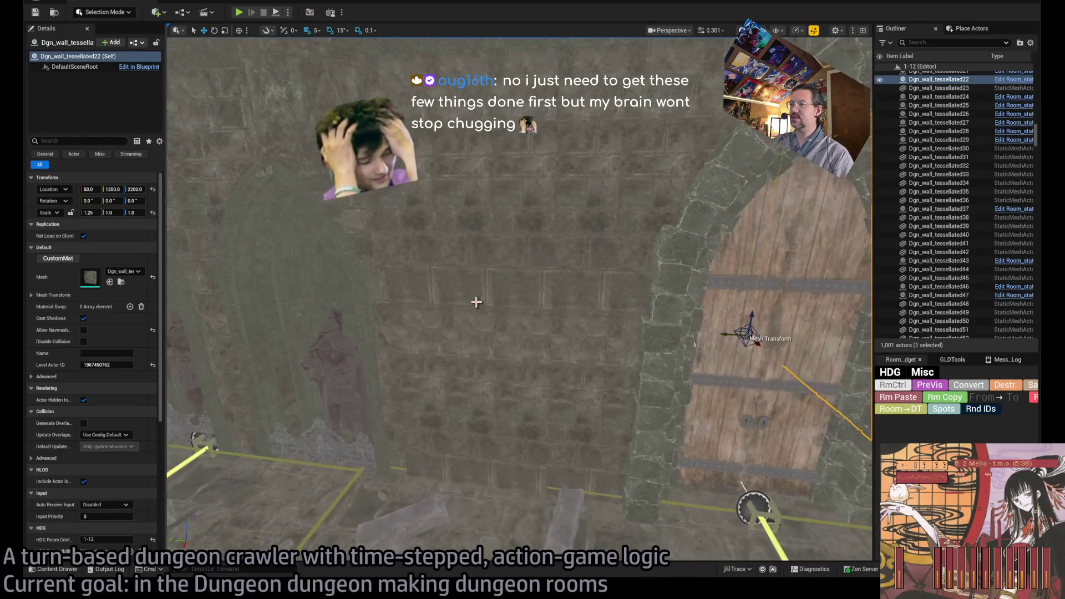
Step: Frame the wall panel left of the door, then Play In Editor with Alt+P
left_click(541, 303)
left_click(539, 310)
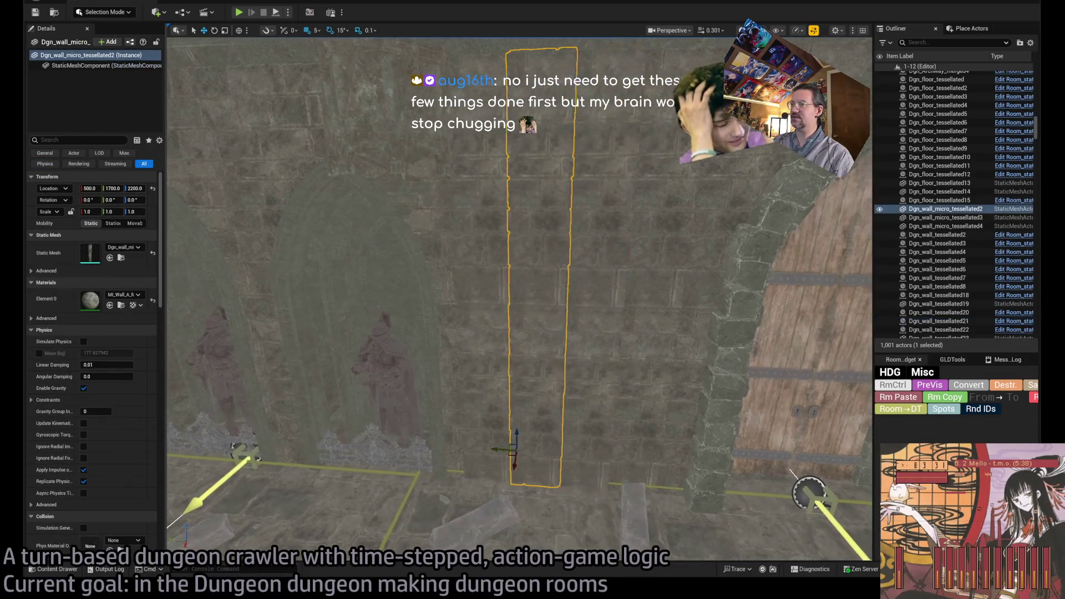
left_click(475, 344)
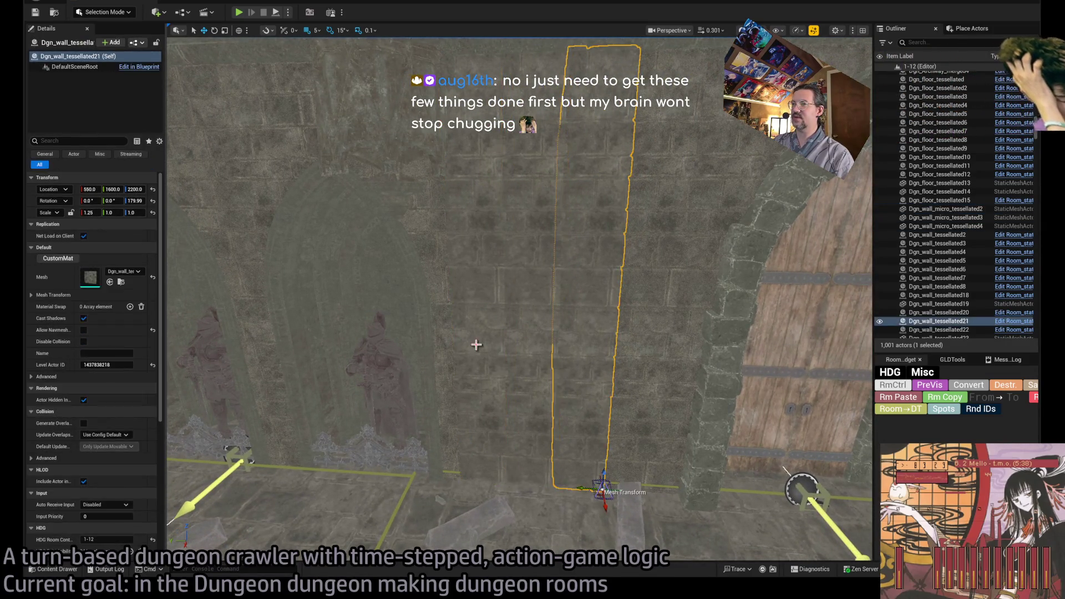
key("f")
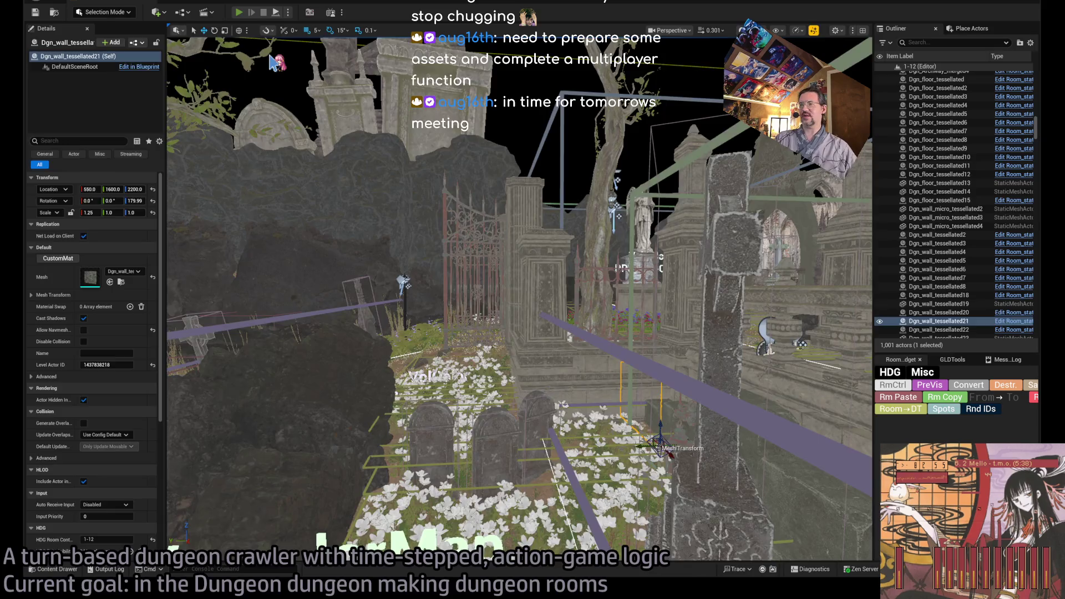
key("alt+p")
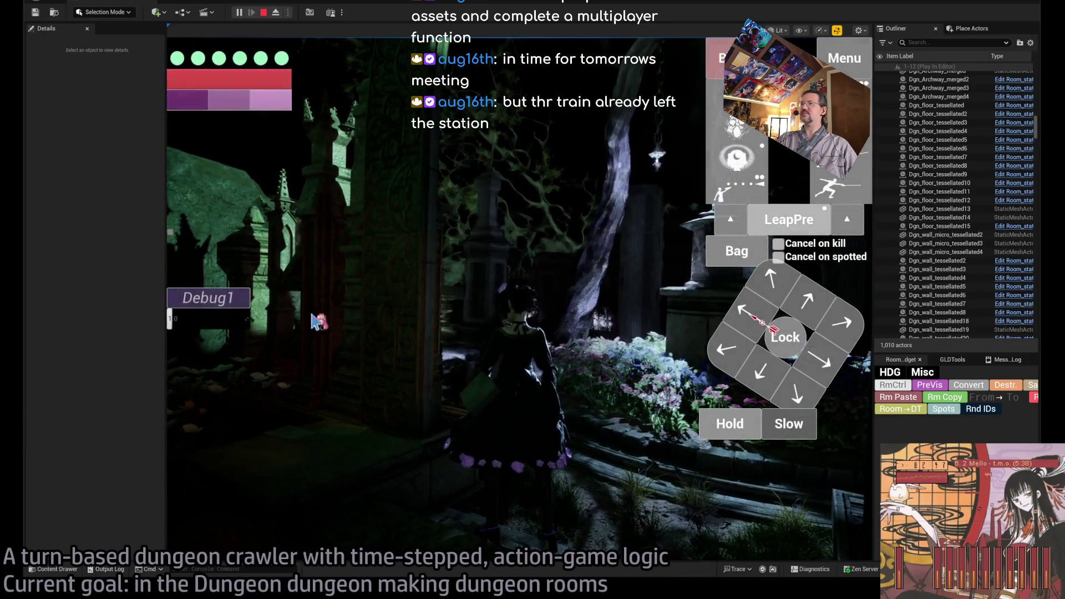
Step: Widen the game view, walk and run the character toward the knight statue, then open the graphics settings
left_click_drag(167, 265, 148, 267)
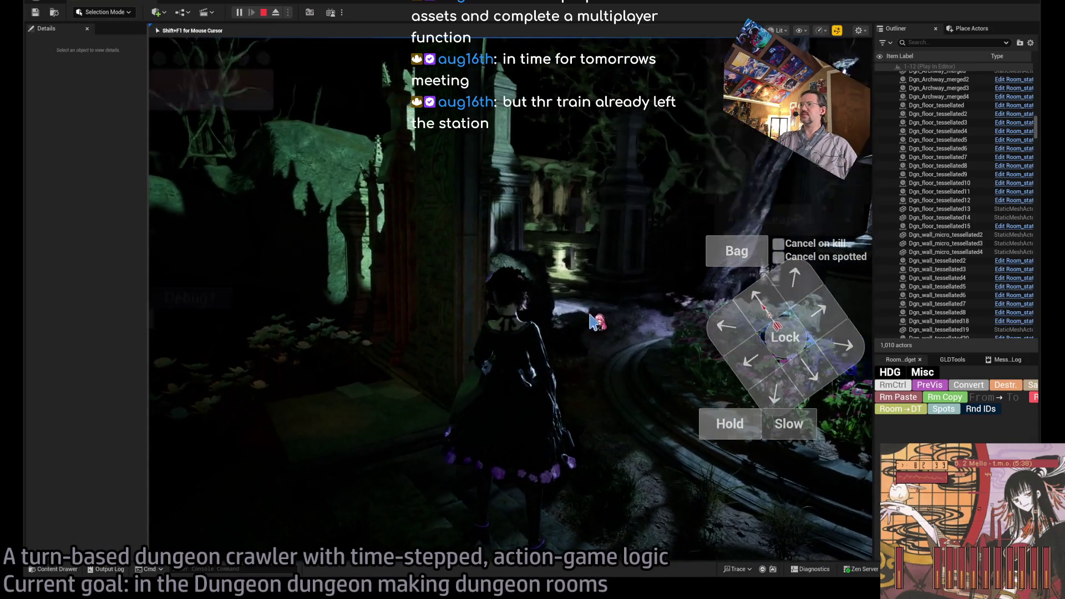
left_click(797, 284)
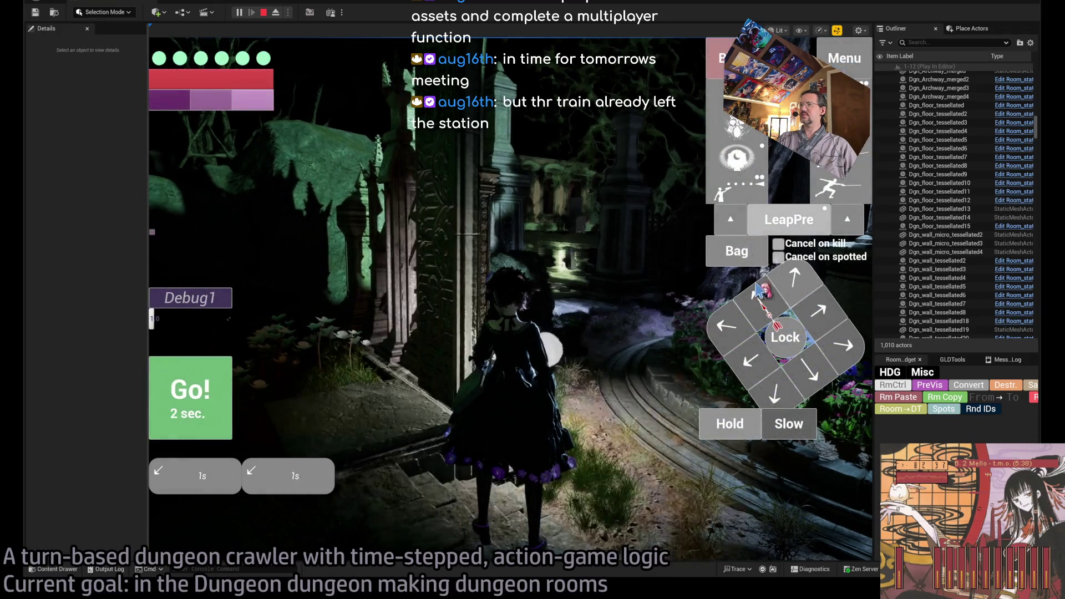
left_click(214, 413)
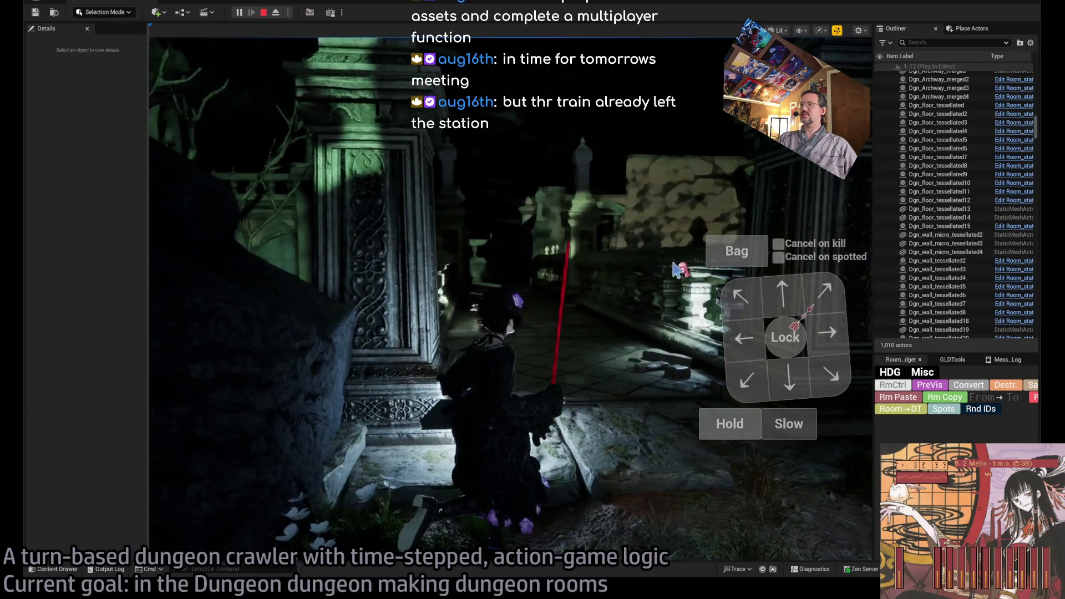
left_click(799, 293)
key("space")
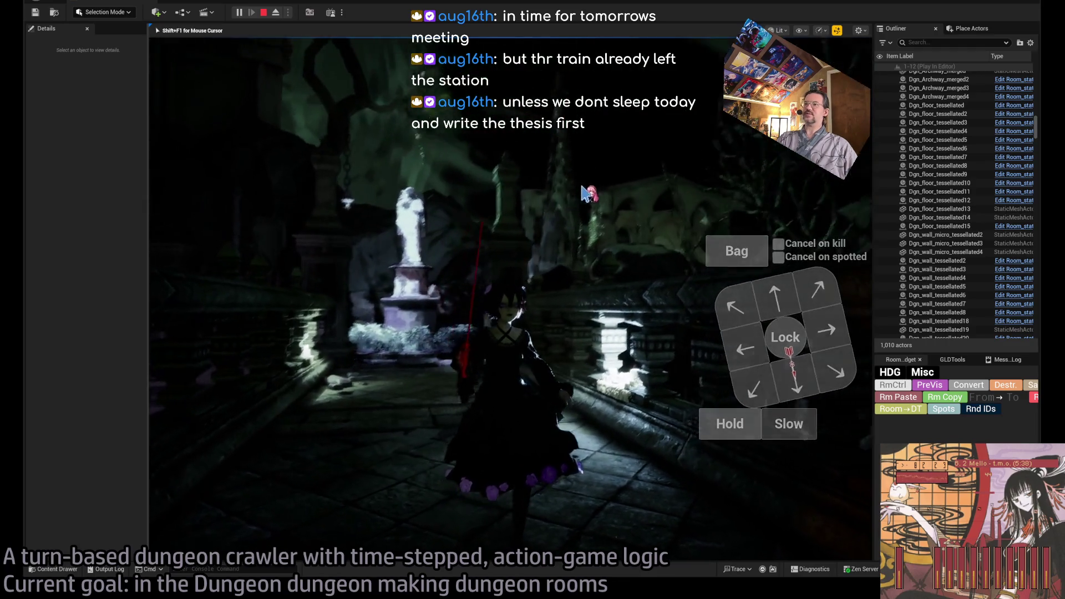
left_click(777, 293)
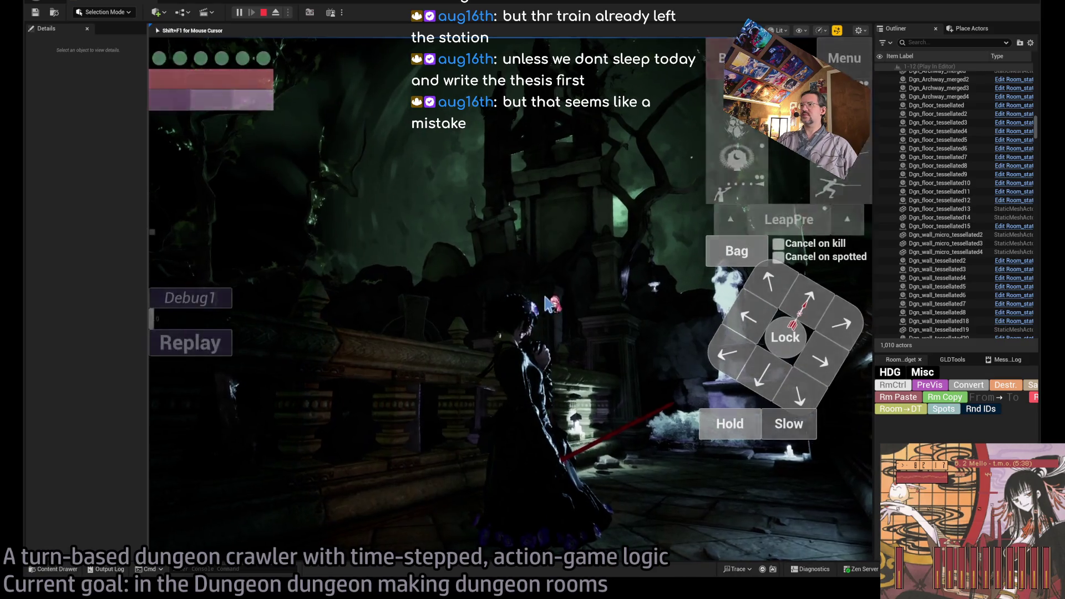
left_click(863, 63)
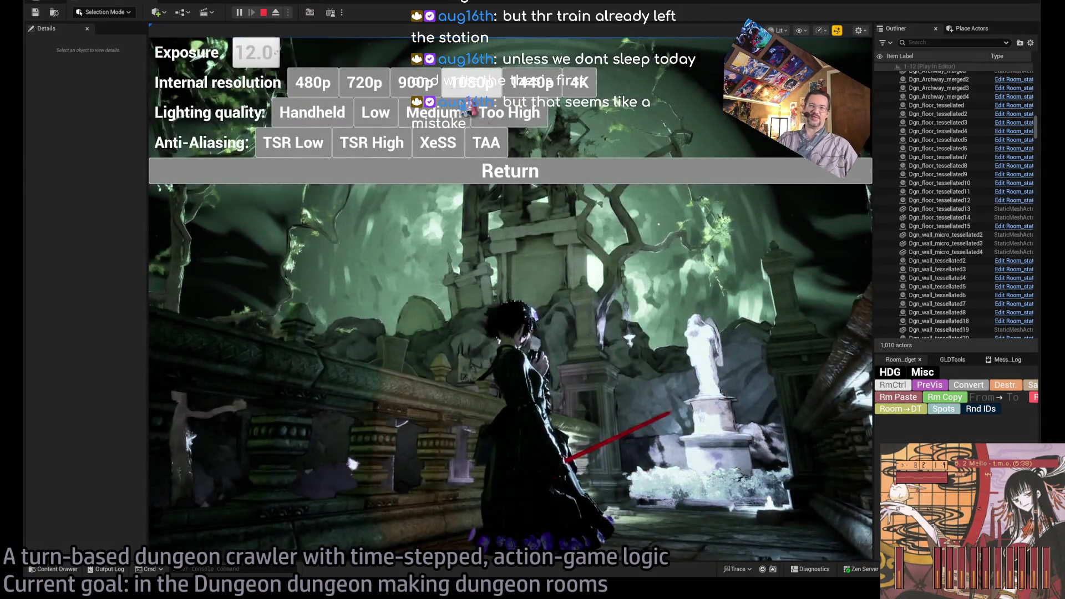
Step: Close the graphics settings, reopen and close them once more, then end the play-test with Esc
left_click(579, 173)
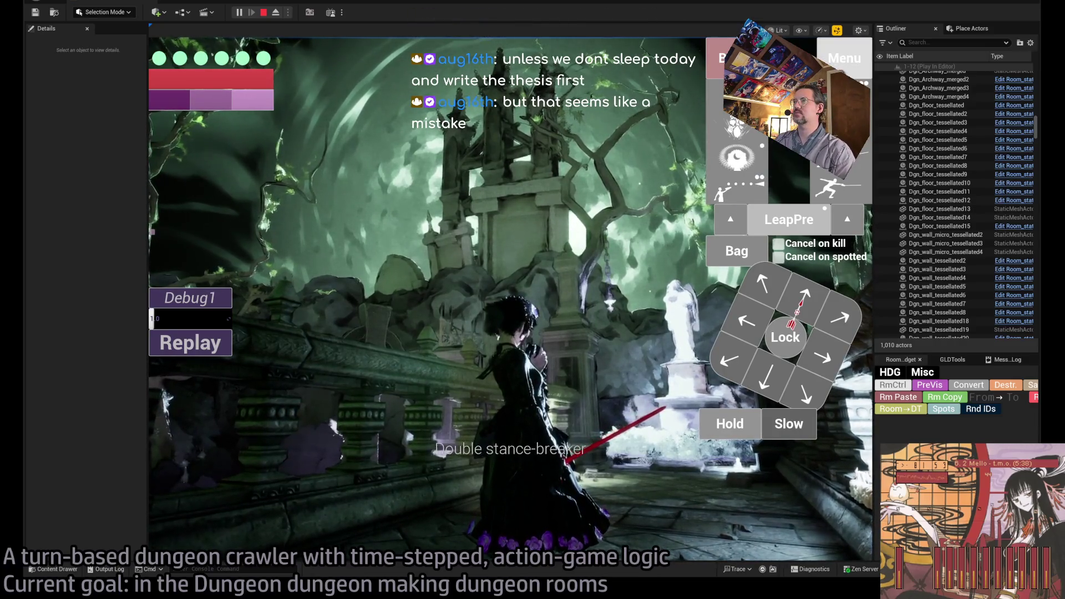
left_click(843, 57)
left_click(501, 170)
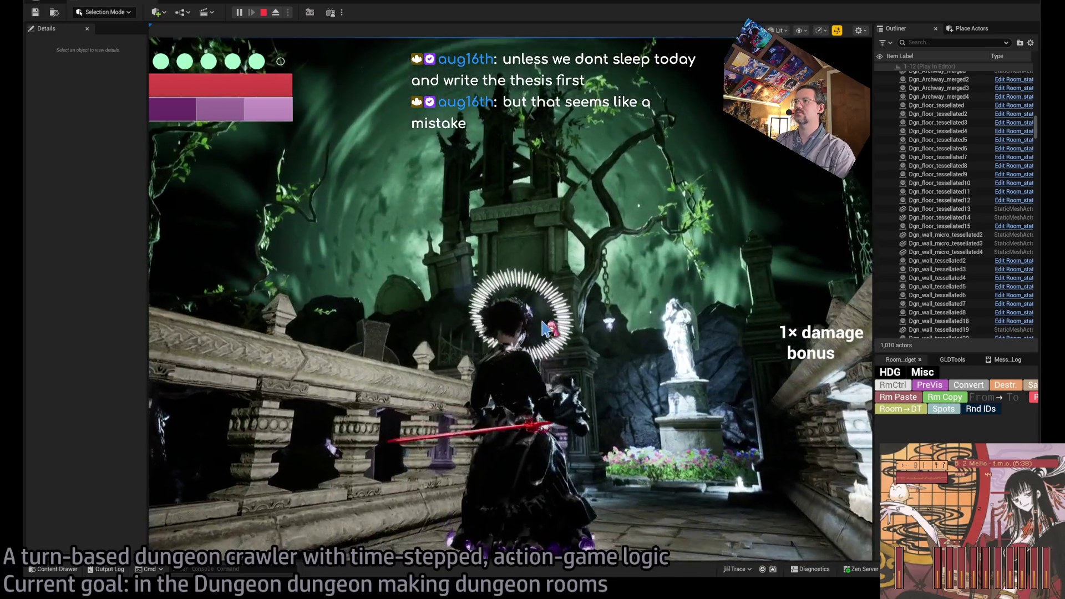
key("Escape")
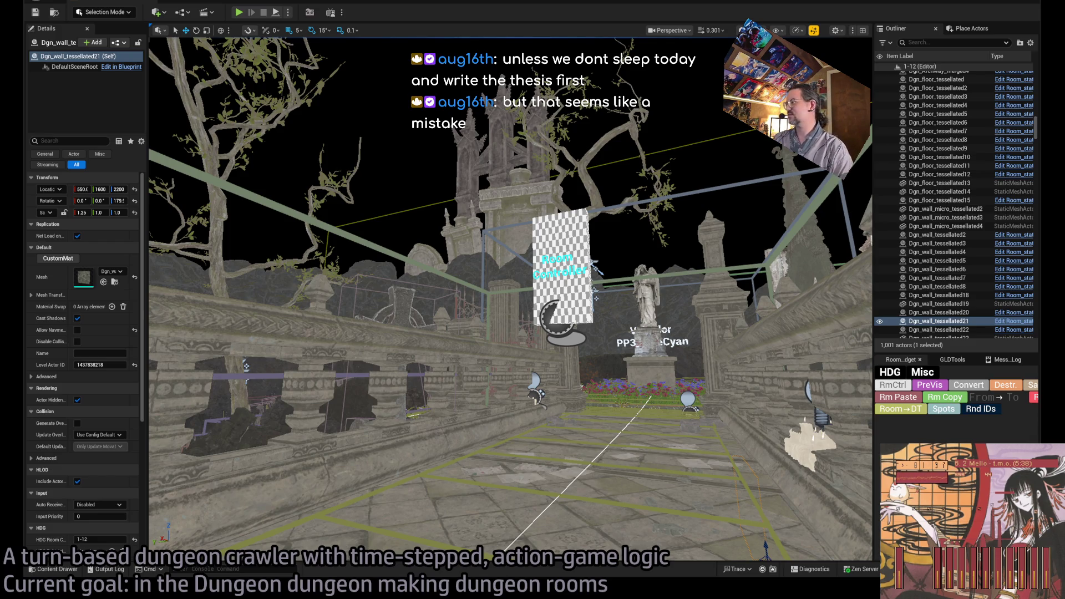
Step: Fly around the archway wall and focus the view on the narrow pillar Dgn_wall_micro_tessellated2
key("w")
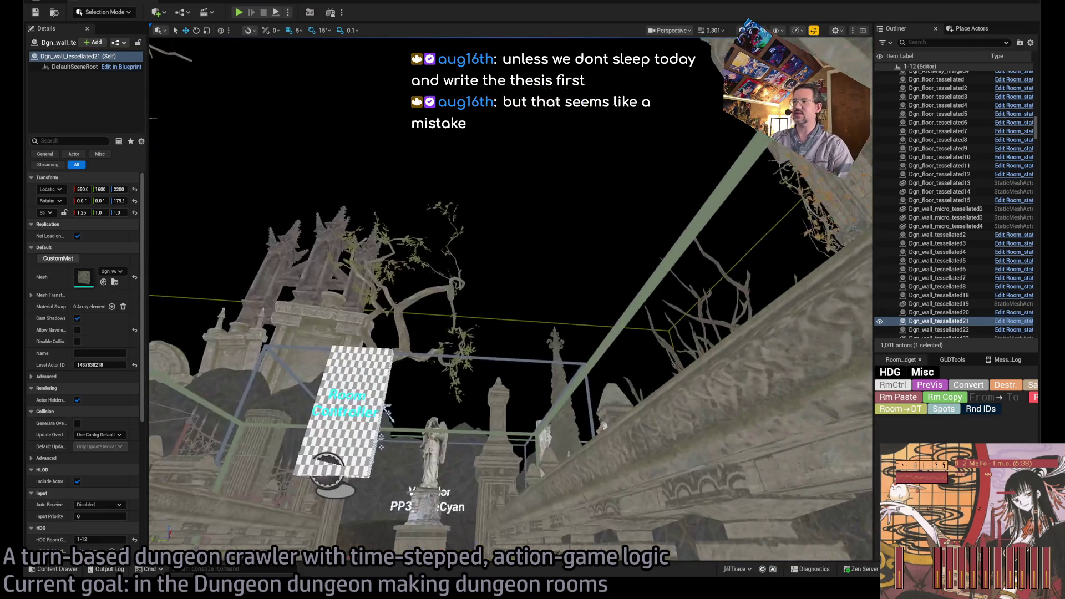
key("w")
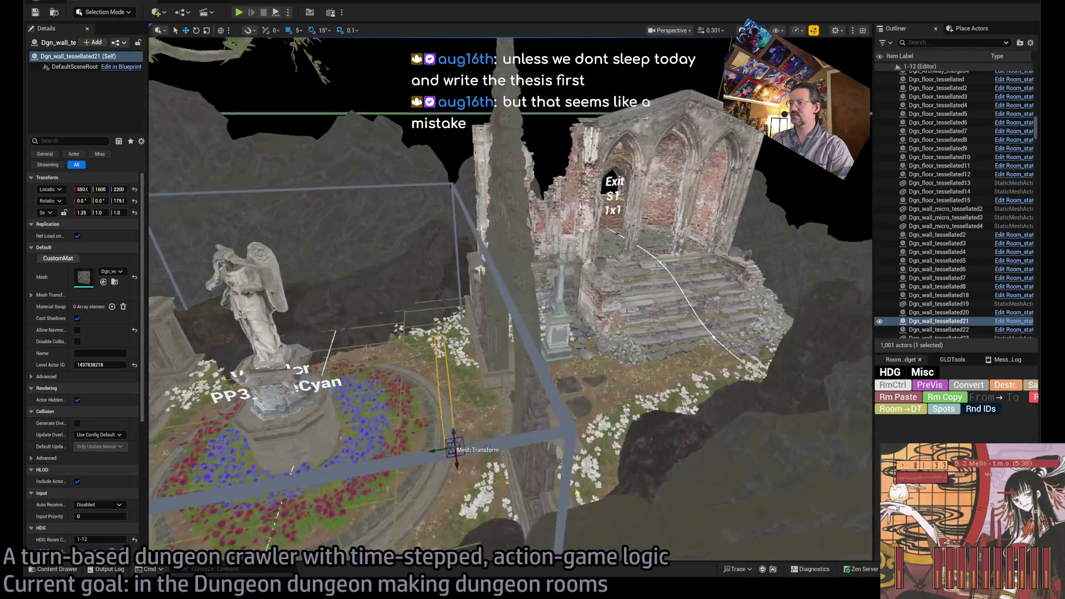
key("s")
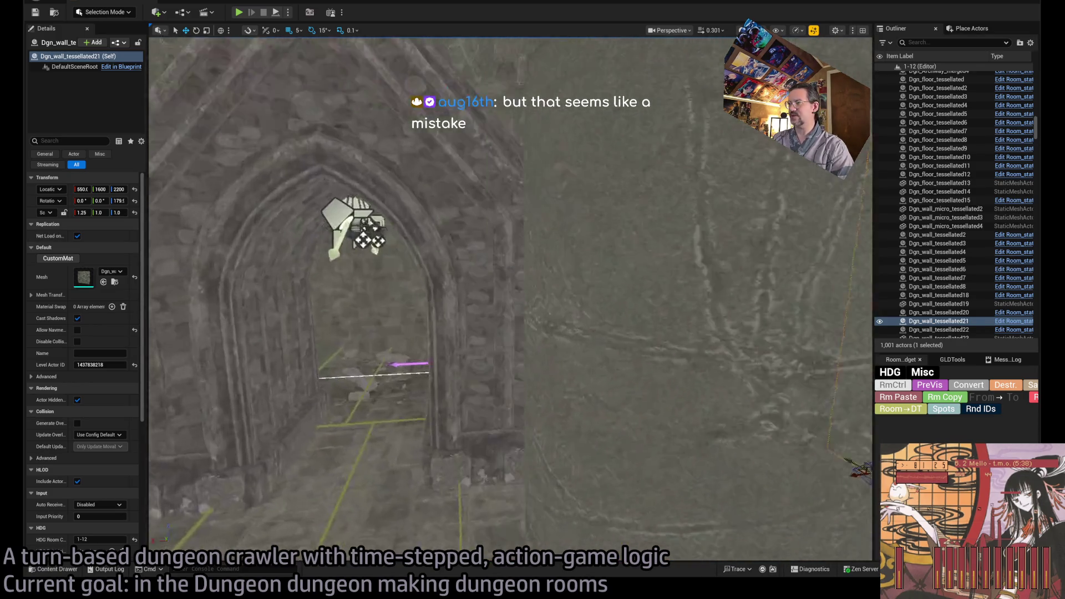
key("s")
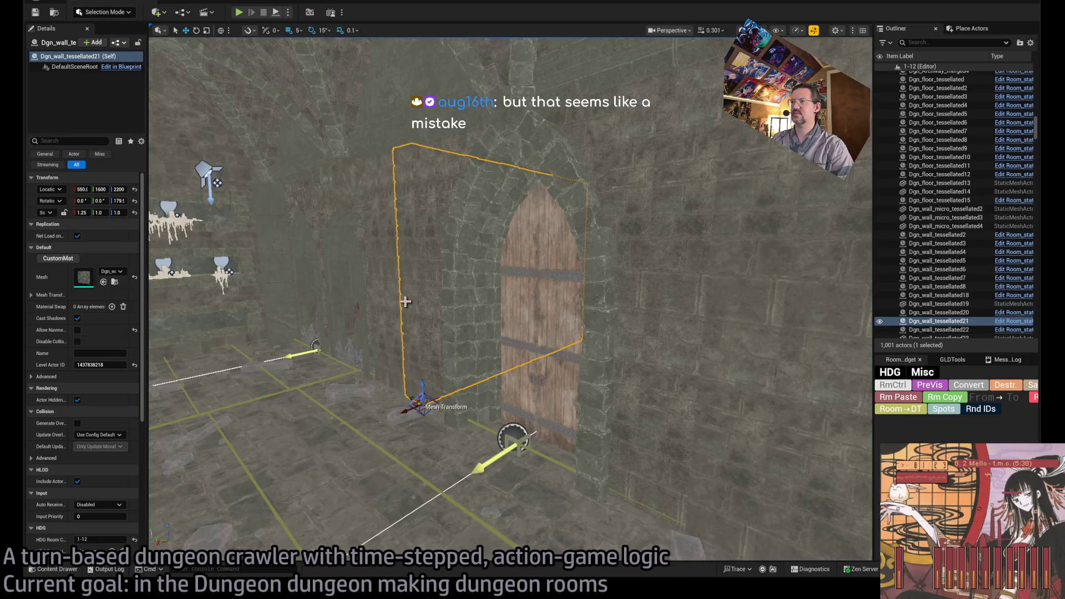
left_click(405, 301)
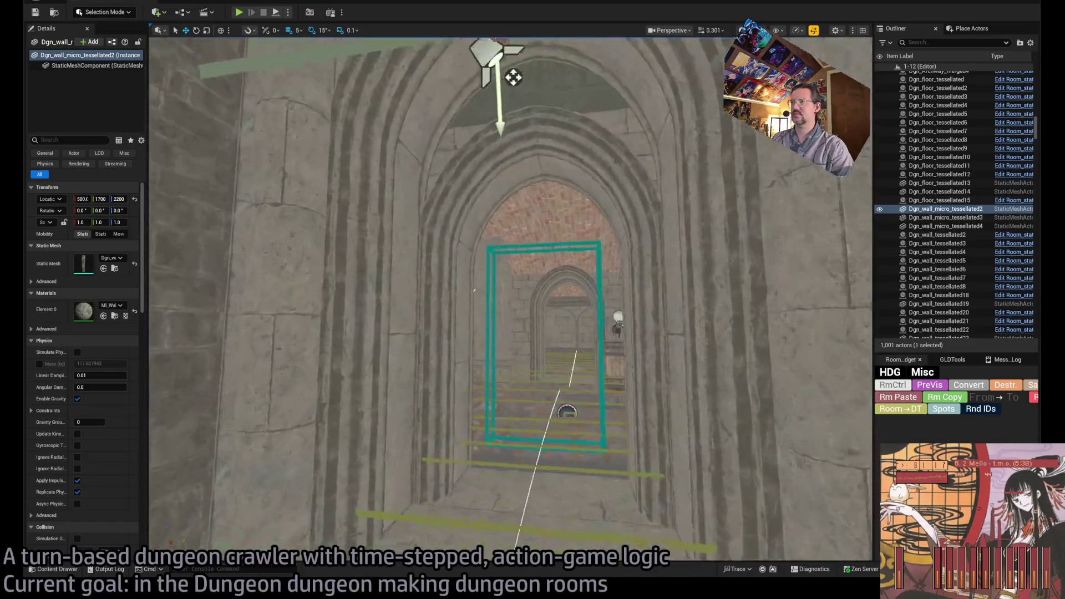
key("f")
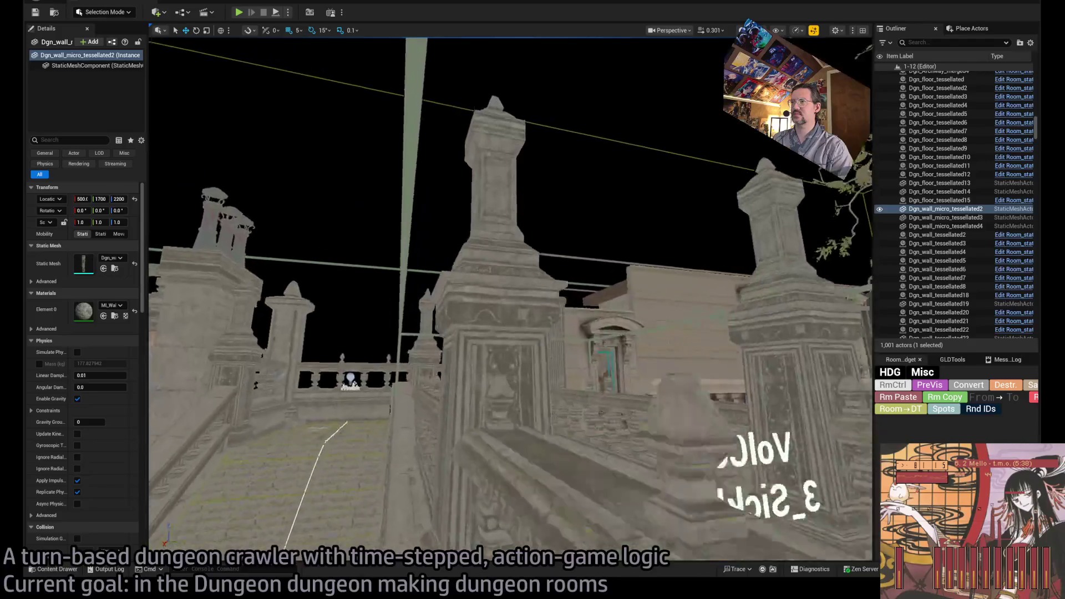
Step: Frame the Exit arch and the statue, then launch a fresh play-test
key("d")
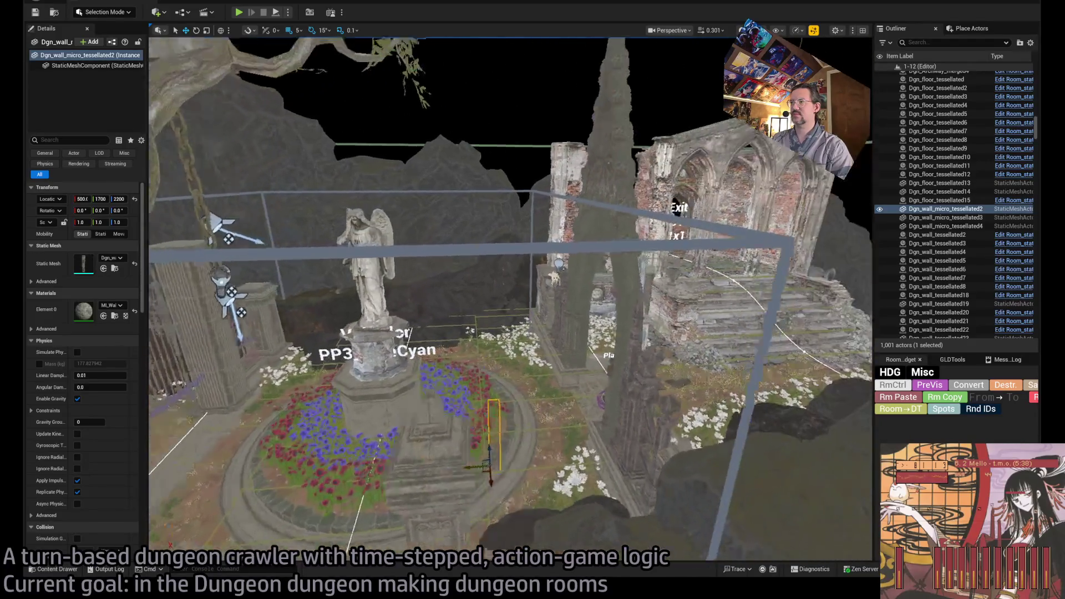
key("a")
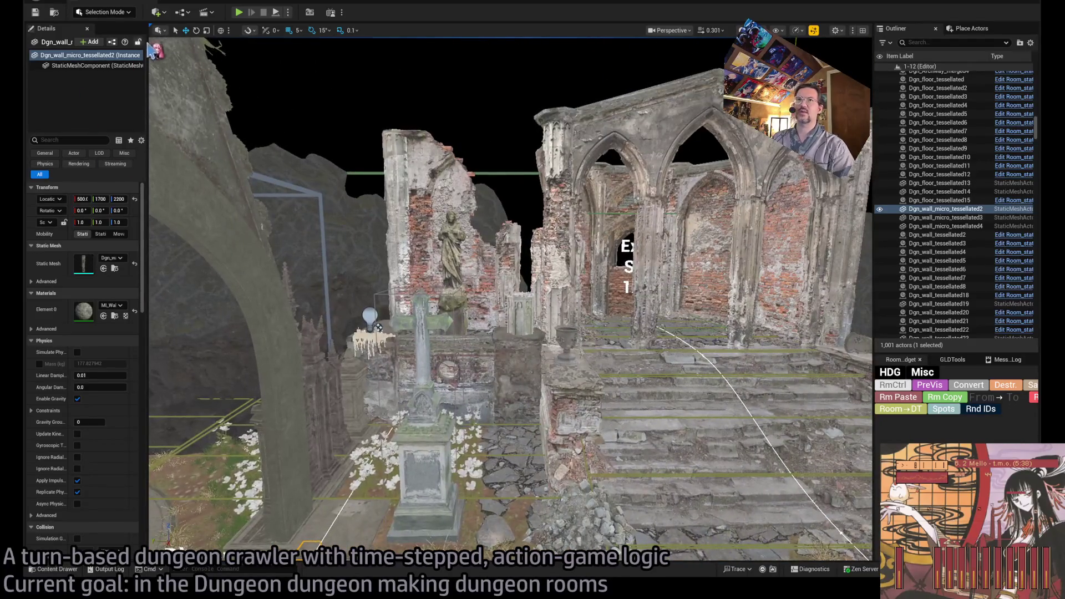
left_click(239, 12)
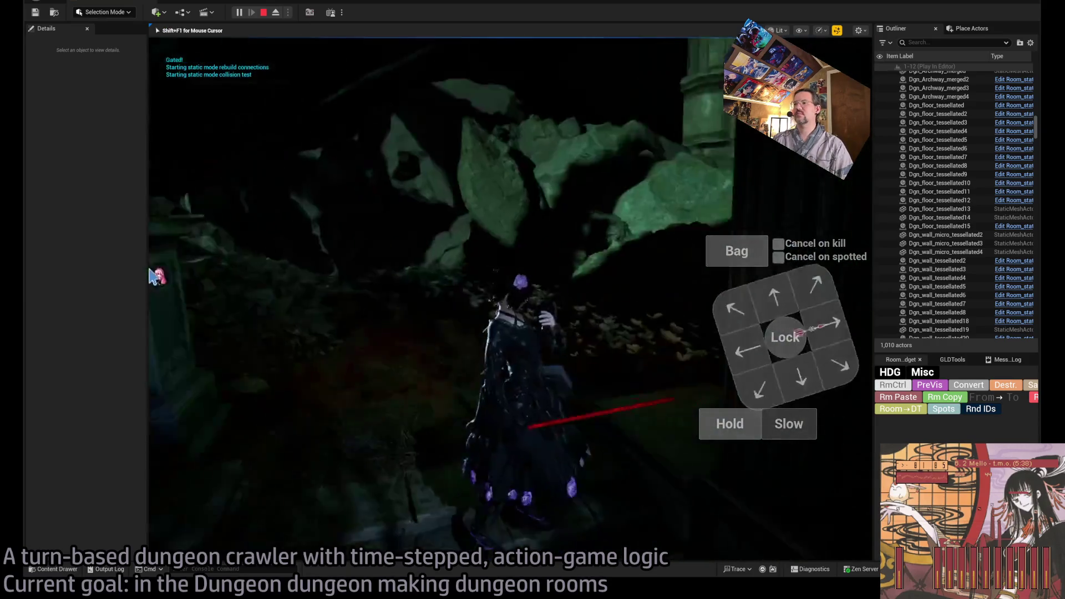
Step: Stop the running play-test with Esc to get back to the level editor
key("Escape")
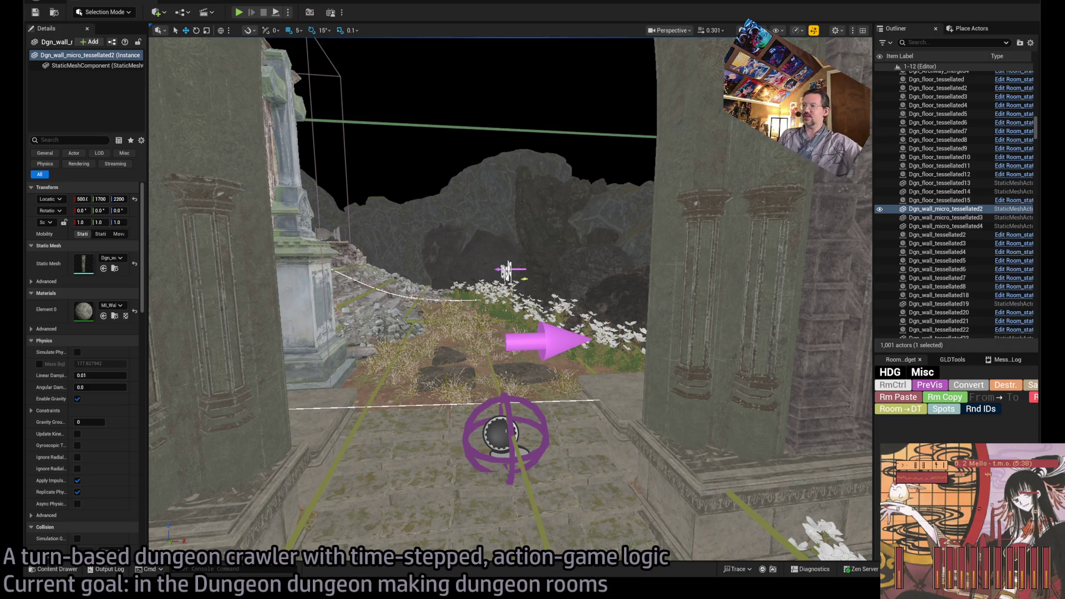
Step: Fly the view over the garden courtyard and switch the editor to Foliage mode with Shift+3
key("w")
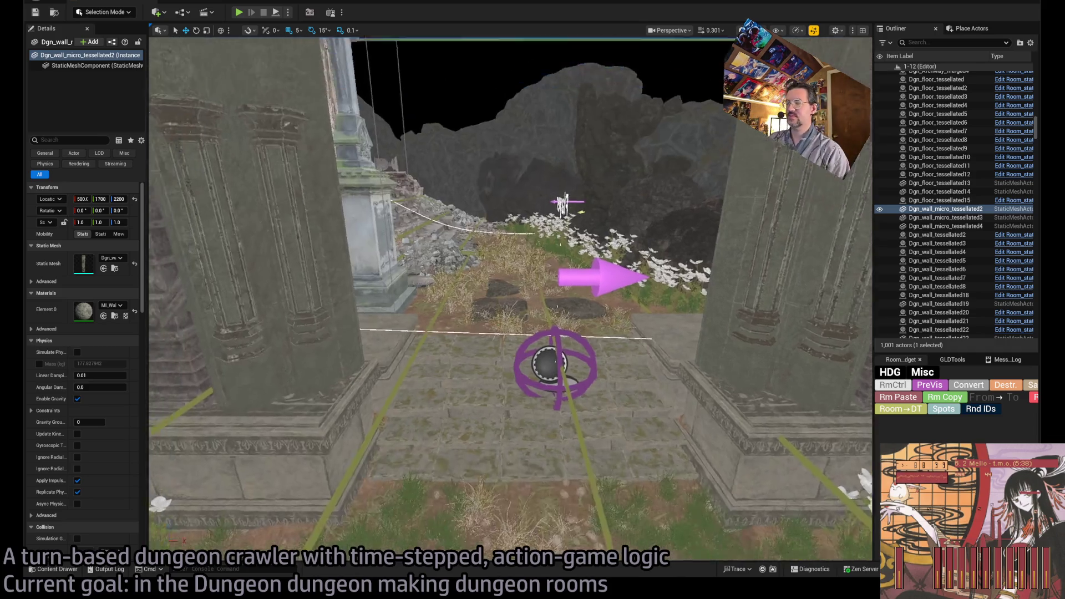
key("w")
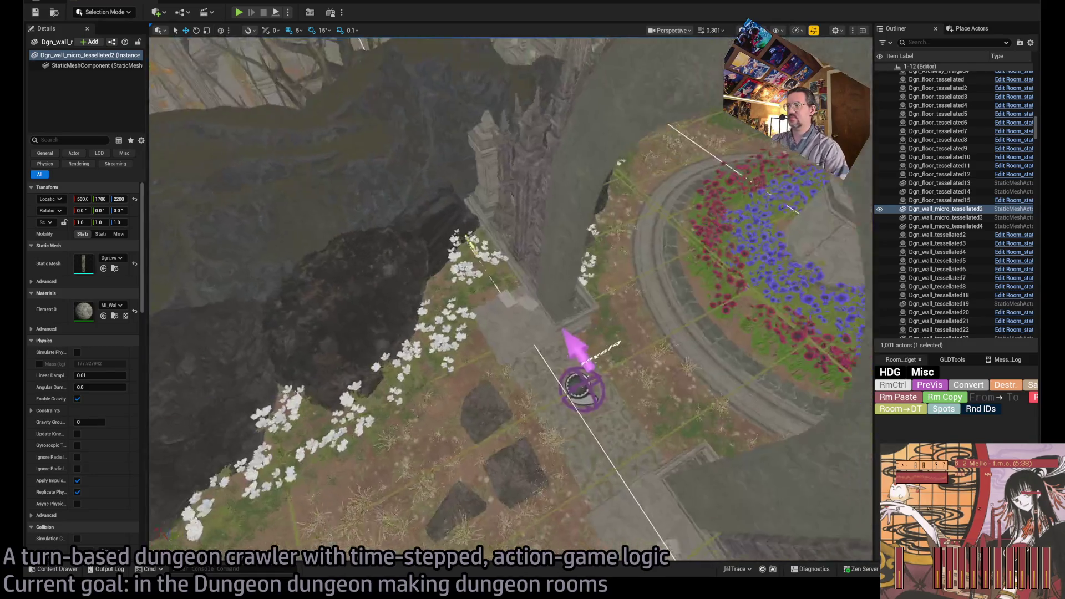
key("w")
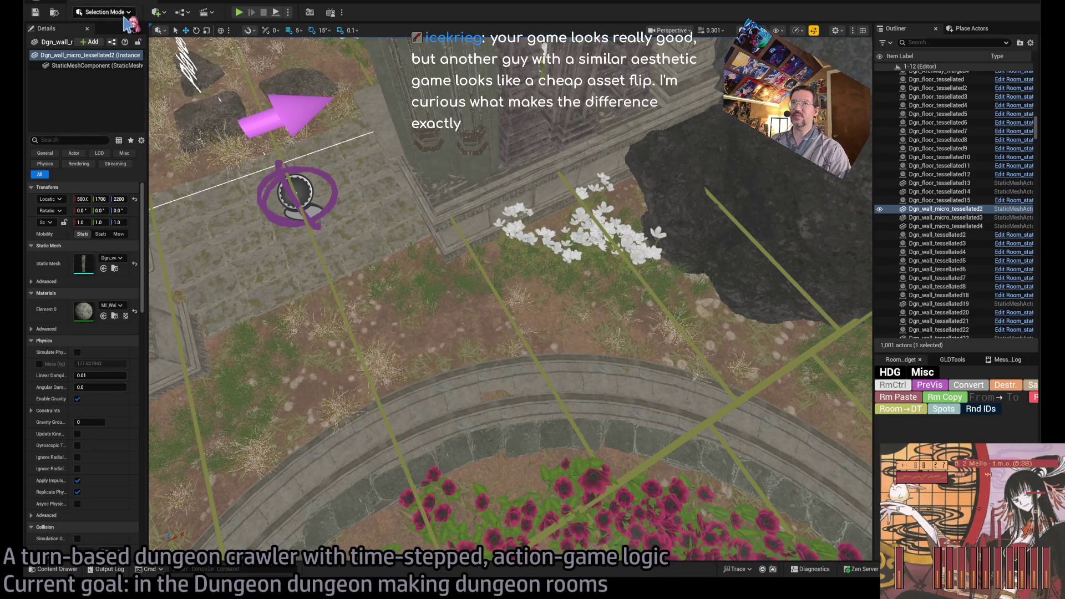
key("shift+3")
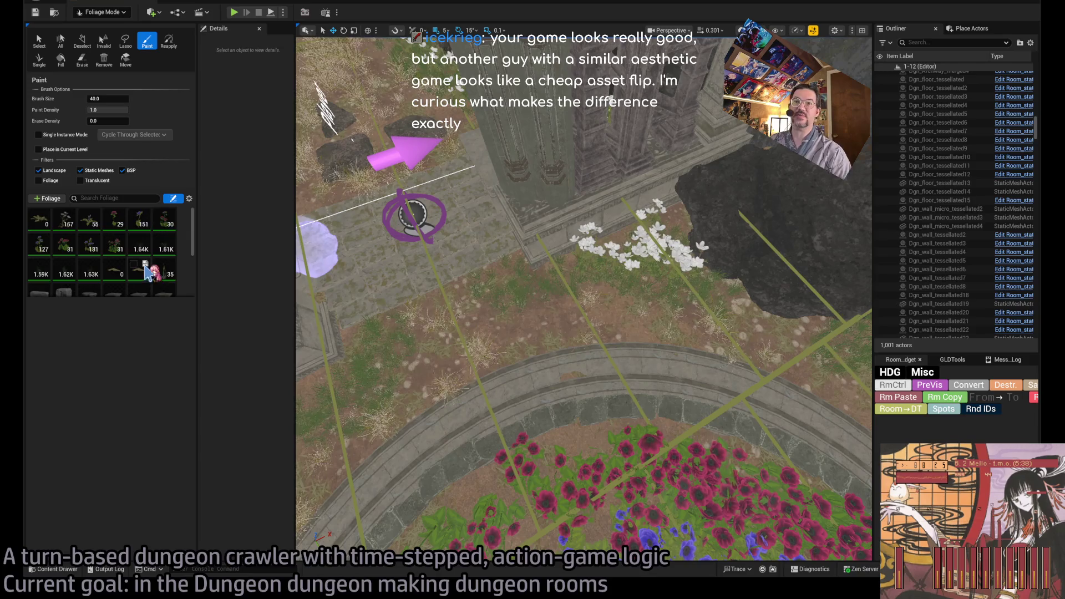
Step: Paint foliage around the dark rock and along the courtyard beds, then start a play-test
scroll(155, 272, "up", 2)
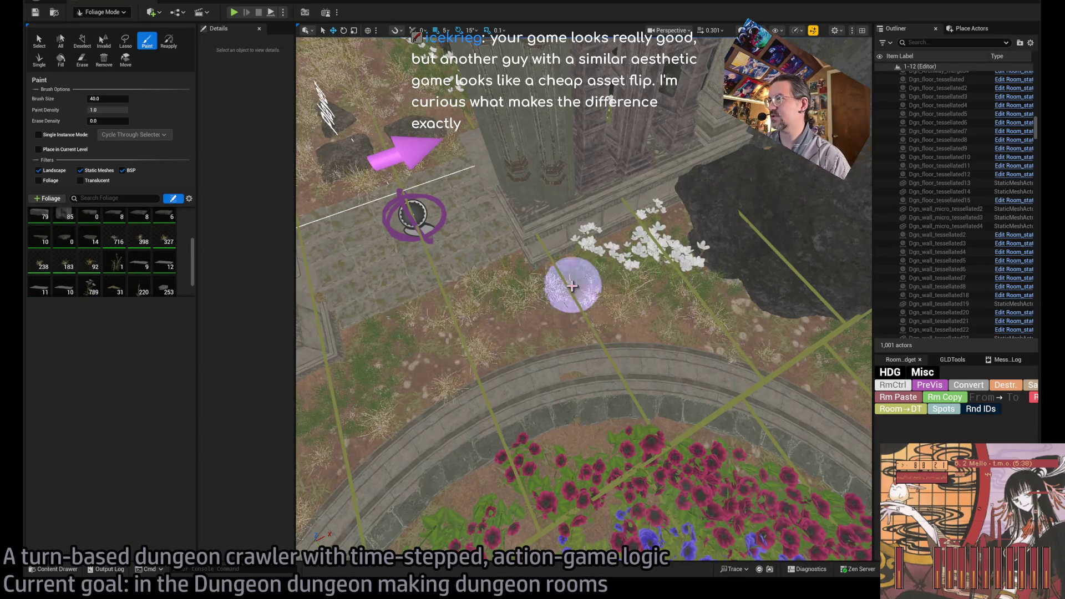
left_click(535, 321)
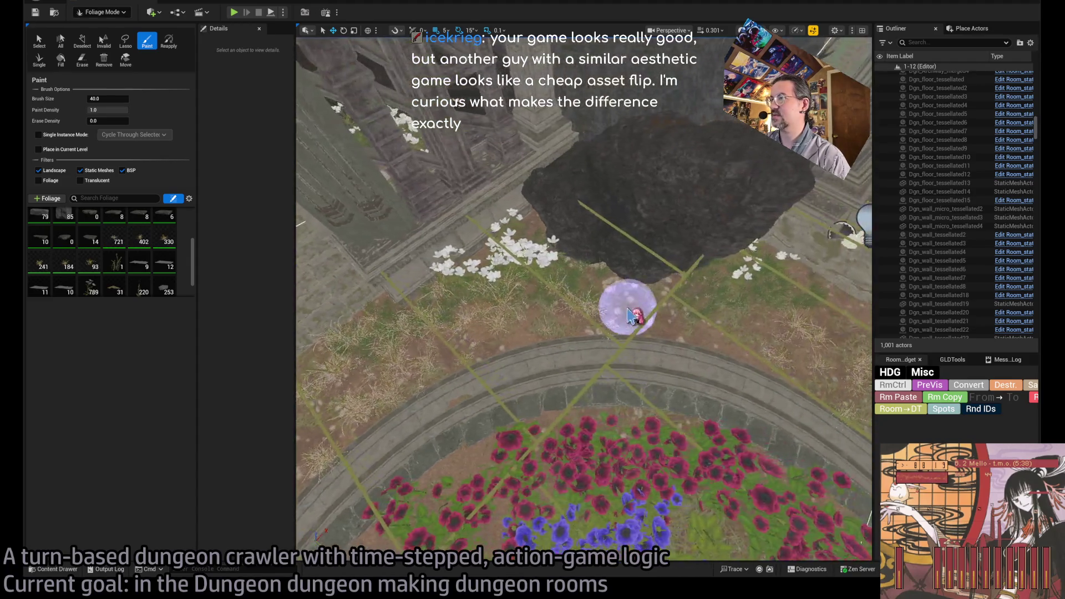
mouse_move(727, 316)
left_mouse_down()
mouse_move(554, 288)
mouse_move(352, 235)
mouse_move(487, 242)
mouse_move(576, 275)
left_mouse_up()
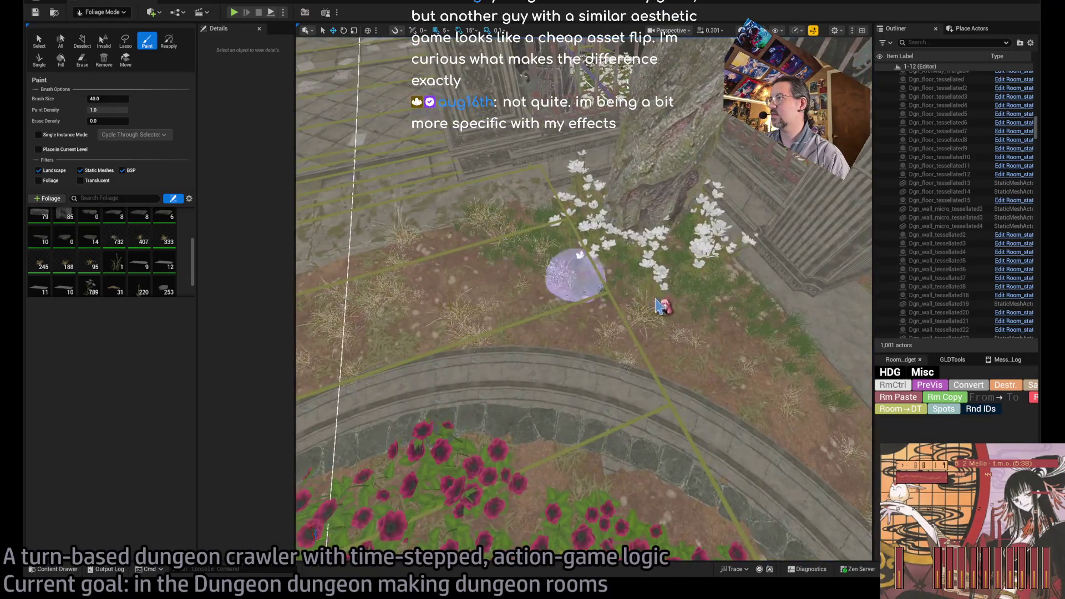
mouse_move(660, 306)
left_mouse_down()
mouse_move(732, 325)
mouse_move(749, 317)
mouse_move(629, 307)
mouse_move(492, 252)
mouse_move(571, 257)
mouse_move(551, 222)
mouse_move(566, 206)
mouse_move(659, 218)
mouse_move(654, 209)
left_mouse_up()
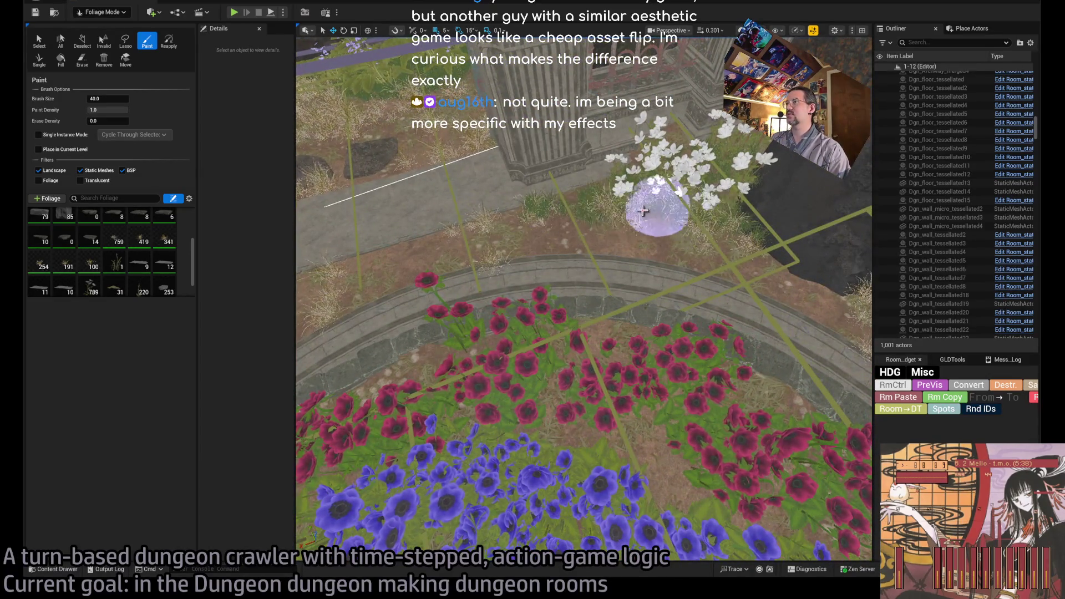
key("w")
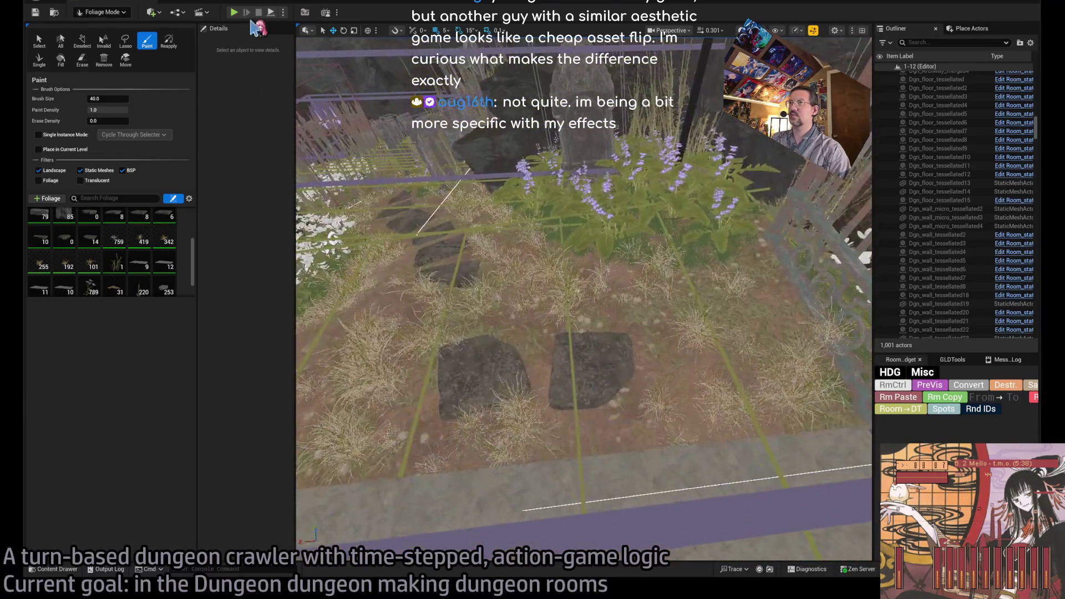
left_click(234, 13)
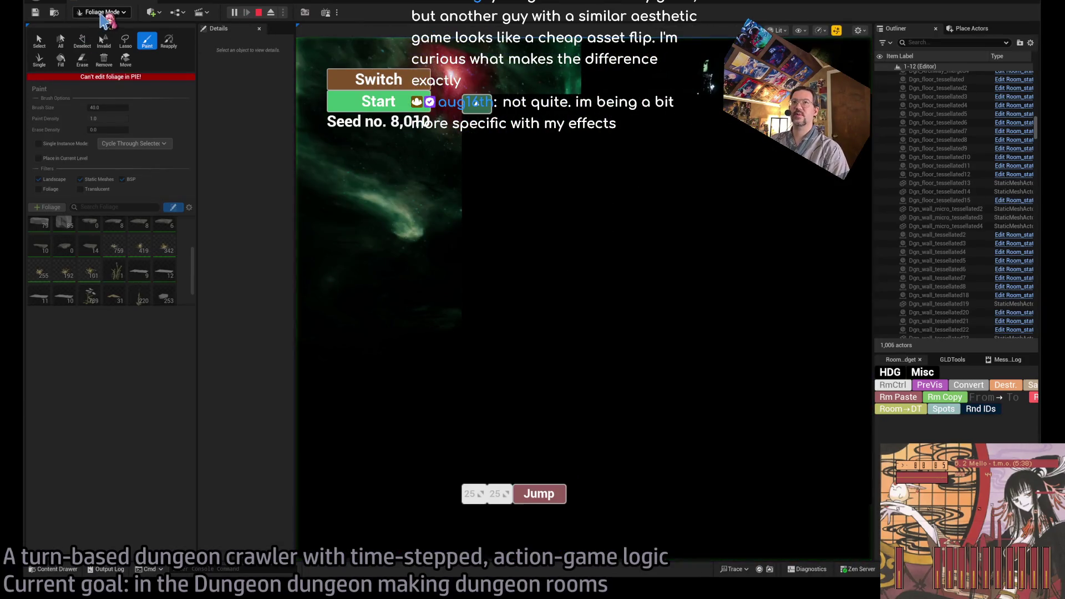